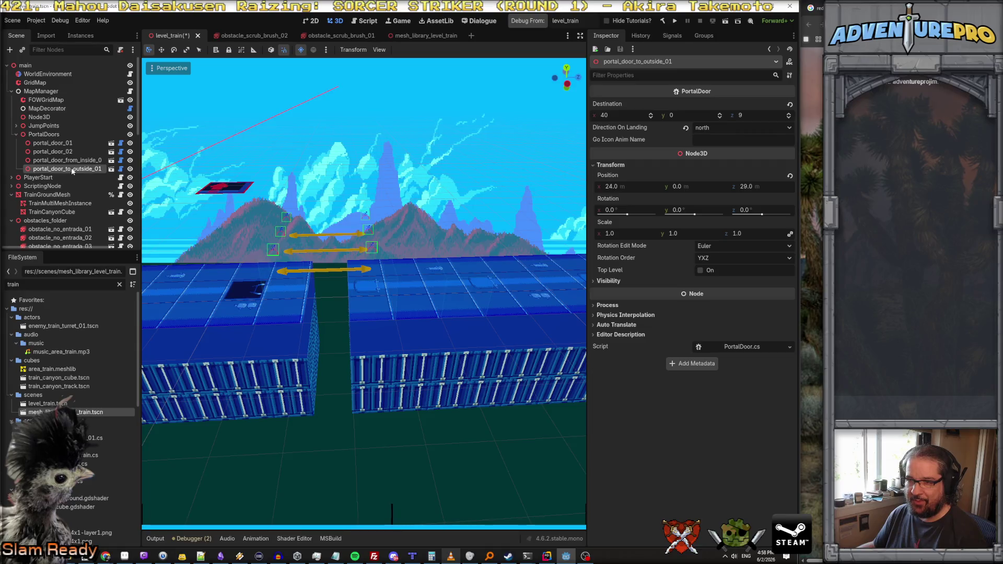
Step: Select portal_door_from_inside_01 and orbit the view over the container track
left_click(80, 161)
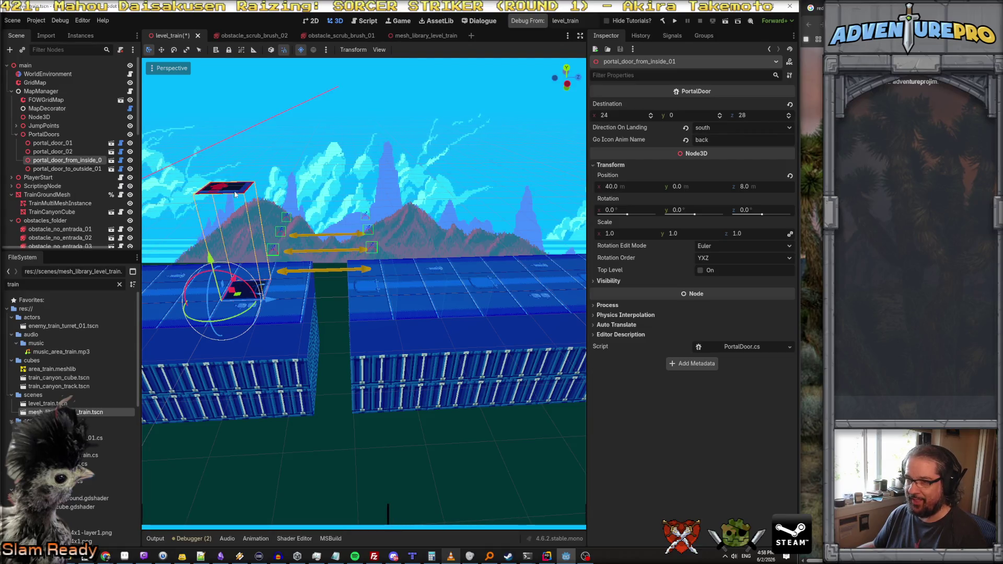
mouse_move(212, 174)
left_mouse_down()
mouse_move(329, 202)
mouse_move(267, 163)
left_mouse_up()
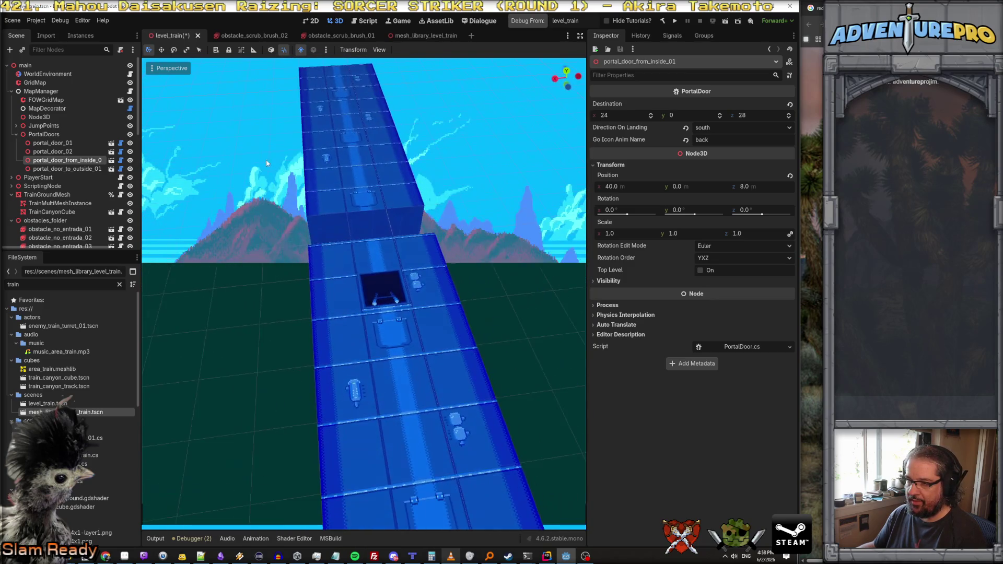
left_click(377, 295)
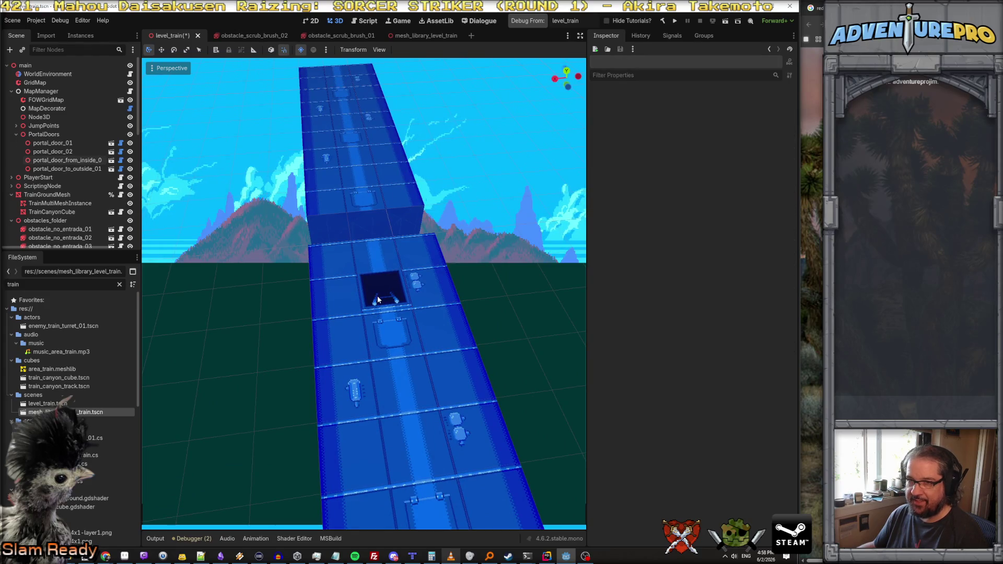
left_click(89, 160)
left_click_drag(364, 293, 303, 230)
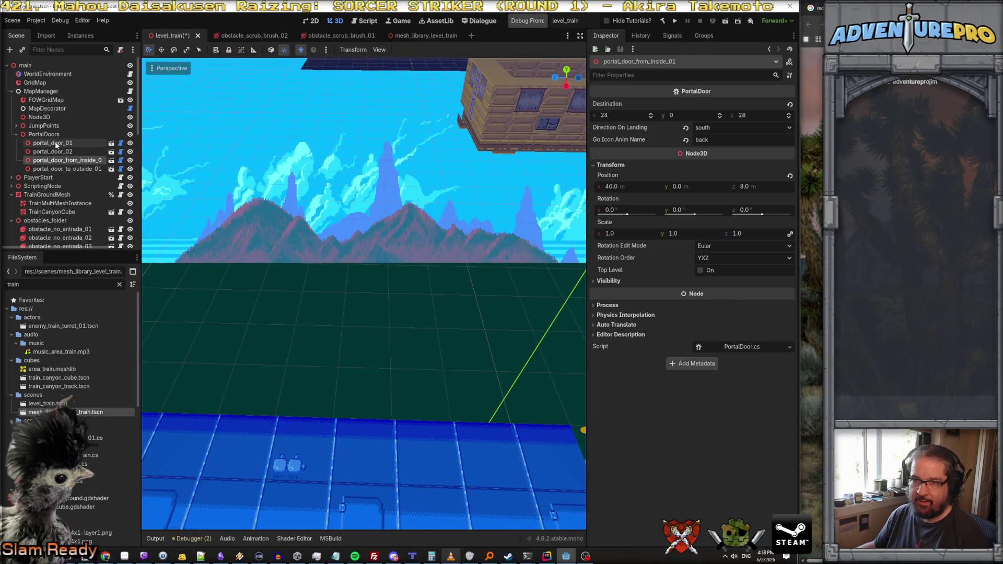
Step: Duplicate portal_door_from_inside_01 and shift the copy along the track's X axis
right_click(68, 161)
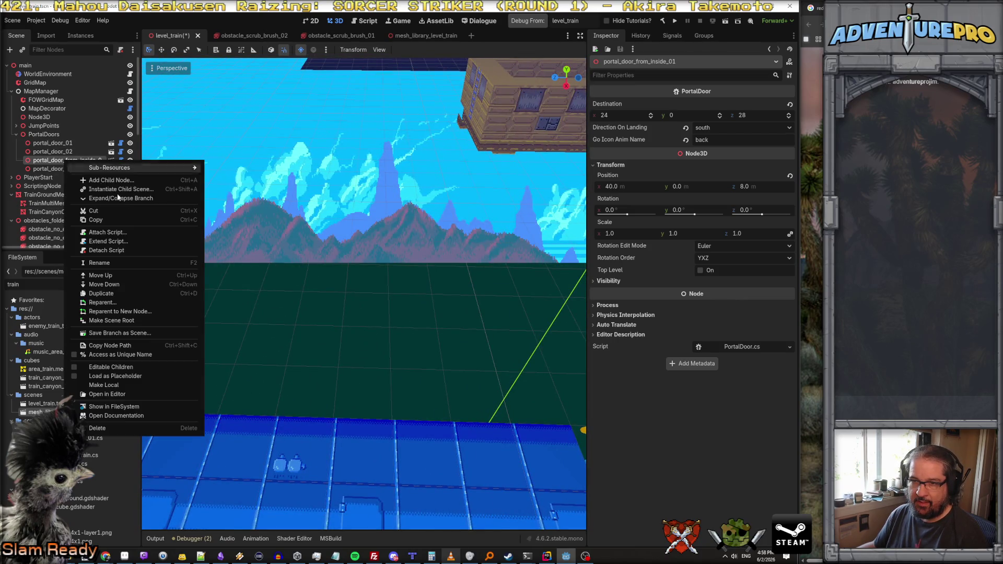
left_click(116, 293)
key("f")
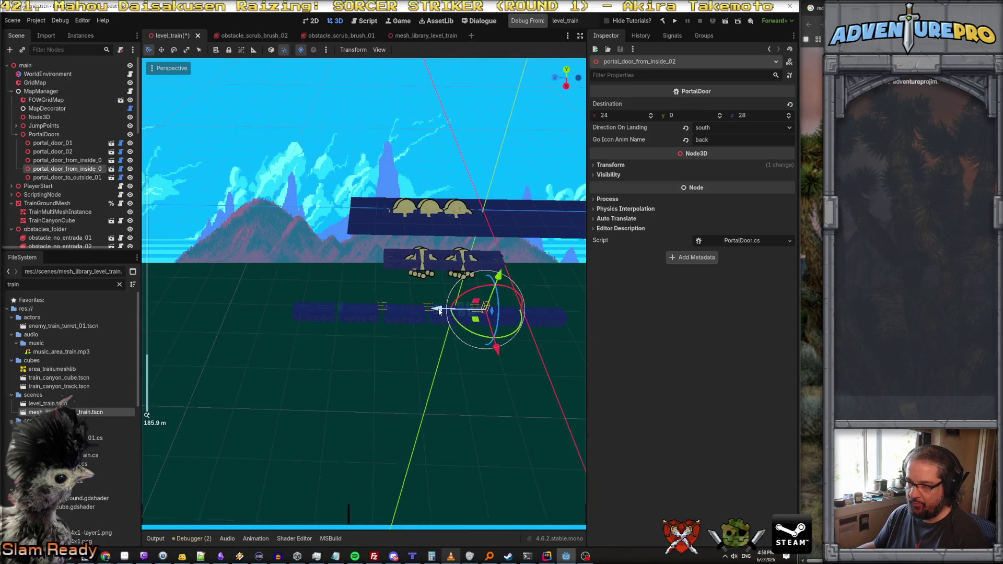
scroll(375, 314, "up", 5)
scroll(432, 373, "down", 2)
left_click_drag(386, 335, 289, 336)
scroll(365, 300, "up", 2)
double_click(85, 170)
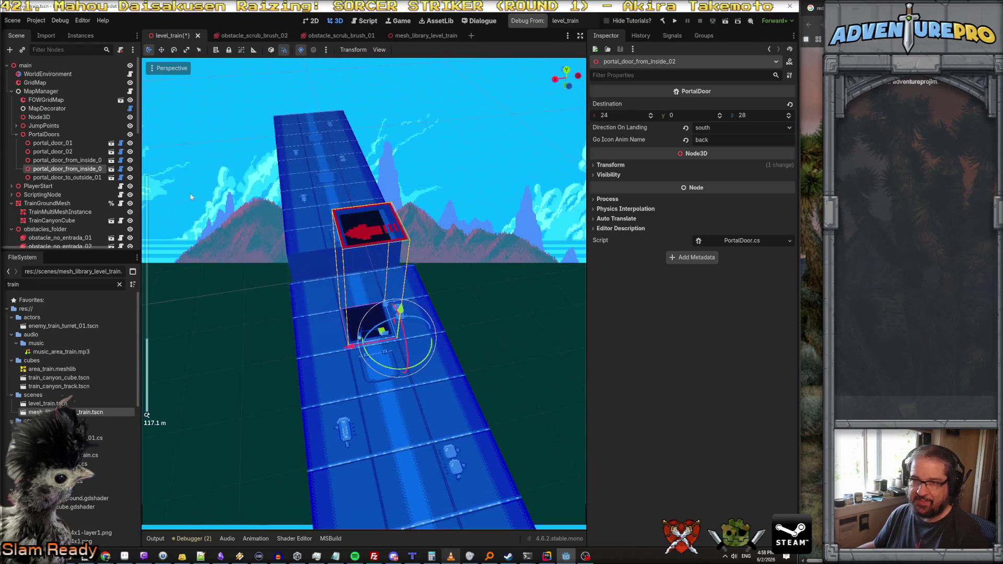
Step: Rename the copy to portal_door_to_inside_section_02 and set its Go Icon Anim Name to go
left_click(66, 171)
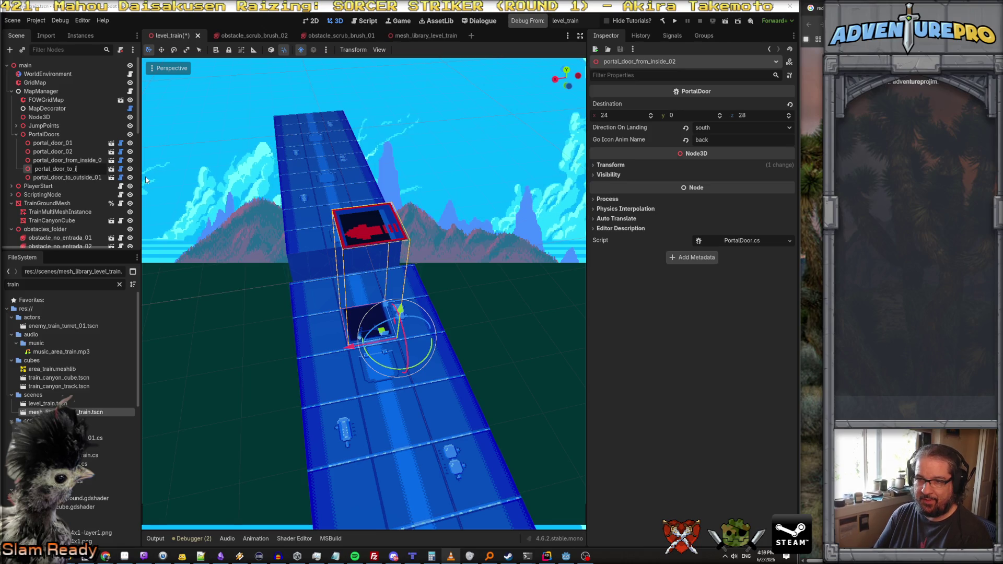
type("e_section_02")
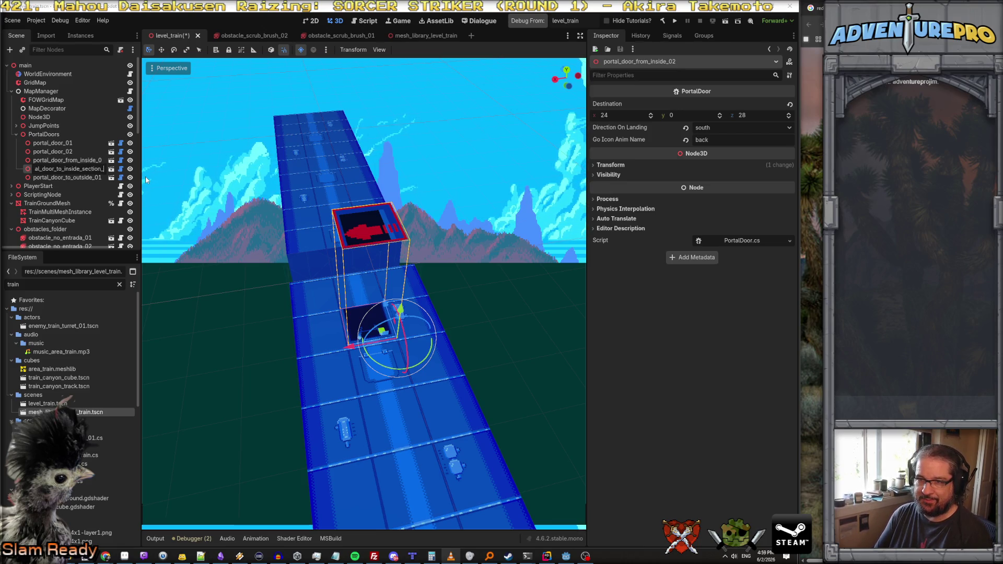
key("Return")
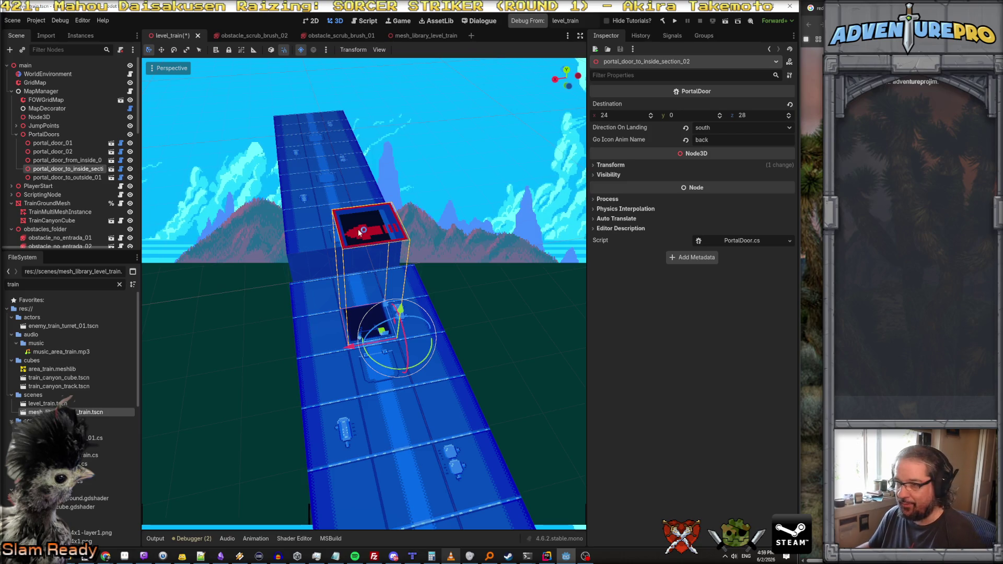
left_click(718, 141)
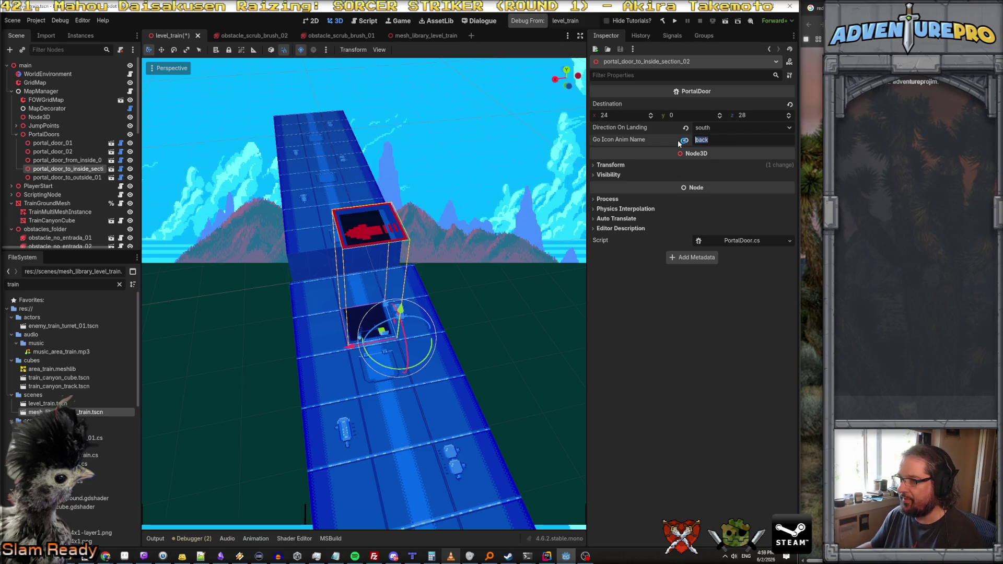
type("go")
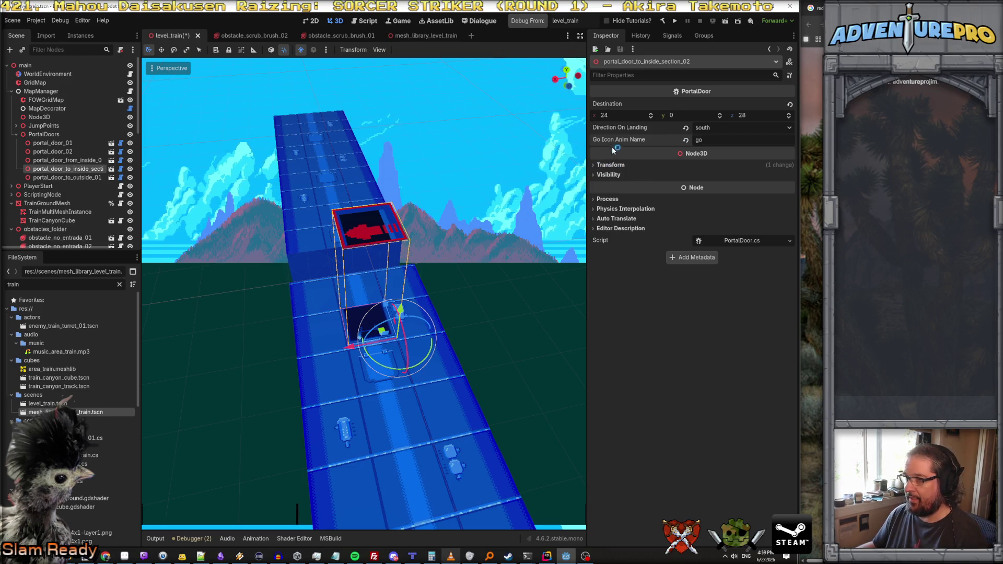
left_click_drag(515, 244, 515, 244)
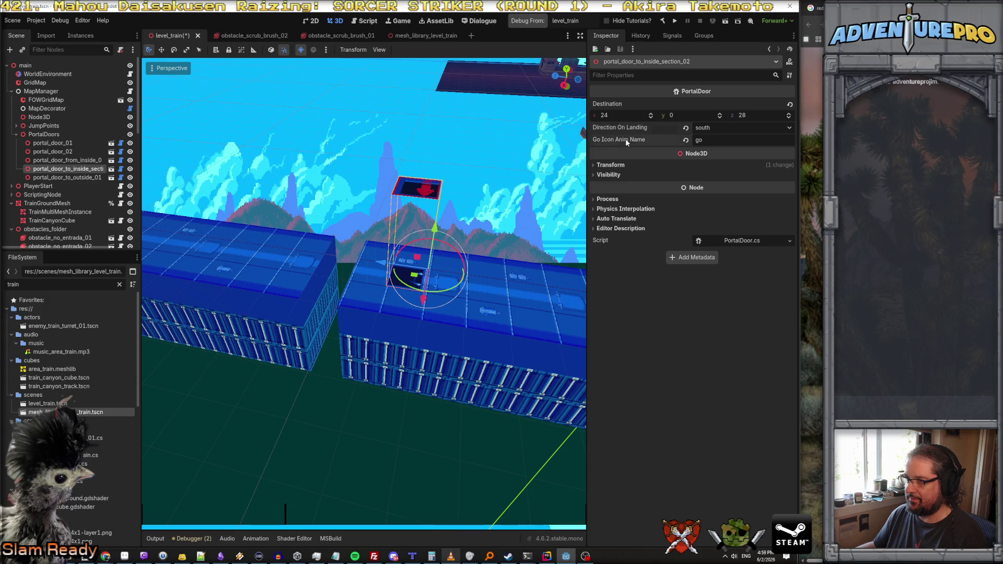
Step: Compare the other portal doors' settings, then delete the new door's Go Icon Anim Name text
left_click(52, 143)
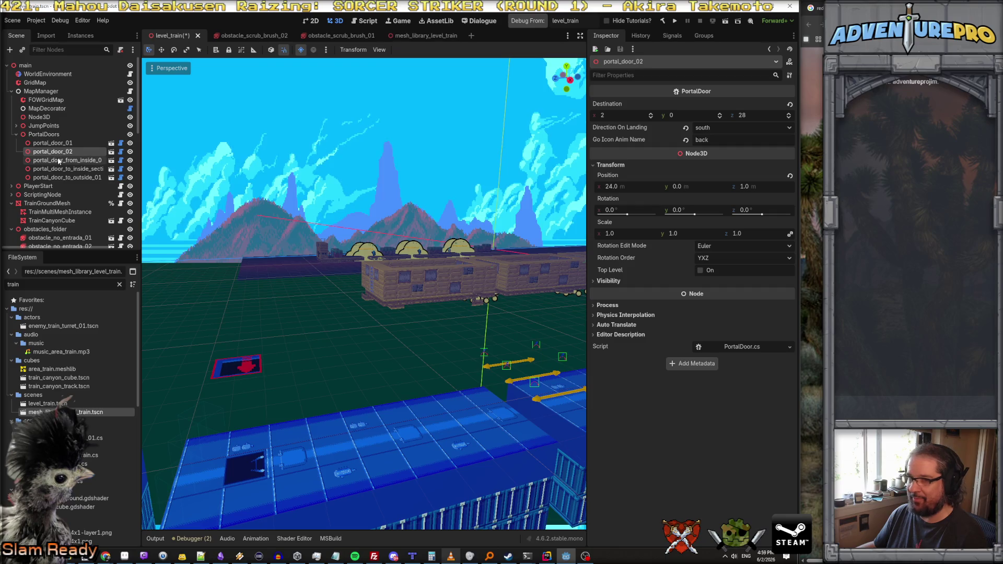
left_click(60, 161)
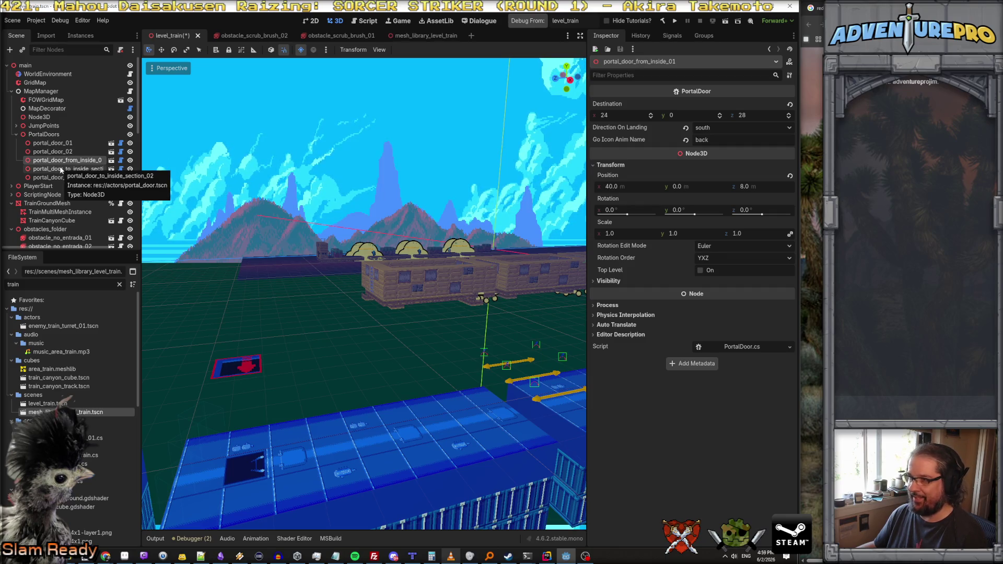
left_click(61, 170)
left_click(61, 178)
left_click(62, 169)
left_click(712, 139)
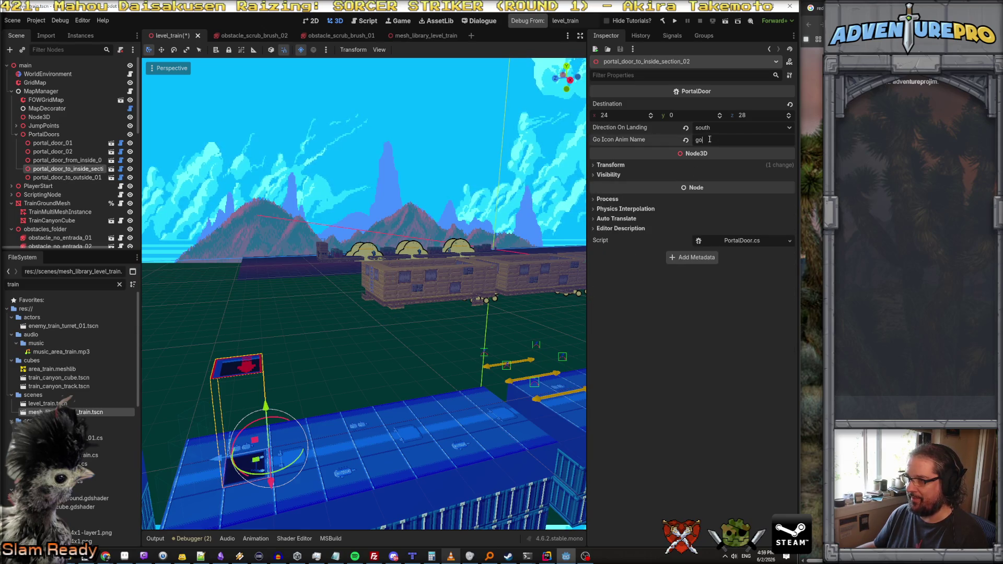
key("BackSpace")
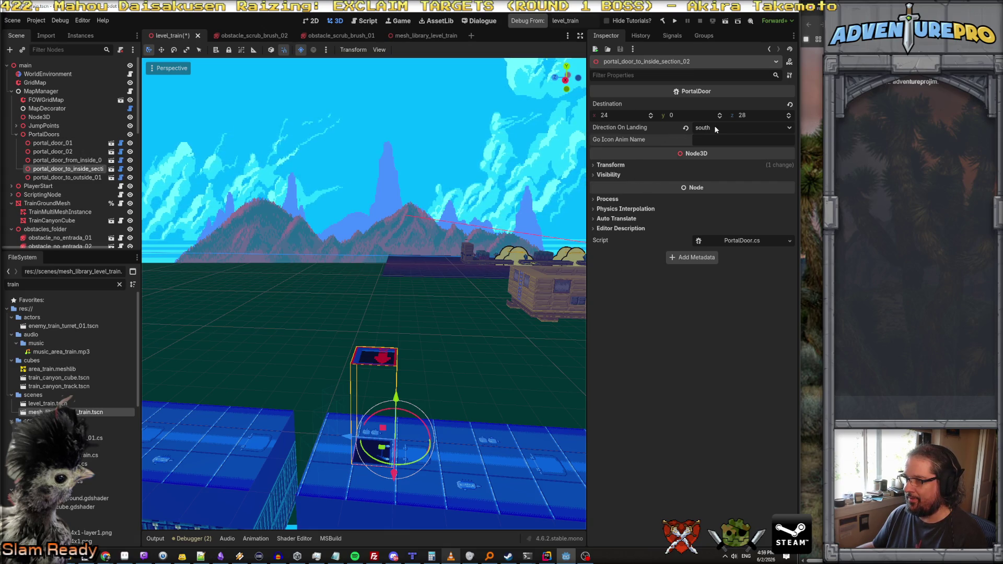
Step: Fly the view along the train and save the level_train scene with Ctrl+S
key("w")
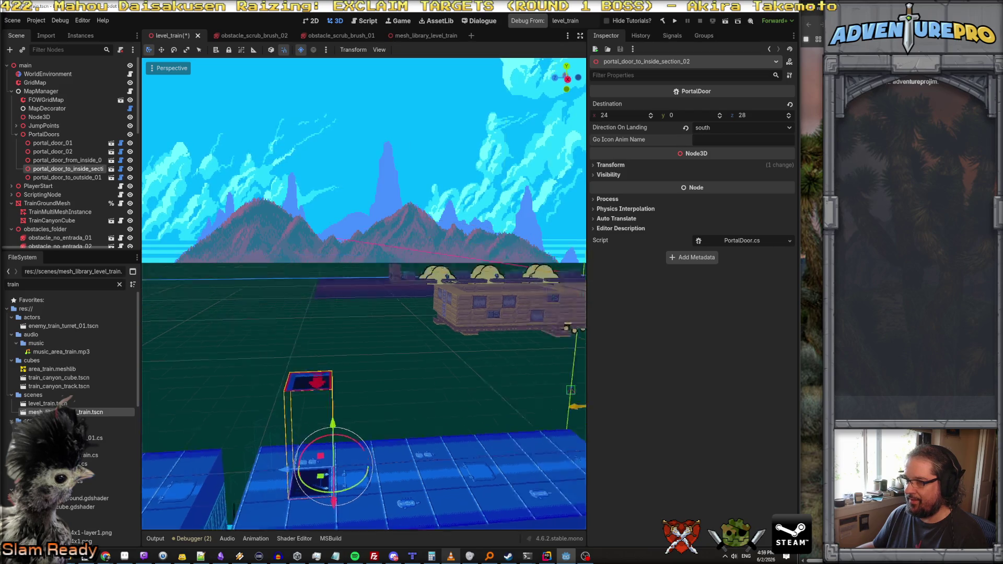
key("w")
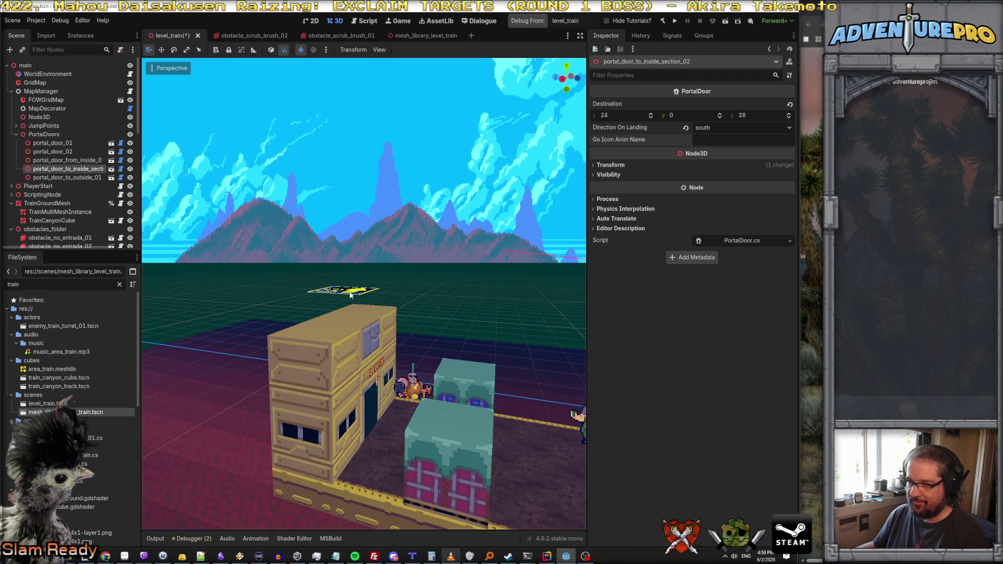
key("w")
key("w")
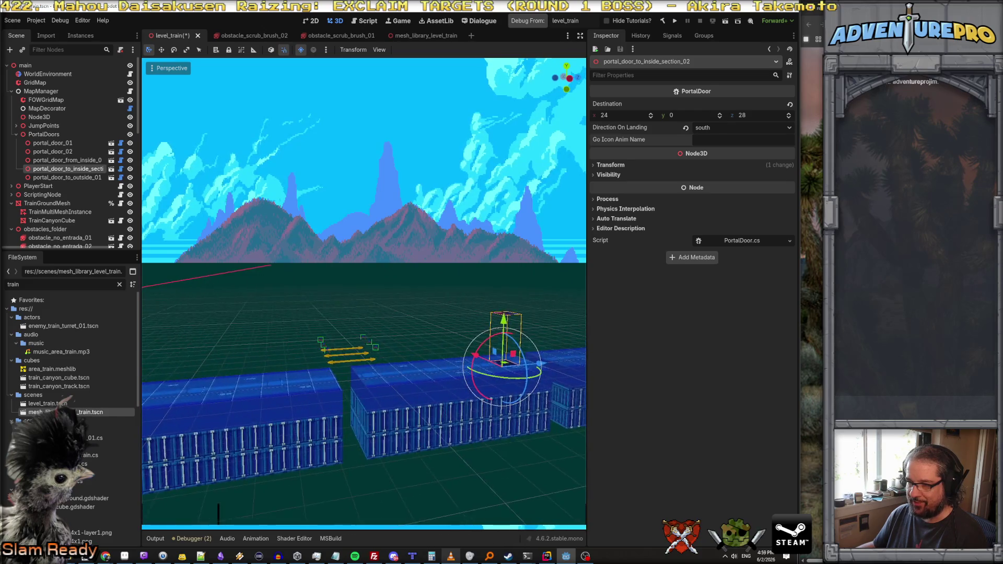
key("w")
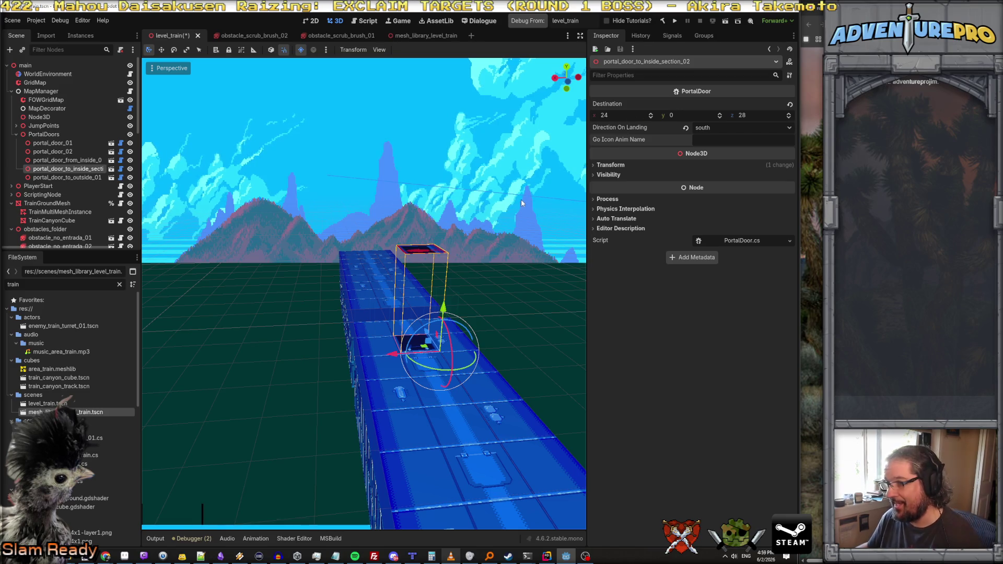
key("w")
key("w")
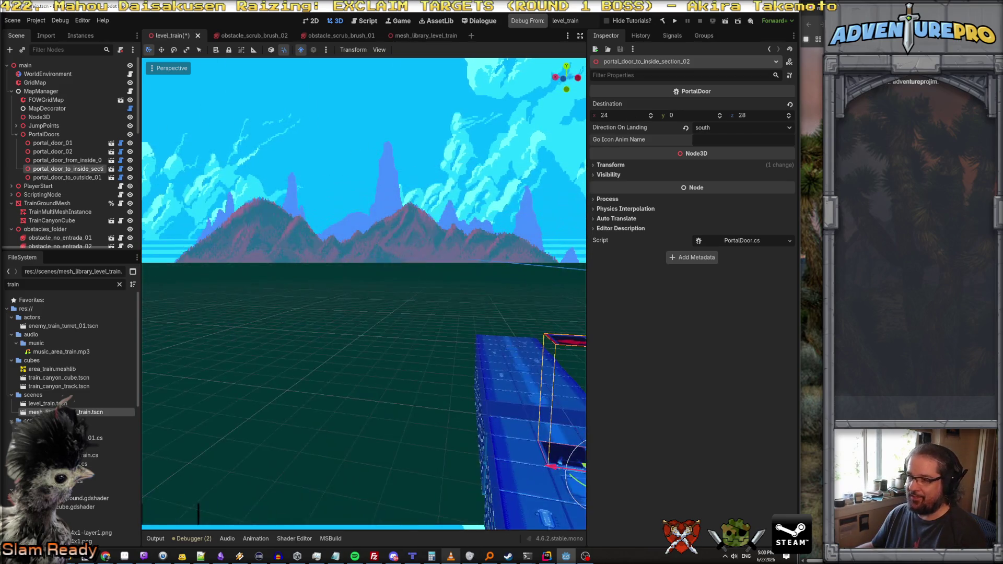
key("ctrl+s")
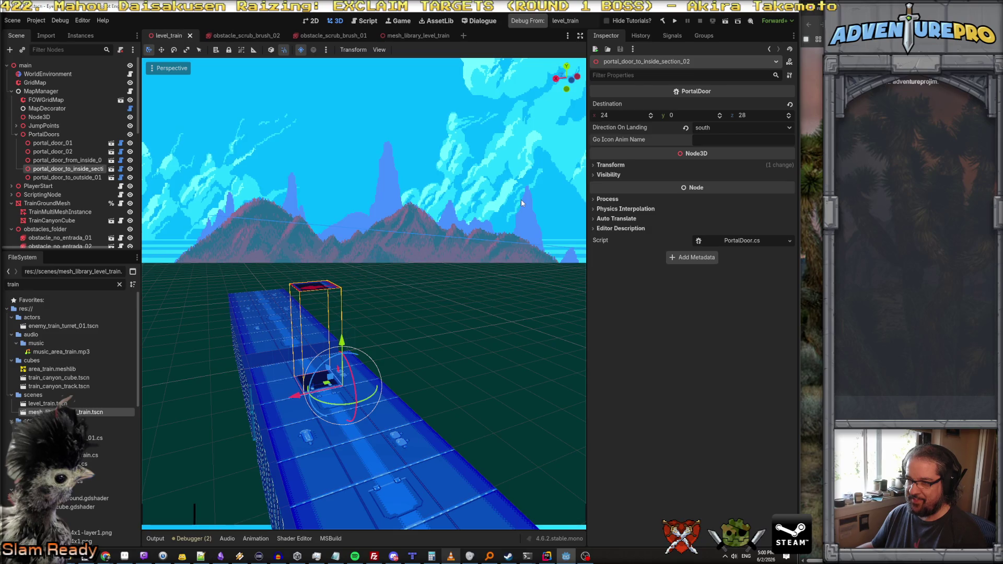
Step: Fly past the train cars and select portal_door_from_inside_01
key("w")
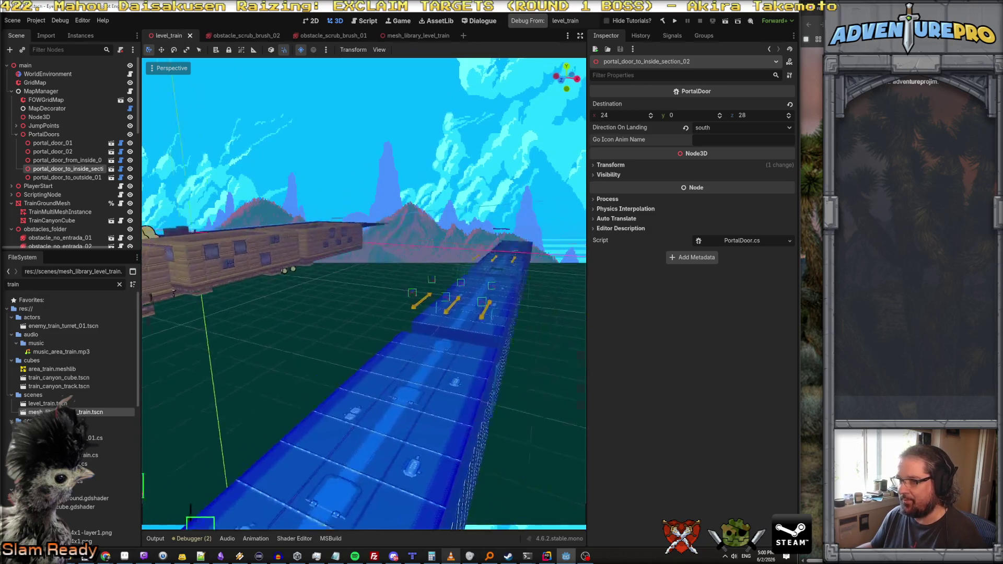
key("s")
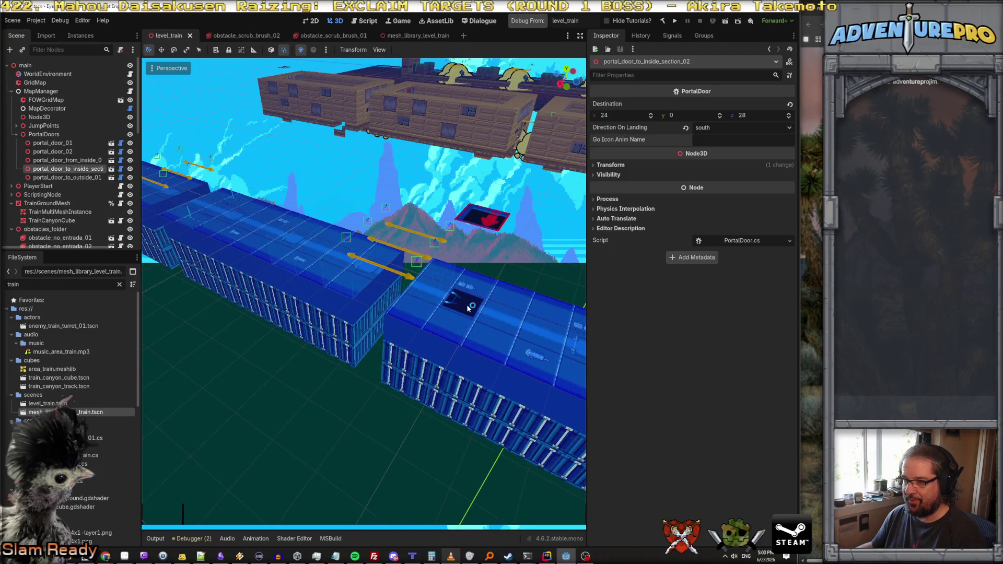
key("d")
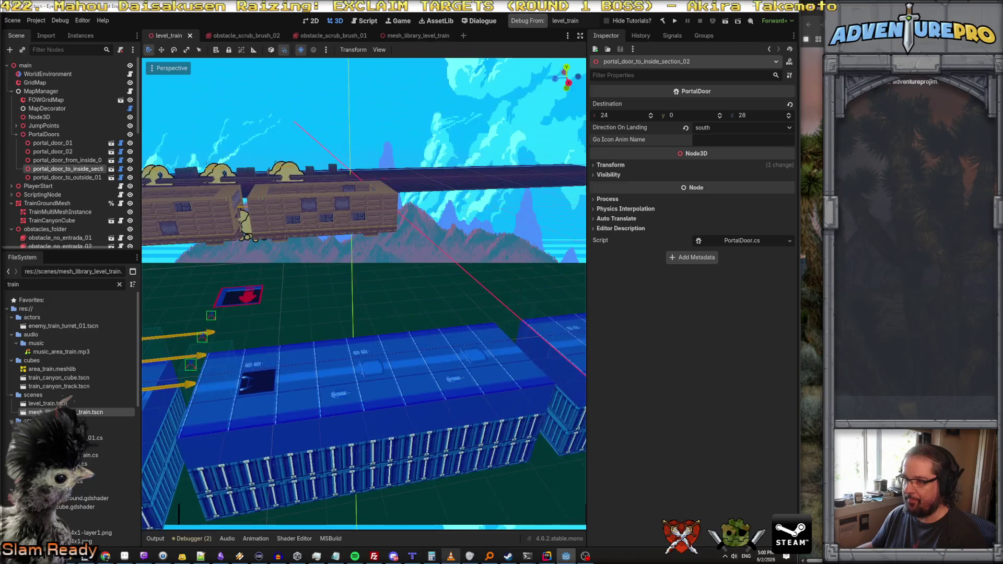
left_click(81, 160)
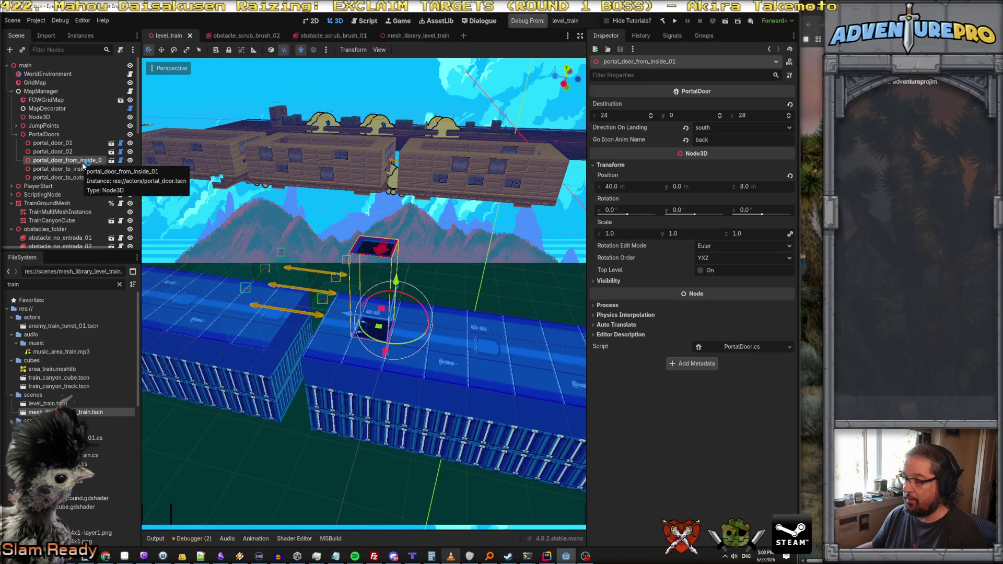
mouse_move(450, 244)
left_mouse_down()
mouse_move(397, 246)
mouse_move(449, 245)
left_mouse_up()
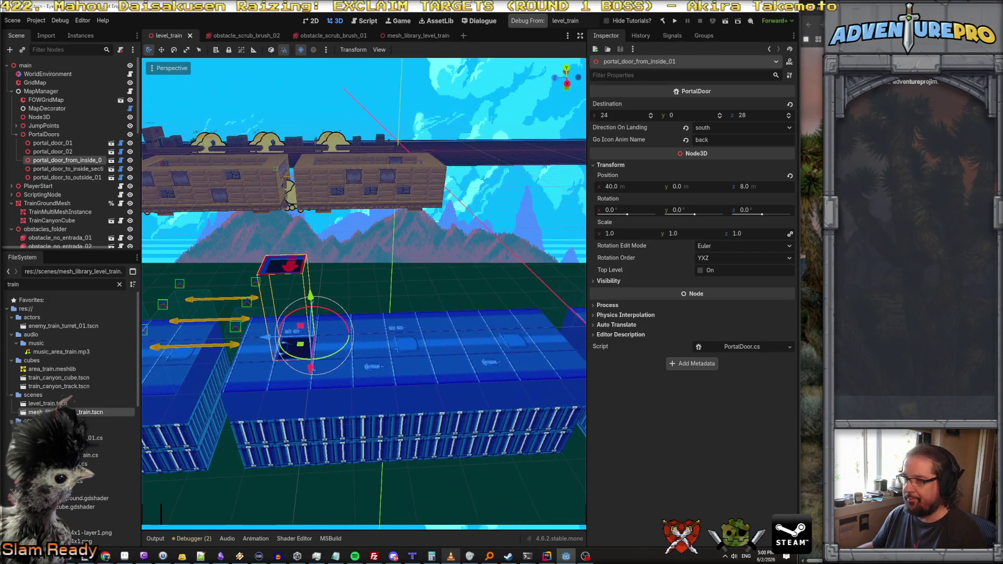
Step: Run the game, teleport onto the track with TP 40 4, and enter the WARDOG cheat
left_click(532, 22)
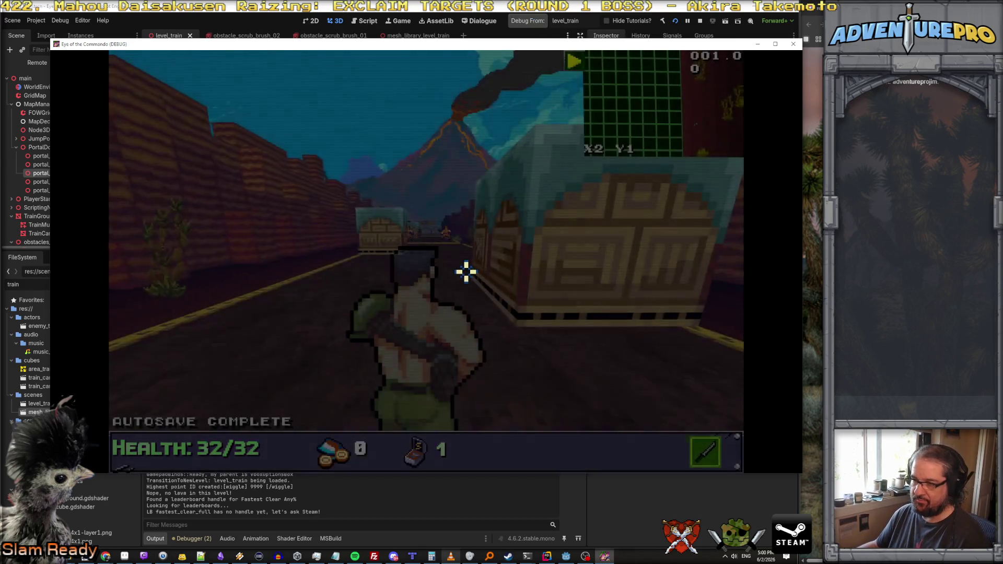
key("grave")
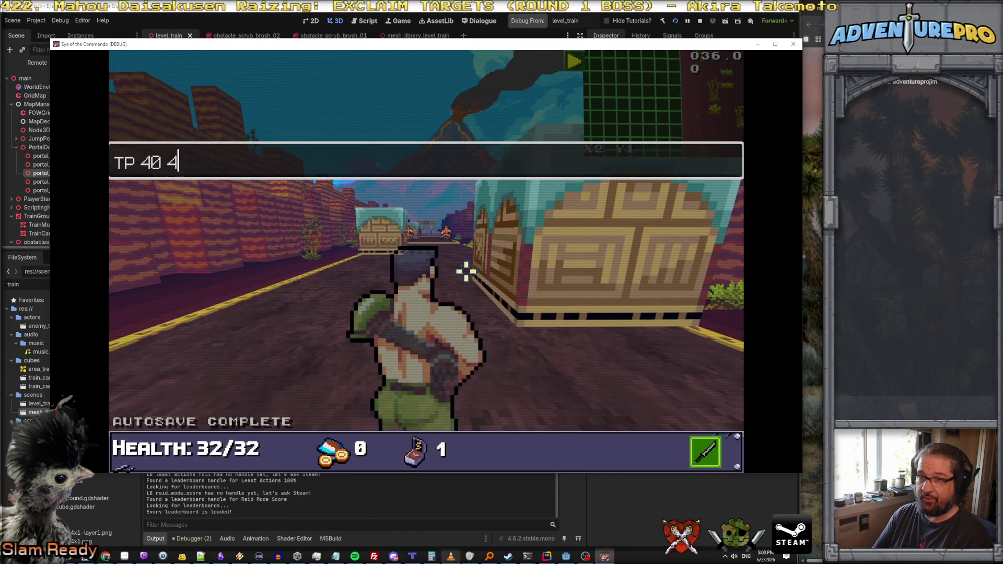
key("Return")
key("grave")
key("w")
key("w")
key("w")
key("w")
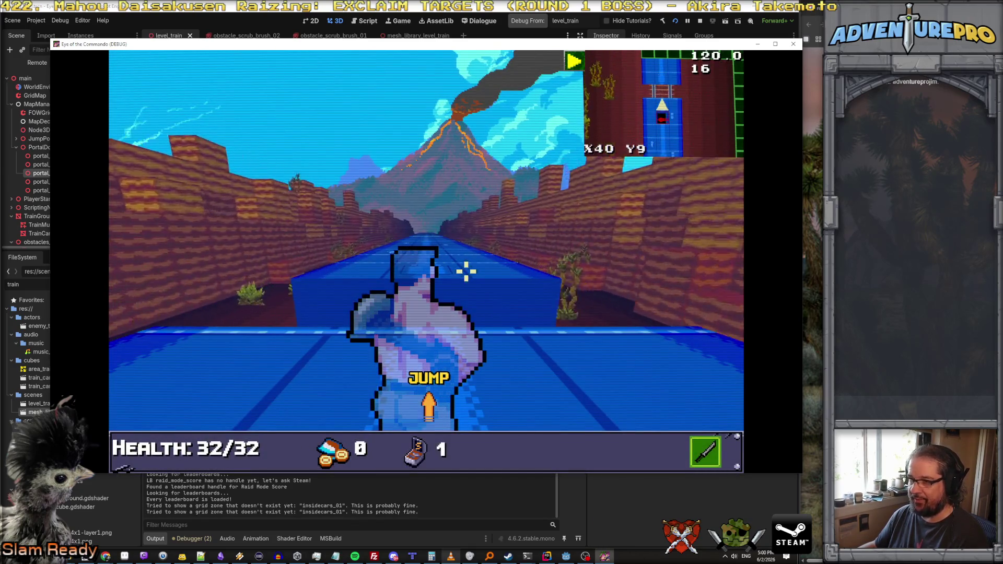
key("w")
key("w")
key("grave")
type("DOG")
key("Return")
left_click(308, 207)
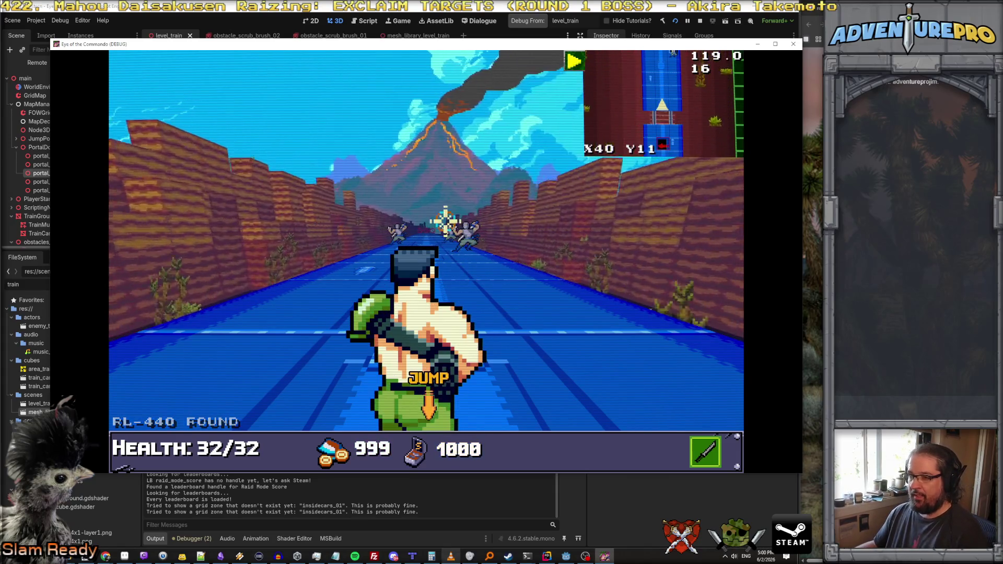
Step: Walk forward down the train track toward the volcano, briefly entering a train car
key("w")
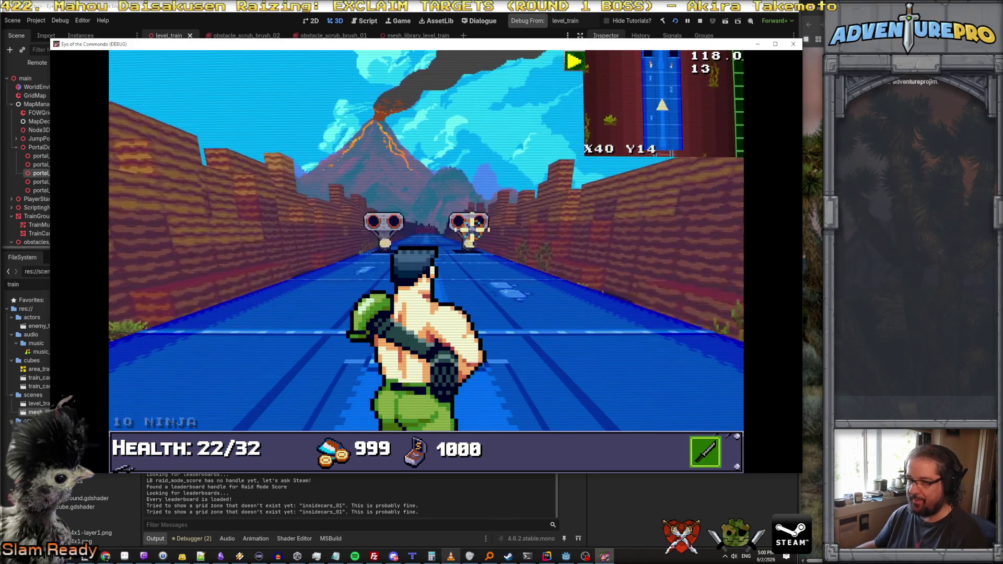
key("w")
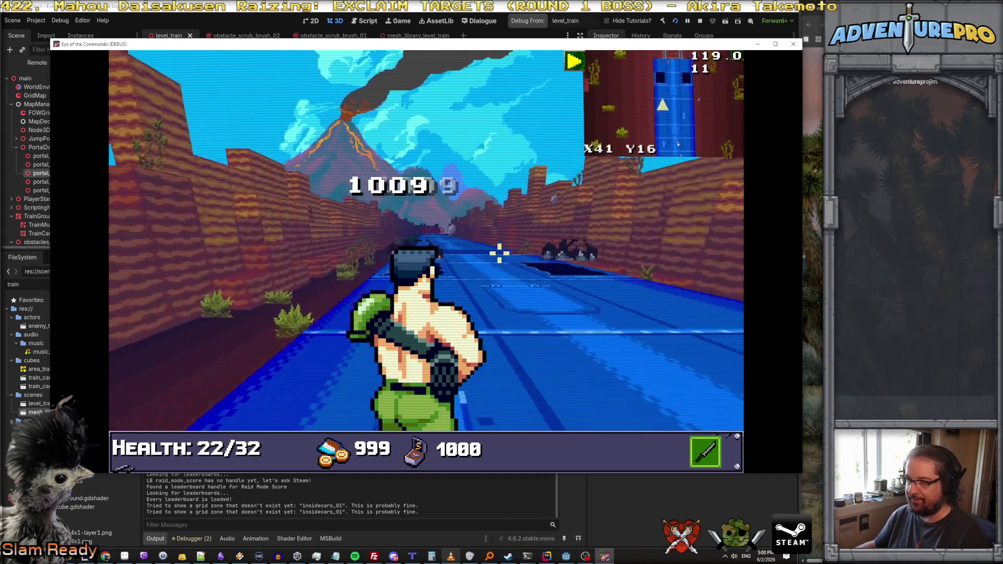
key("w")
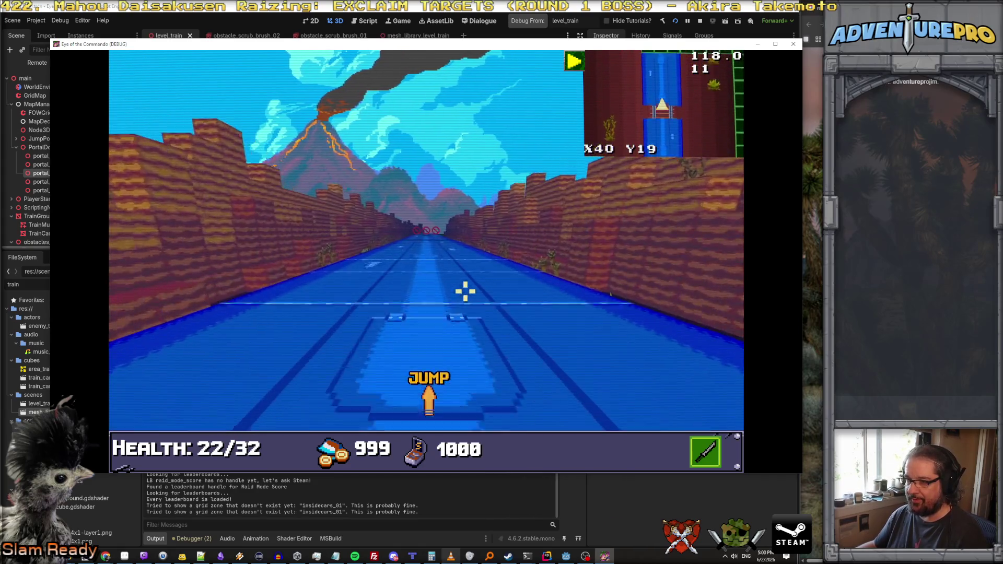
key("w")
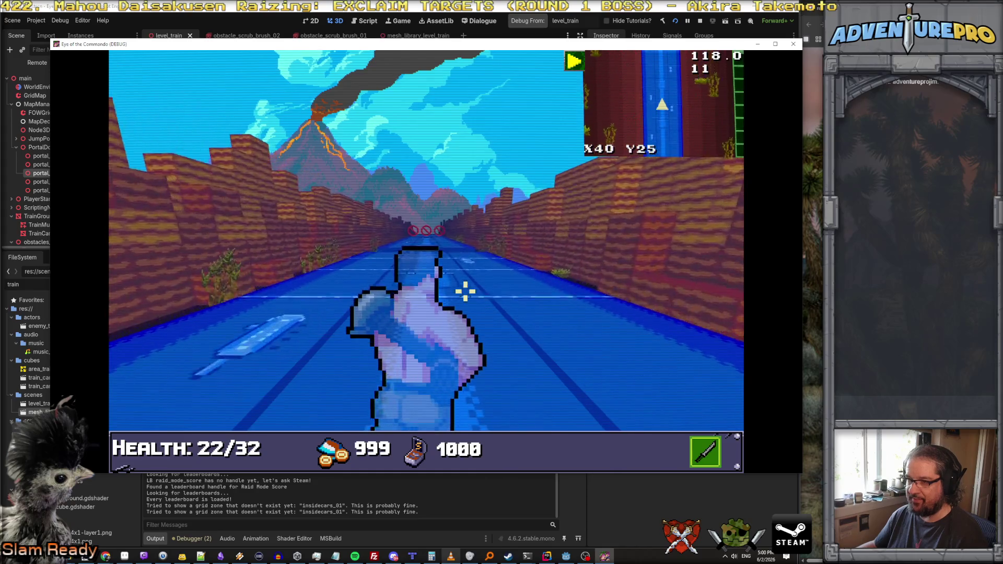
key("w")
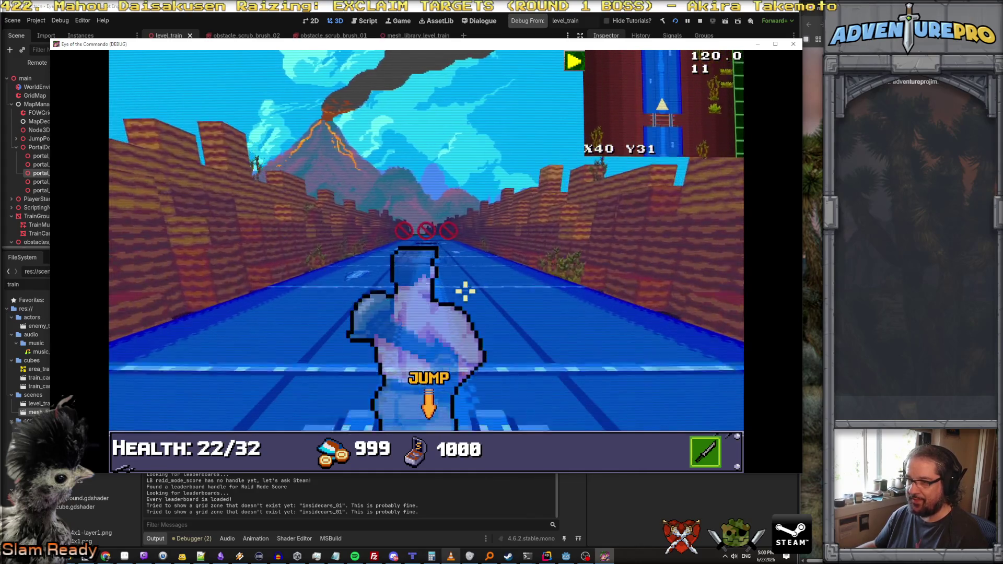
key("w")
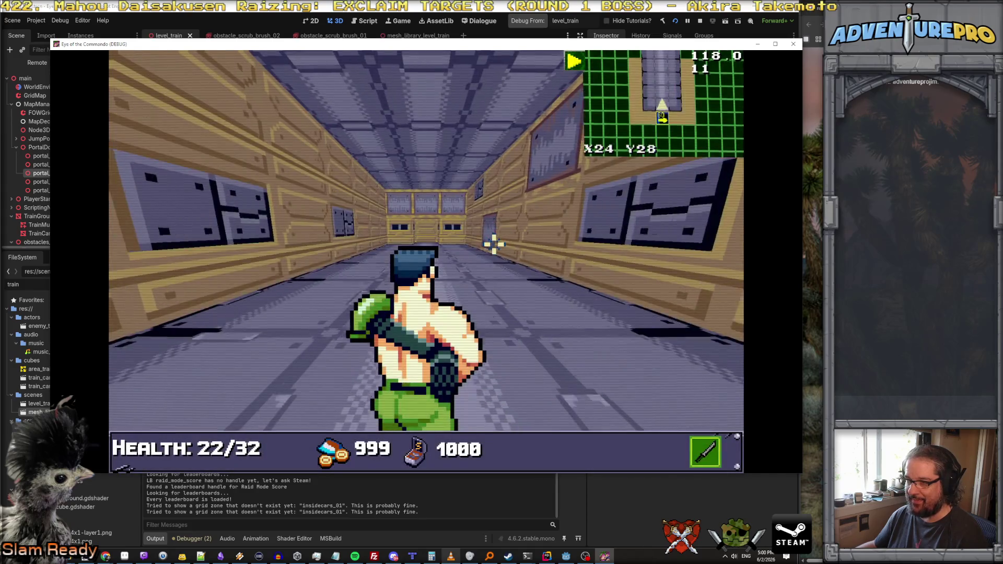
key("d")
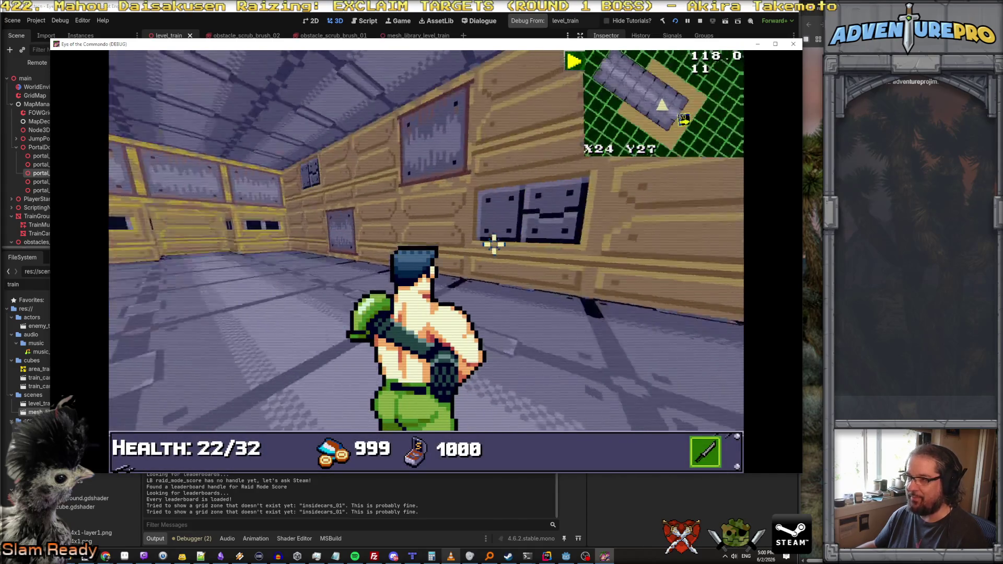
key("w")
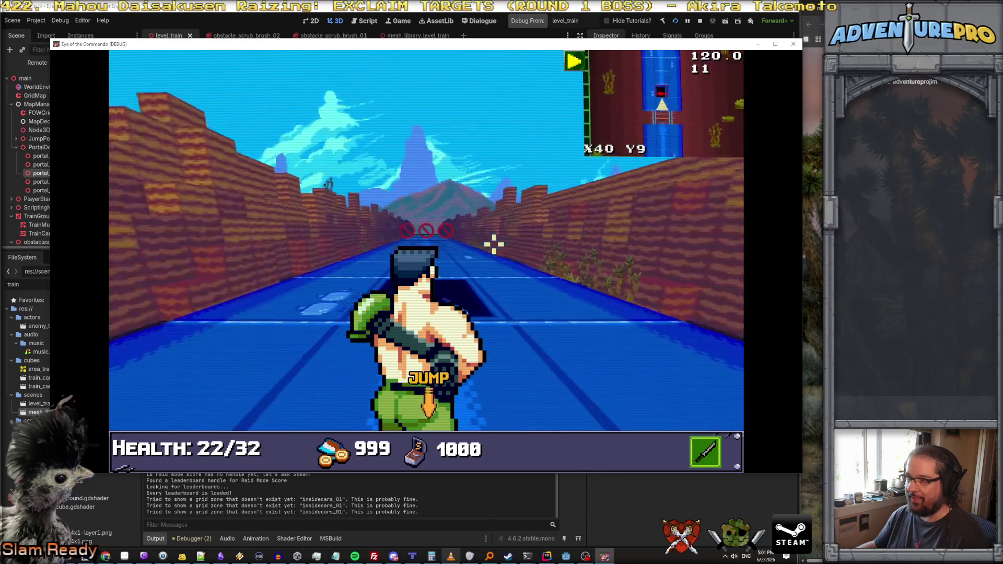
key("w")
key("w")
key("w")
key("w")
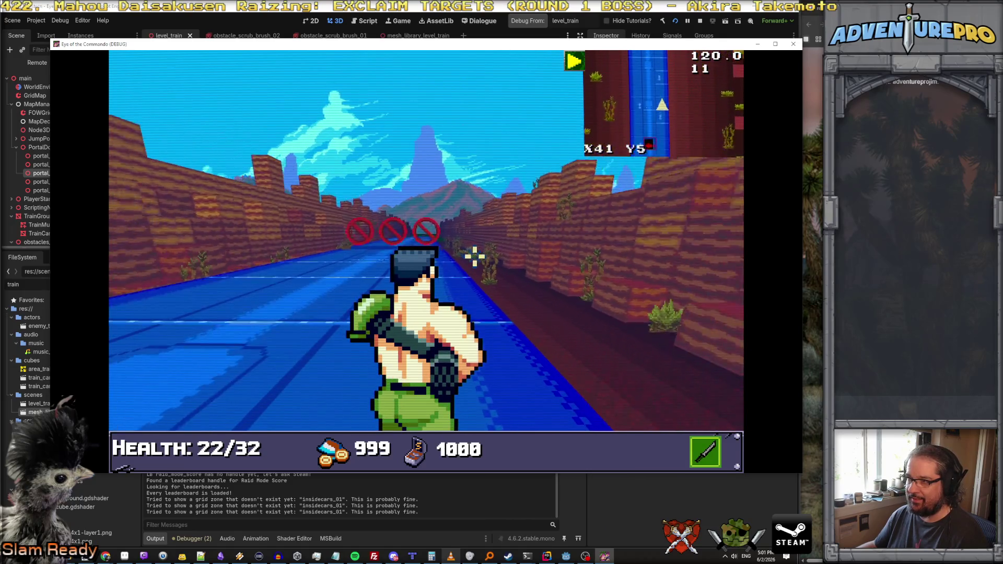
Step: Step backward along the track watching obstacle and scrub sprites fade, then jump forward
key("s")
key("s")
key("s")
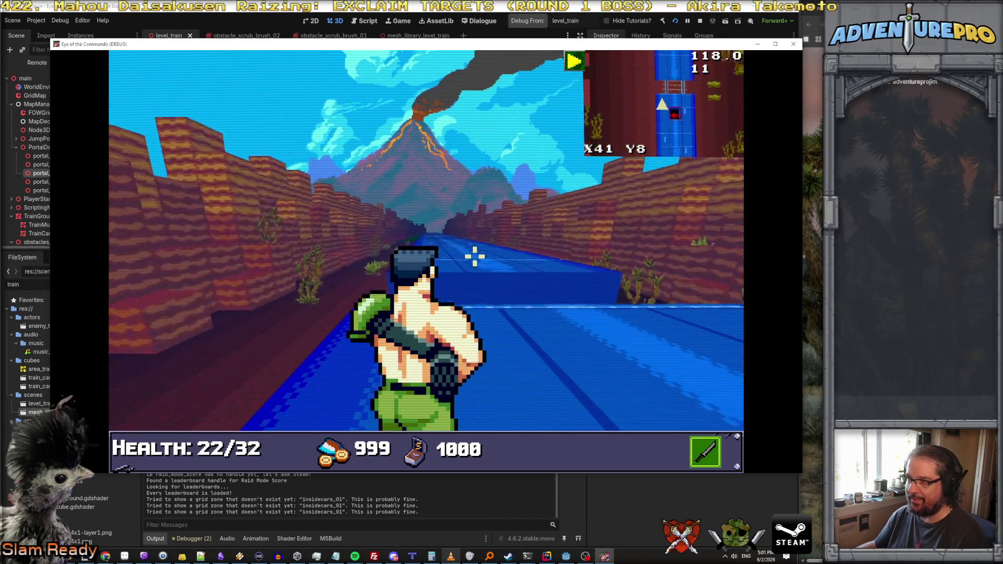
key("s")
key("s")
key("s")
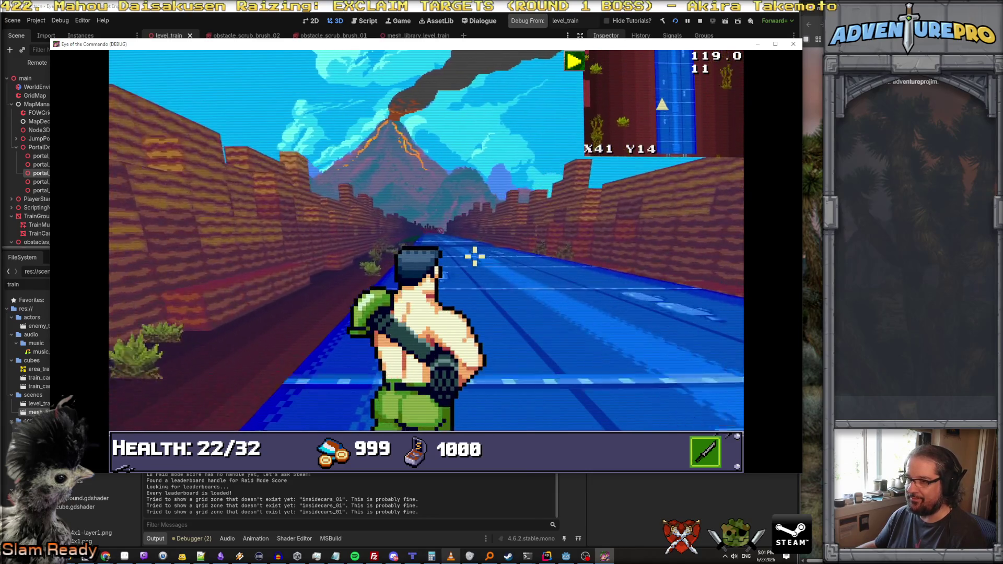
key("s")
key("s")
key("s")
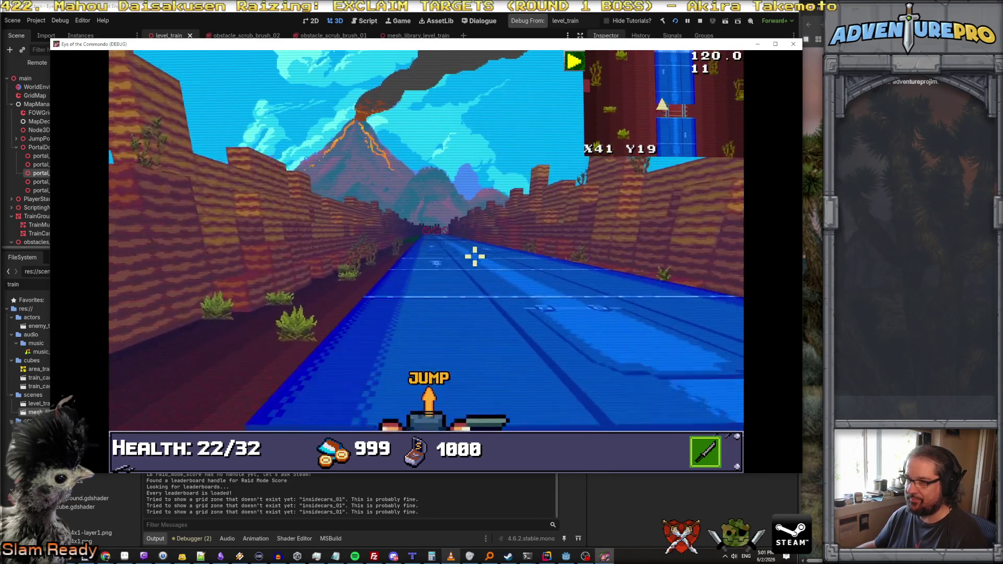
key("s")
key("s")
key("s")
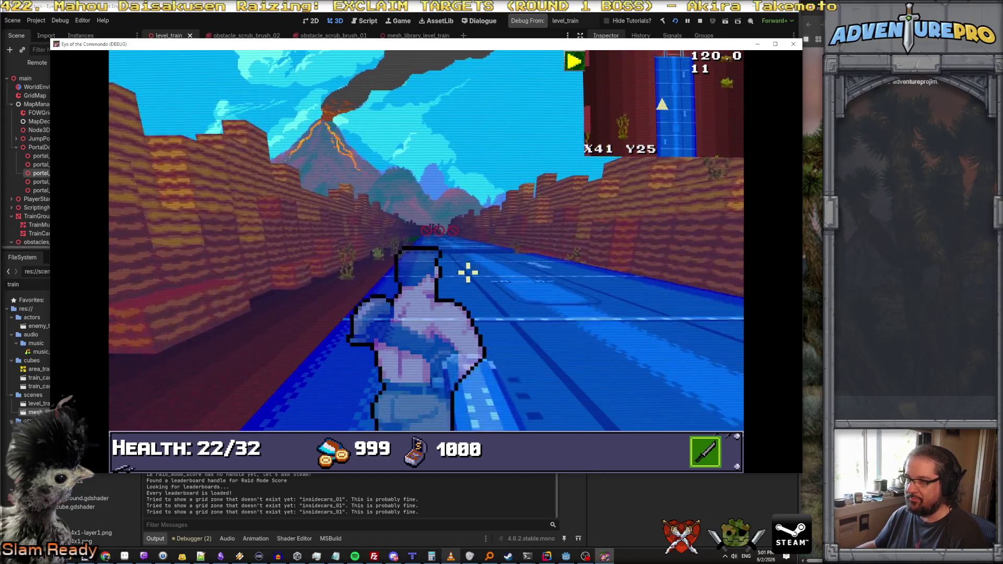
key("s")
key("s")
key("s")
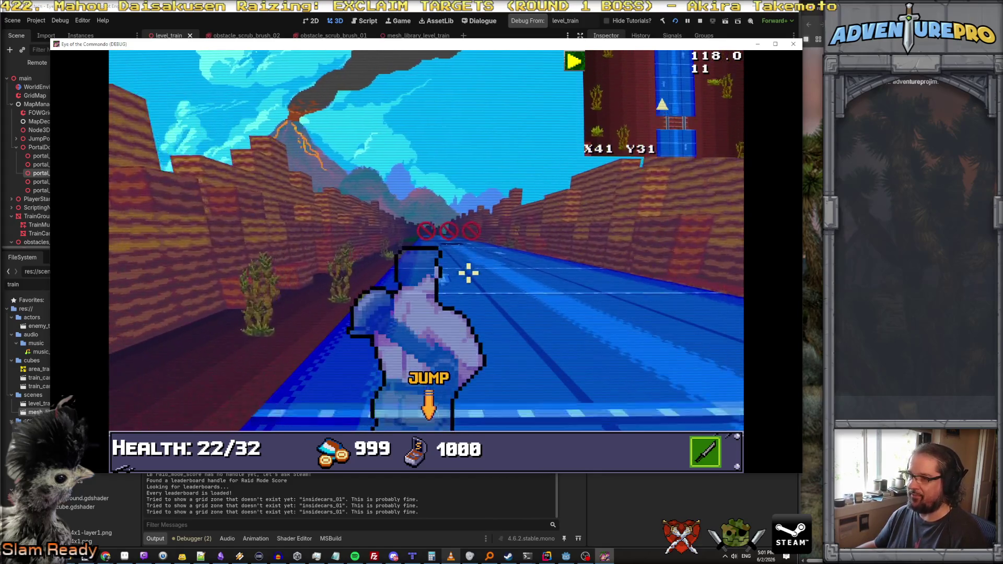
key("s")
key("s")
key("s")
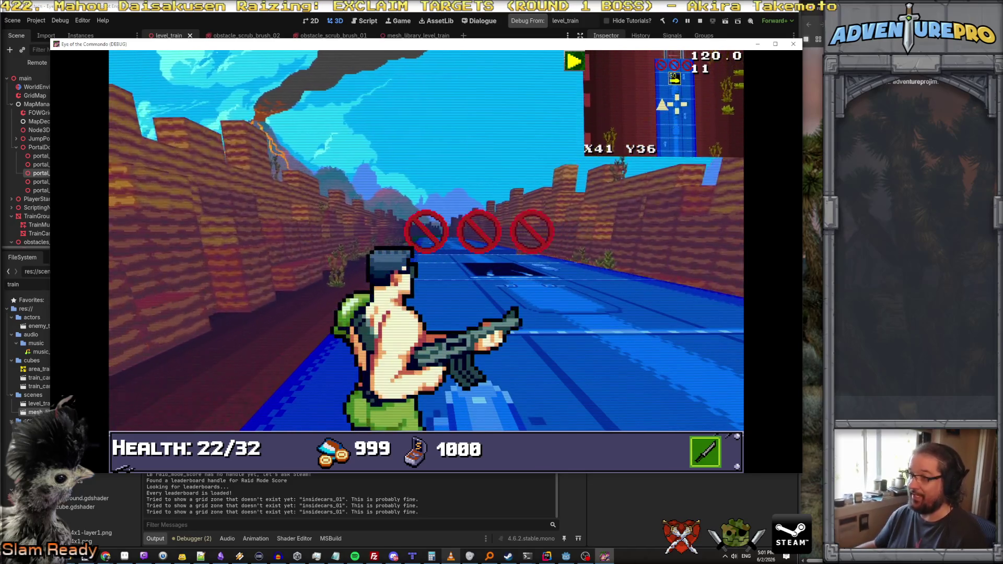
key("d")
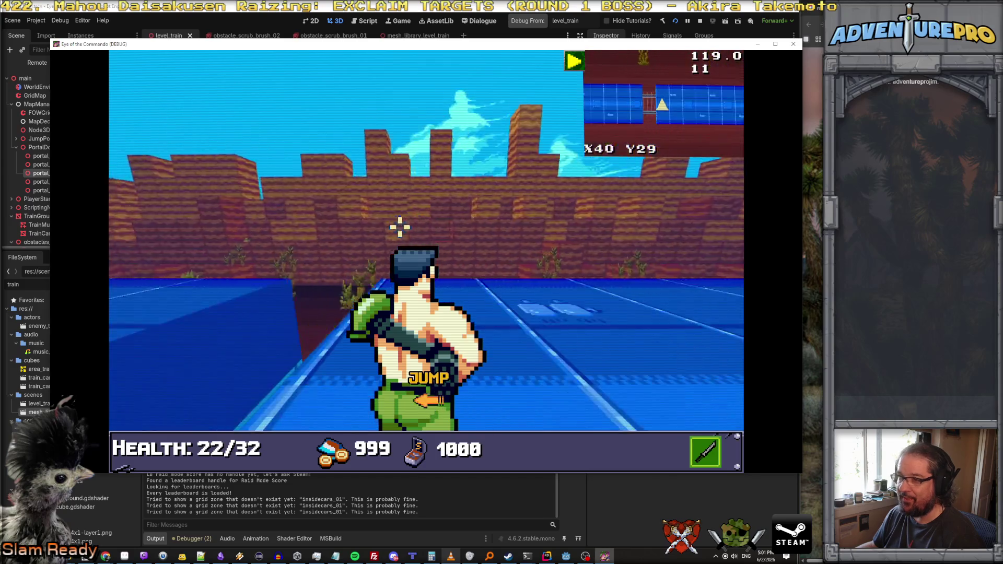
key("space")
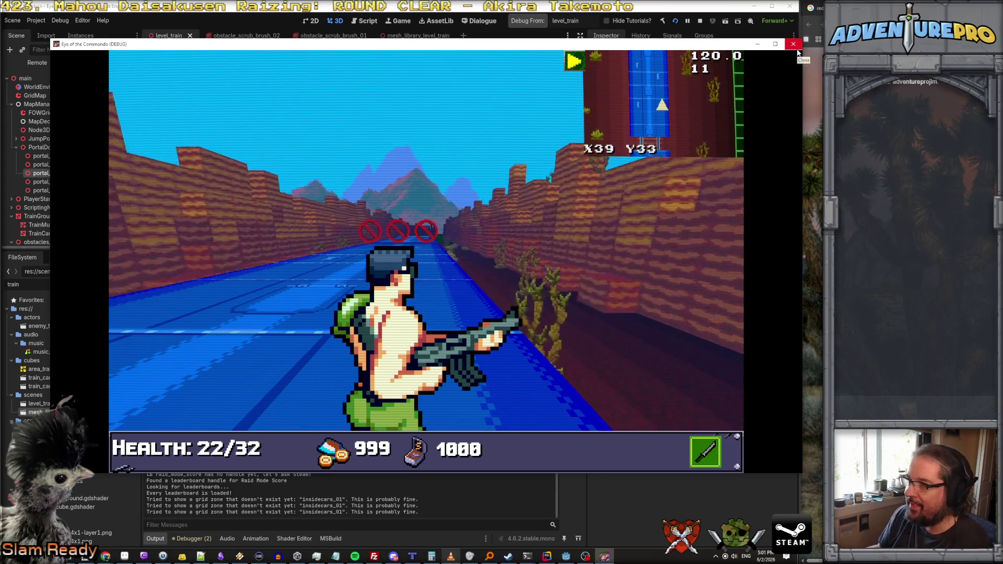
Step: Close the running game and open Project Settings from the Project menu
left_click(797, 48)
left_click(793, 22)
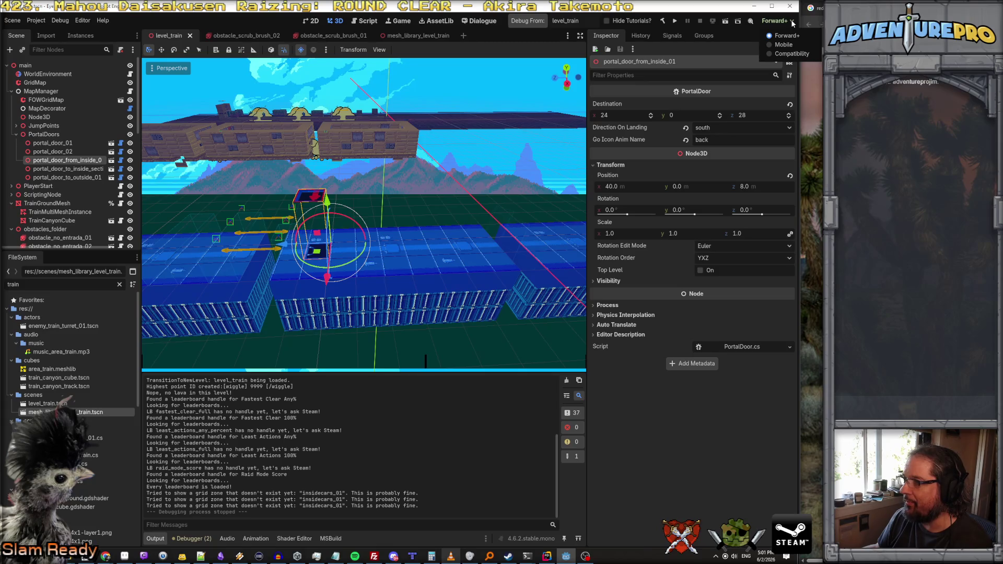
left_click(62, 20)
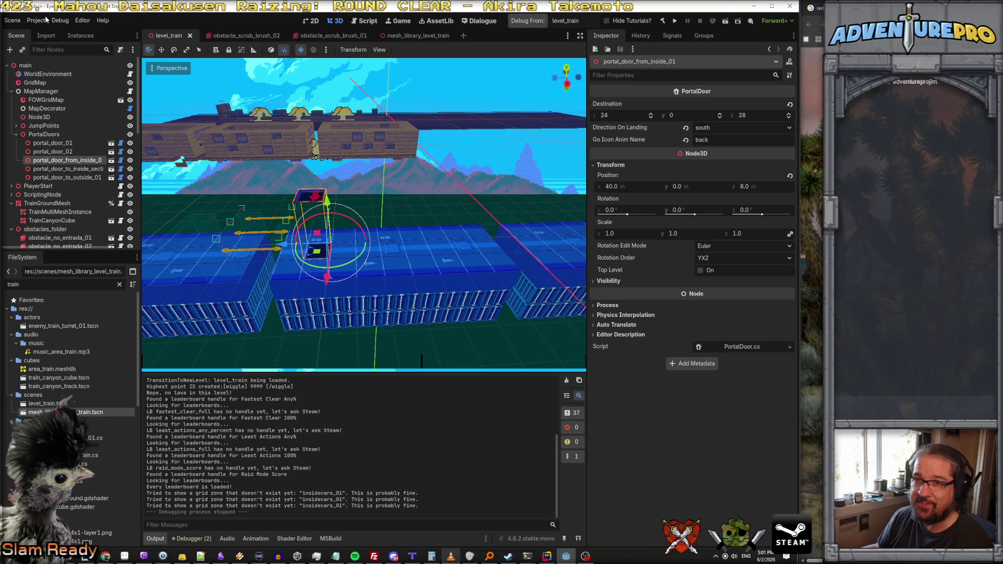
left_click(43, 19)
left_click(51, 34)
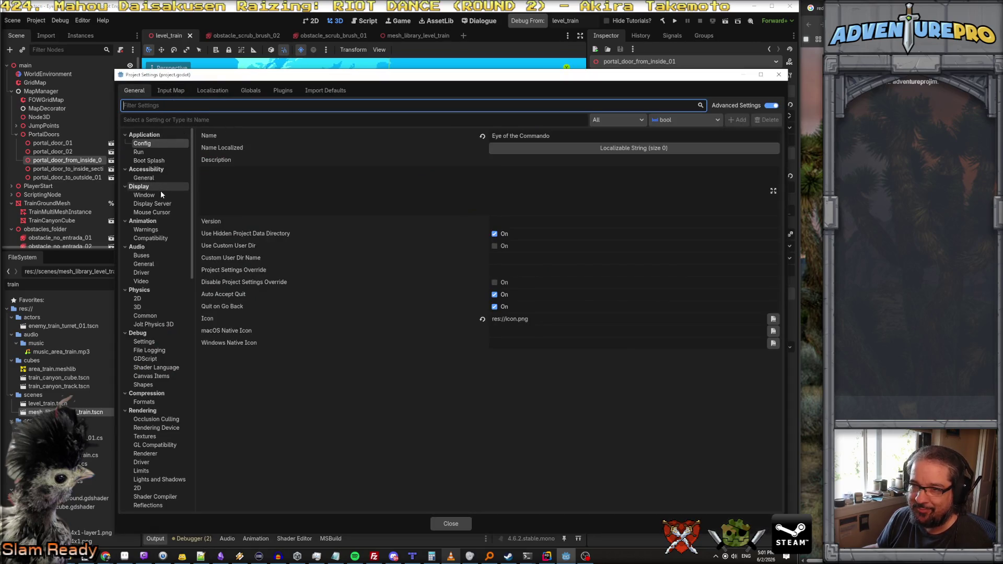
Step: Browse Occlusion Culling, GL Compatibility, Global Illumination and Anti Aliasing, ending at Rendering > 2D
scroll(157, 366, "down", 2)
left_click(163, 372)
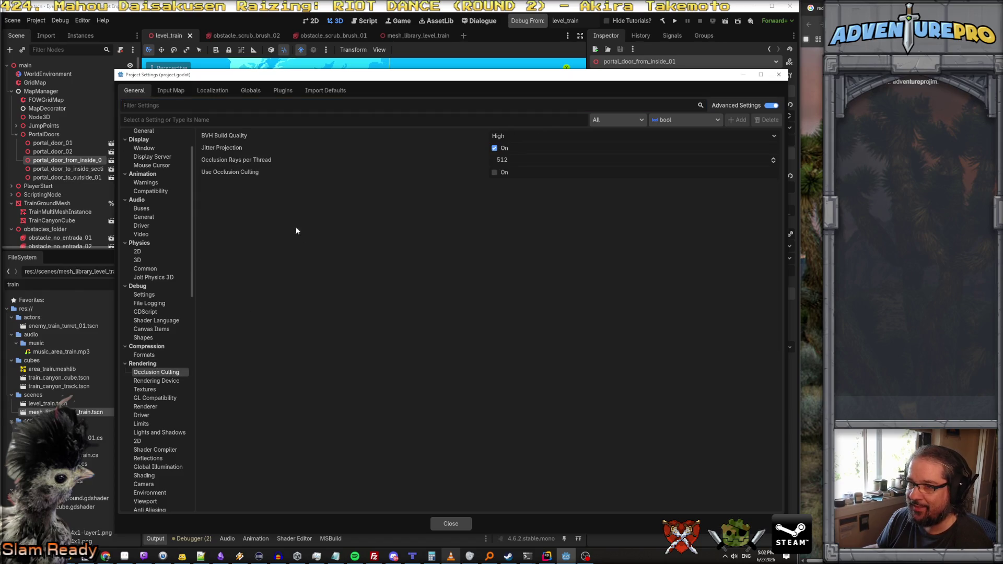
mouse_move(220, 151)
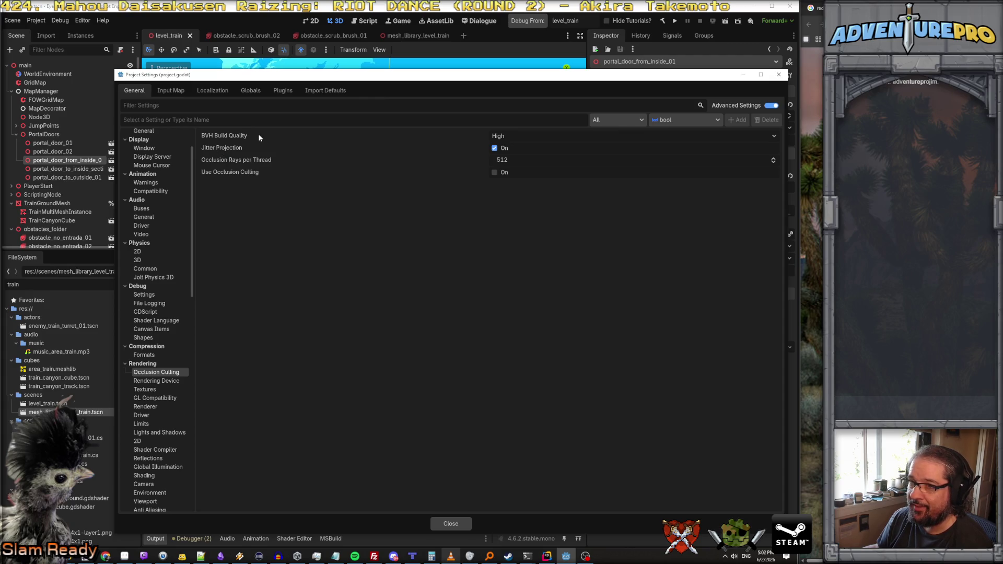
scroll(172, 389, "down", 2)
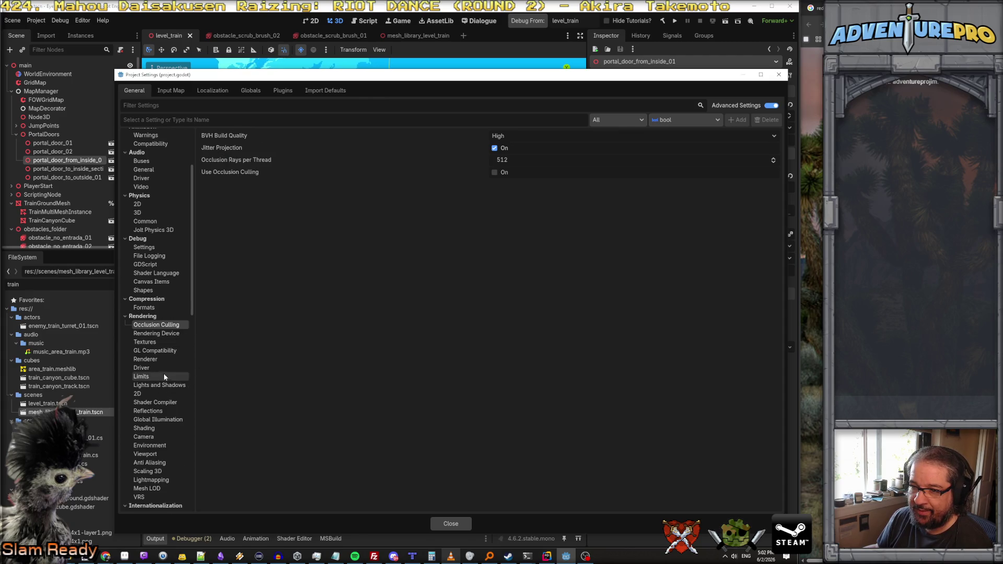
left_click(162, 333)
left_click(168, 352)
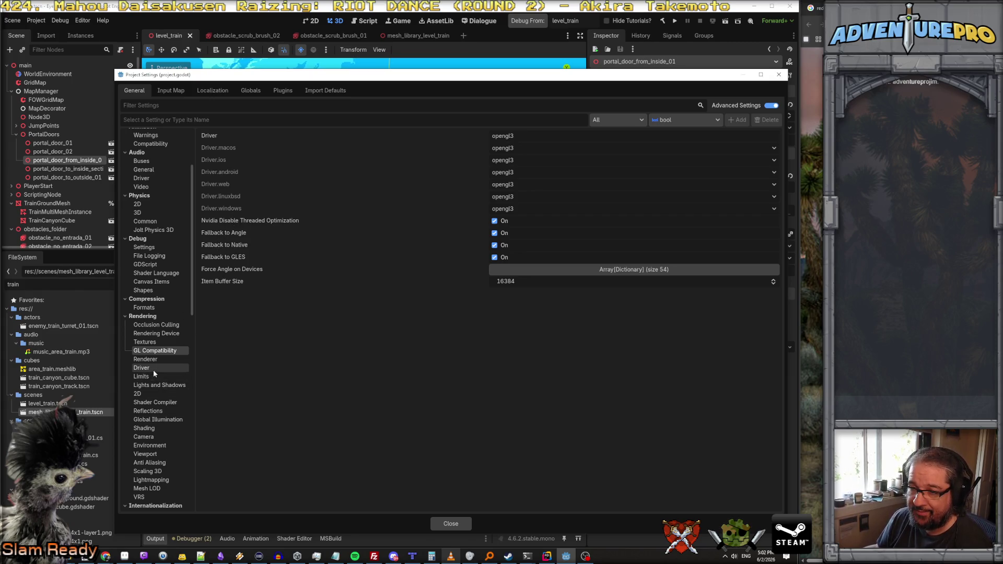
left_click(161, 421)
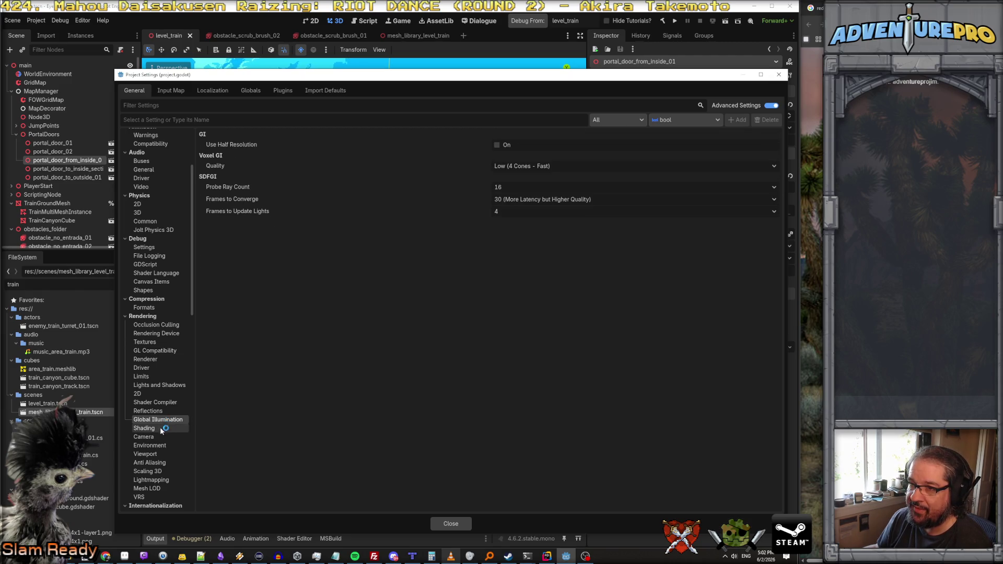
left_click(162, 463)
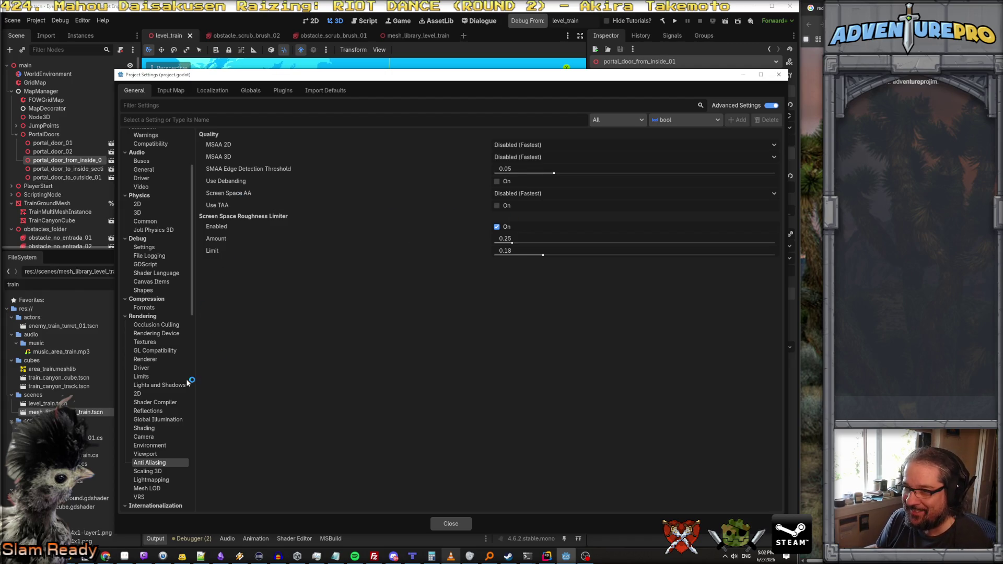
left_click(152, 394)
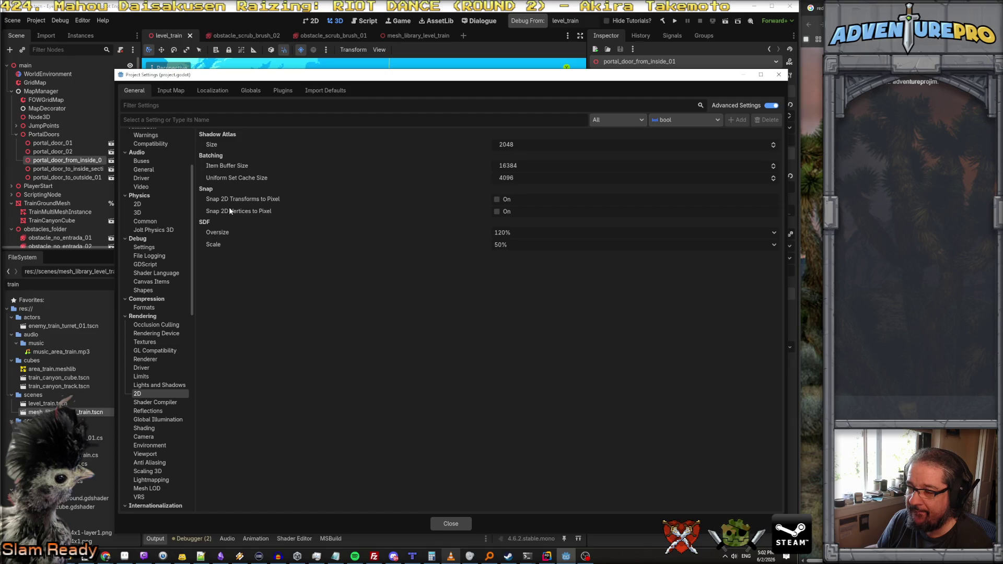
mouse_move(229, 204)
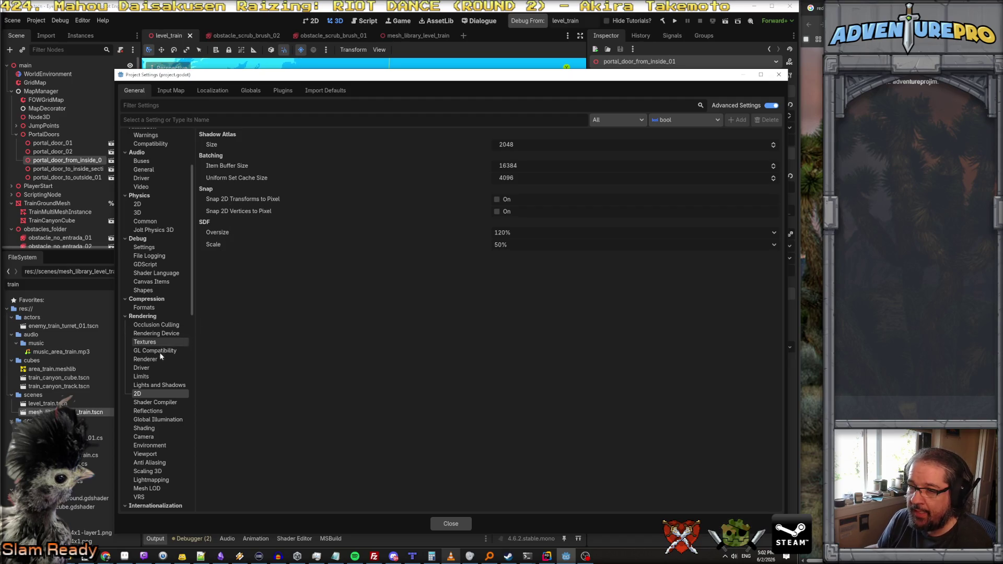
Step: Review the Rendering Limits, Renderer and Textures pages, ending on Viewport's HDR 2D and Transparent Background
left_click(153, 377)
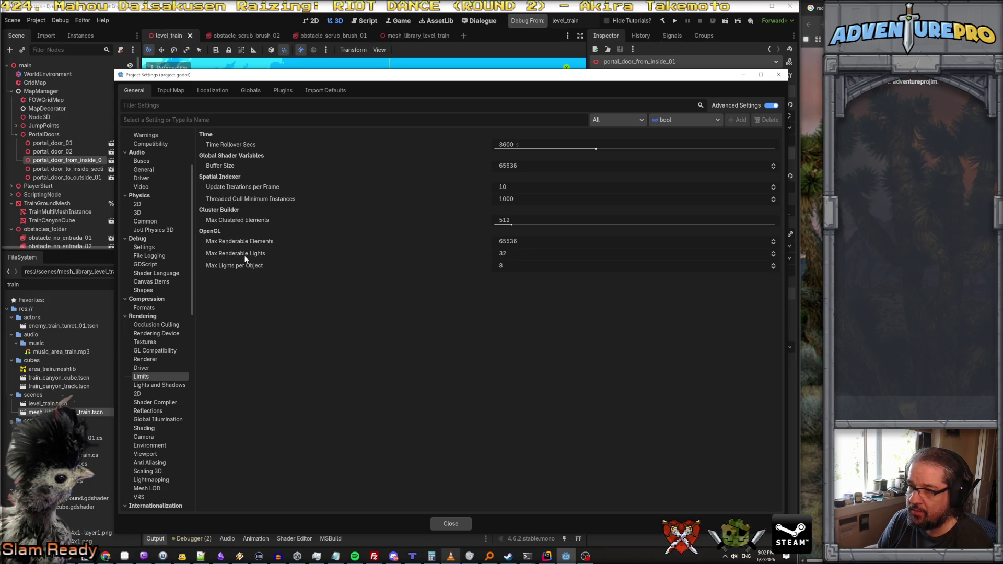
left_click(157, 360)
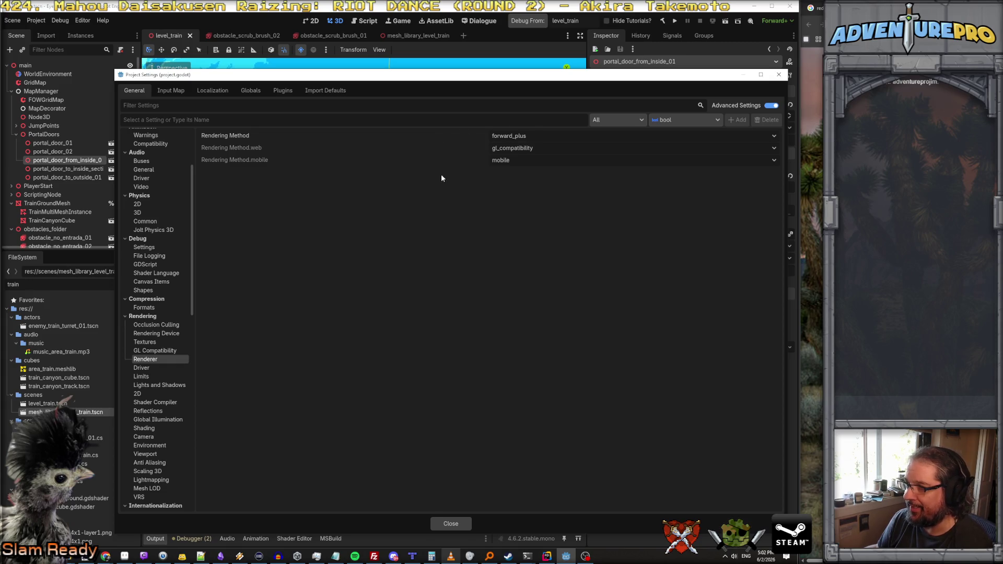
left_click(170, 343)
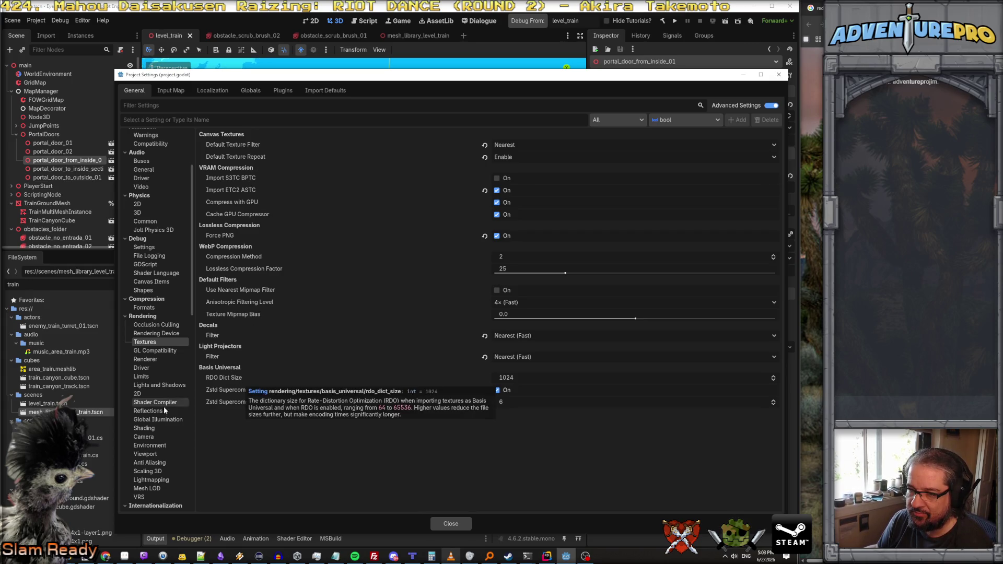
scroll(158, 469, "down", 1)
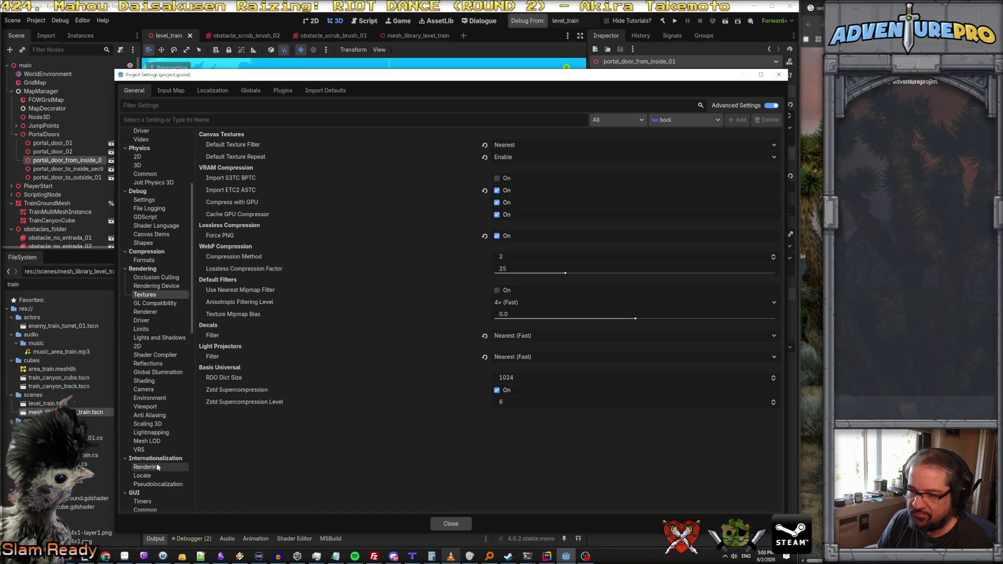
left_click(156, 406)
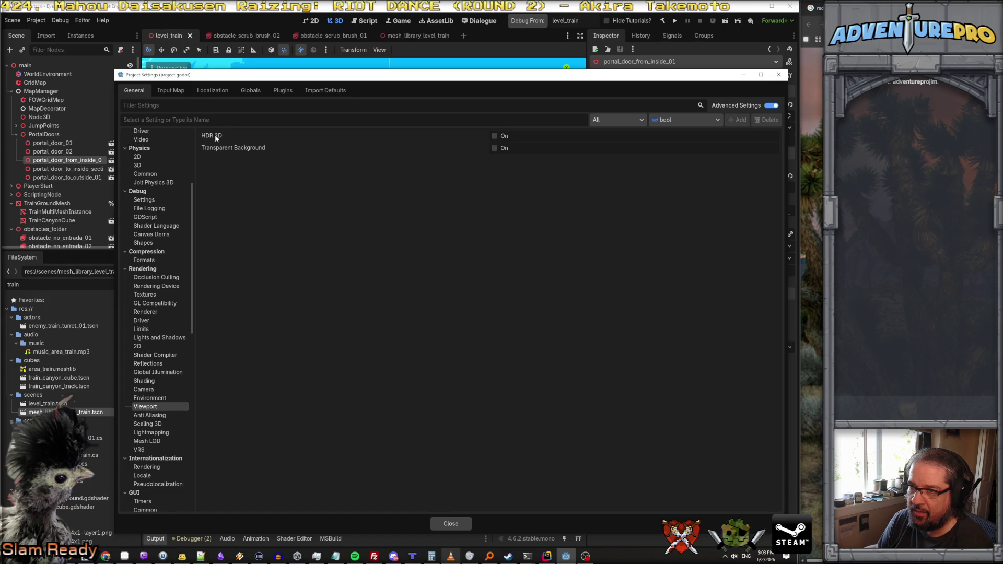
mouse_move(216, 136)
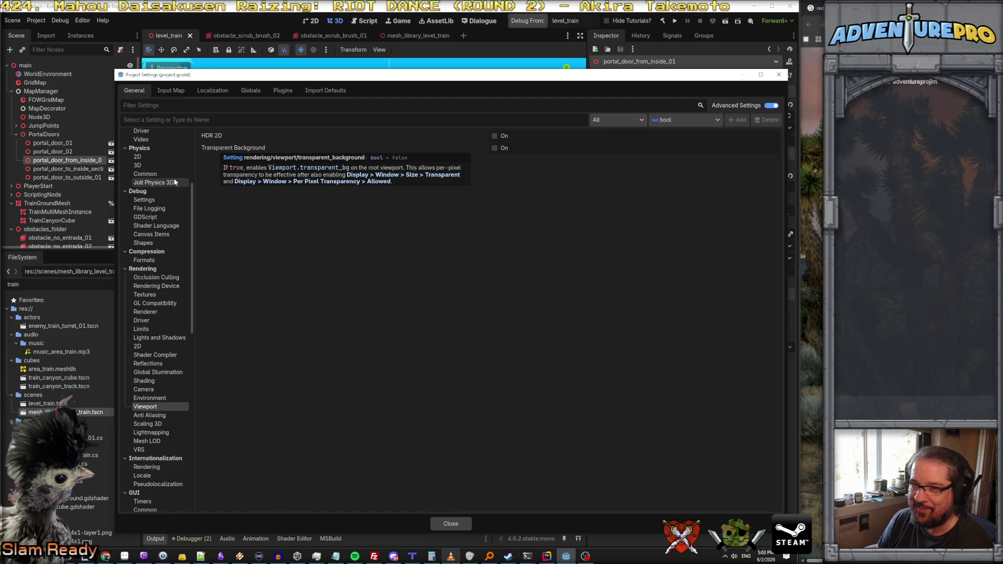
scroll(158, 204, "up", 5)
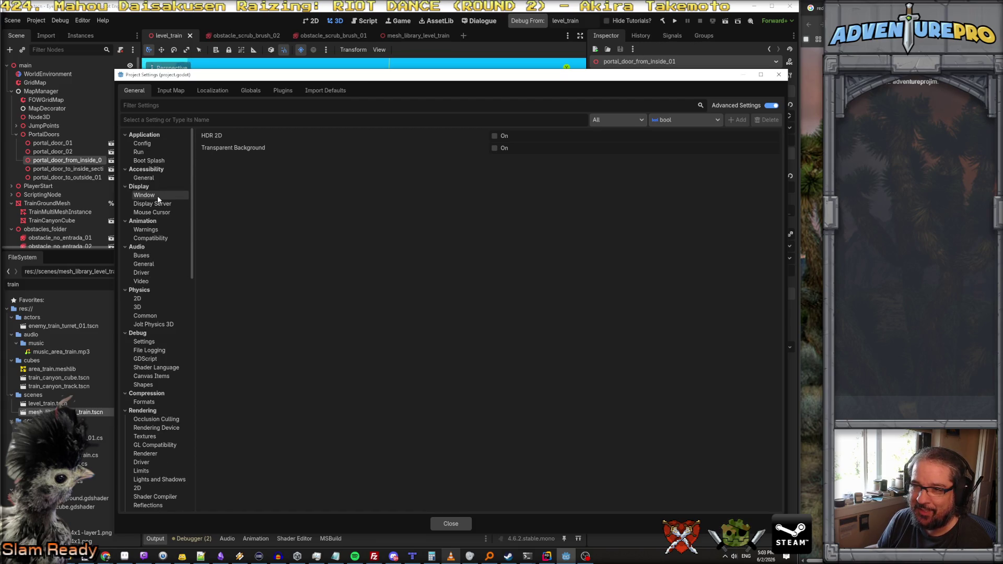
Step: Scroll through the Display > Window options, then drag the Project Settings dialog to the far right
left_click(159, 196)
scroll(278, 268, "down", 5)
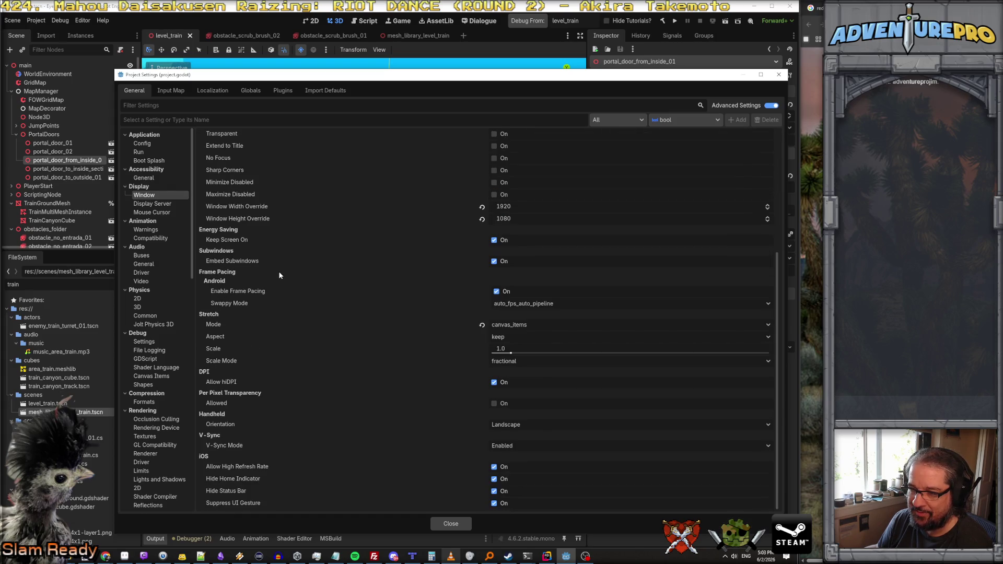
scroll(276, 318, "up", 5)
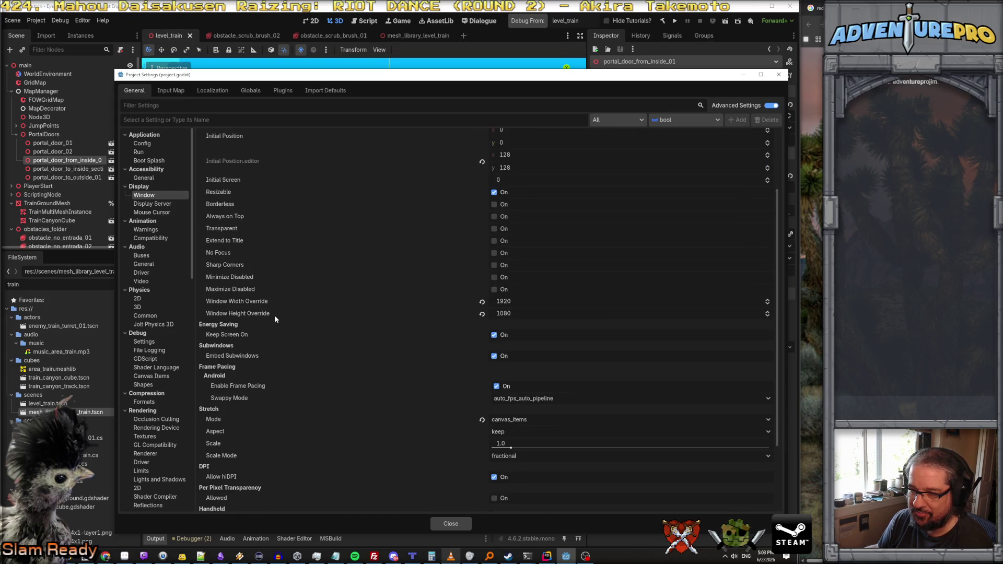
scroll(260, 261, "down", 5)
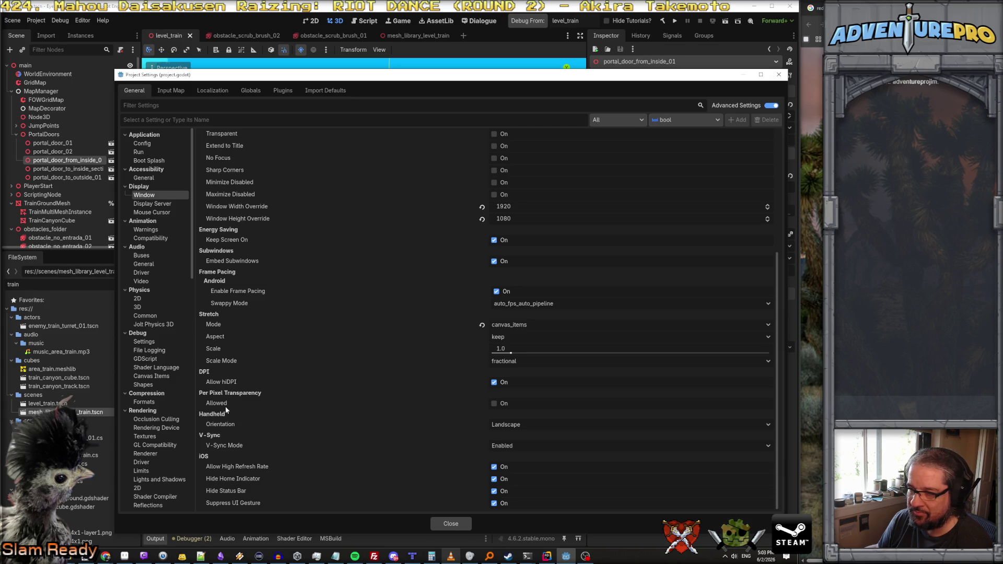
mouse_move(226, 406)
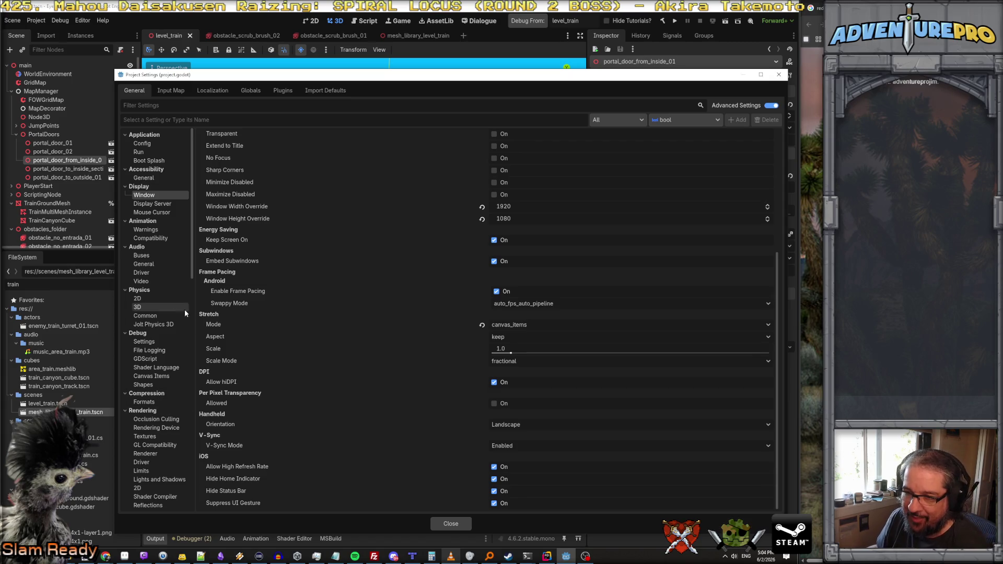
mouse_move(374, 79)
left_mouse_down()
mouse_move(1002, 63)
mouse_move(994, 61)
left_mouse_up()
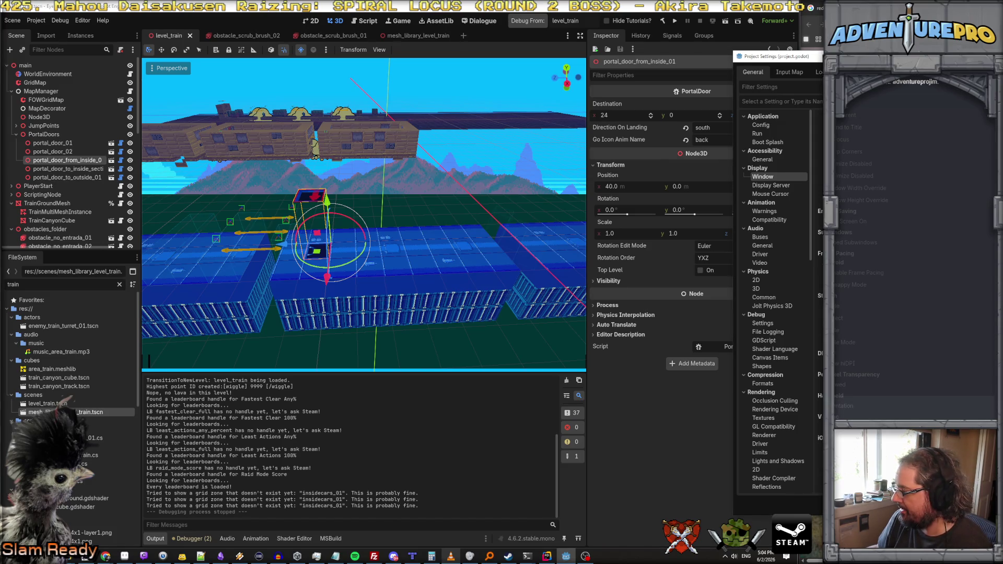
Step: Dismiss Project Settings and show obstacle_no_entrada_01's Visibility Range: End 2.0, End Margin 0.5, Self fade
left_click(727, 329)
left_click(653, 281)
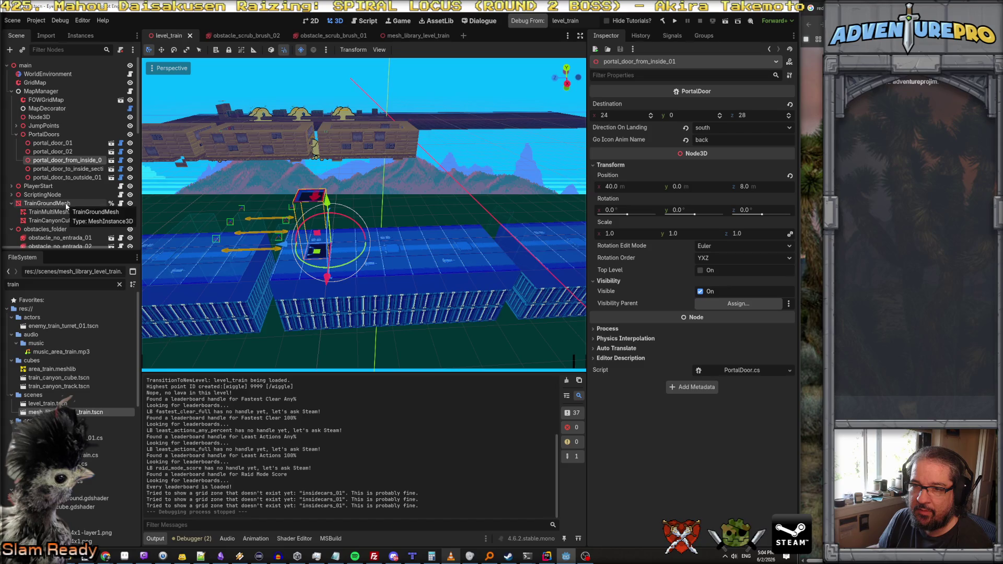
scroll(66, 206, "down", 2)
left_click(63, 217)
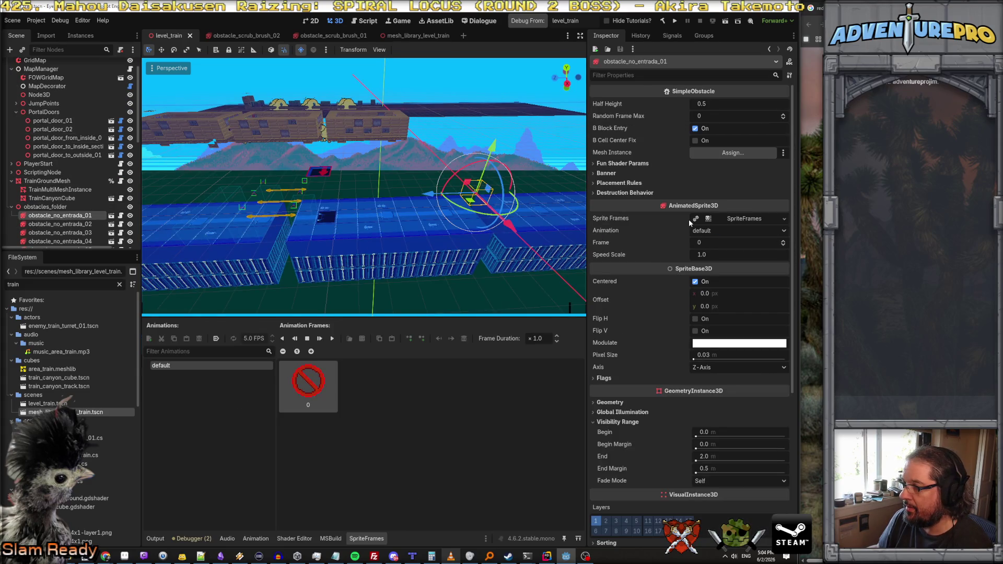
scroll(663, 279, "down", 3)
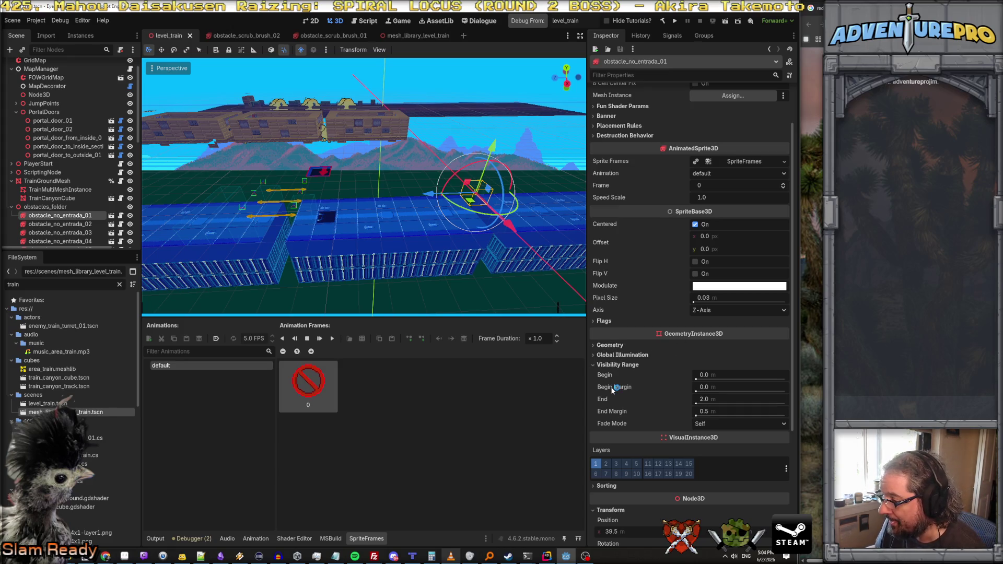
mouse_move(611, 387)
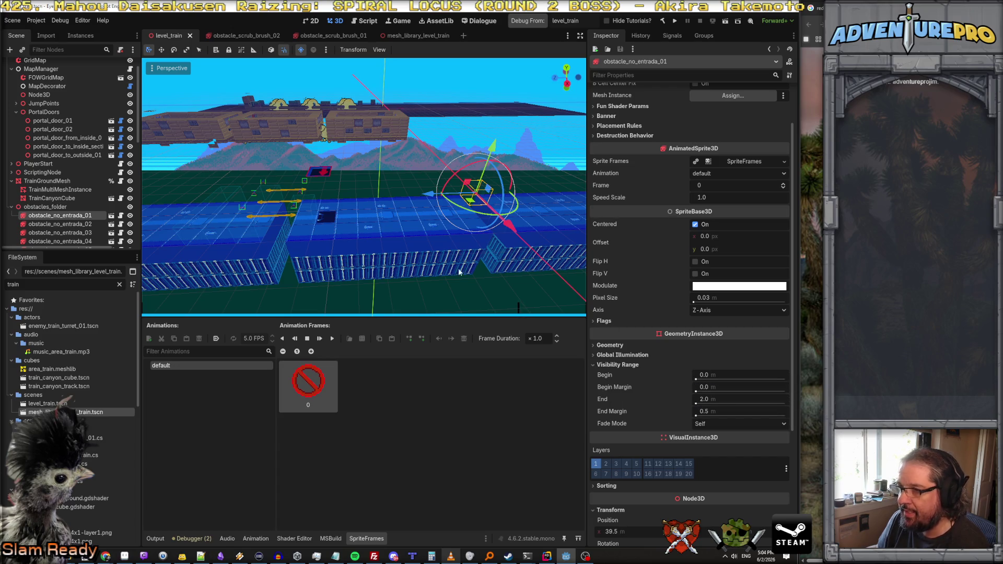
Step: Freelook forward along the blue track until obstacle_no_entrada_01's no-entry sprites are close
key("w")
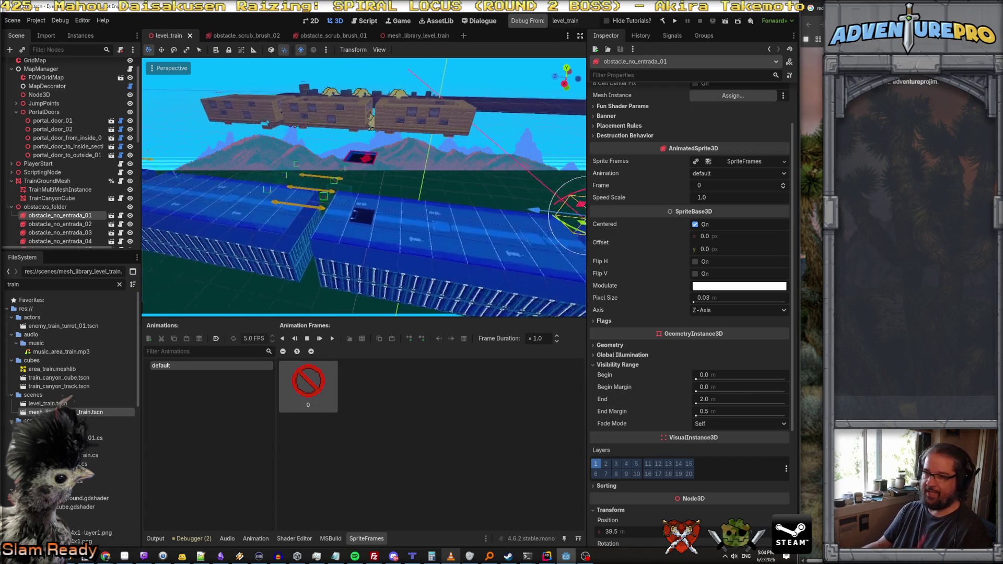
key("w")
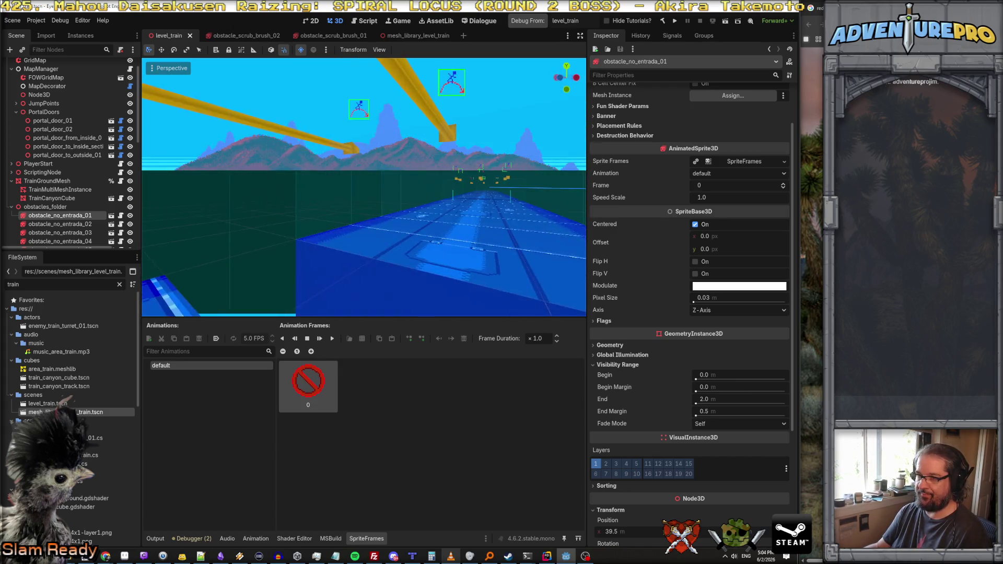
key("w")
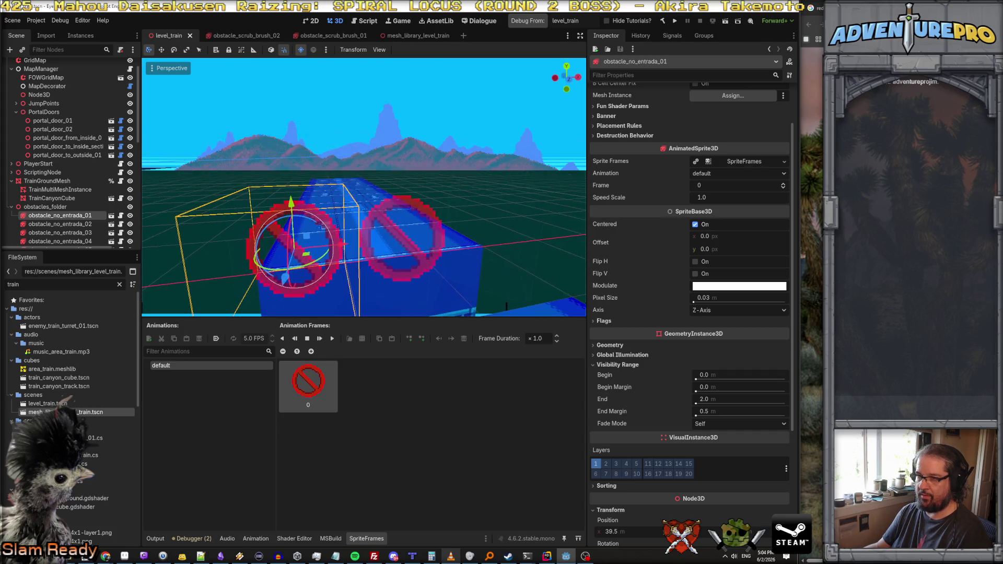
key("w")
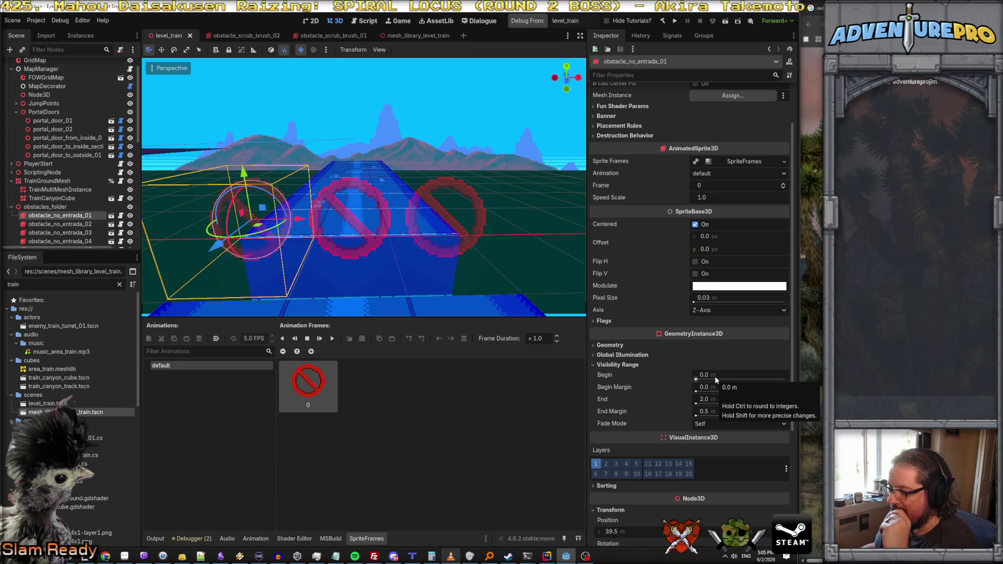
left_click(611, 356)
Step: Open obstacle_no_entrada_01's SpriteFrames, then clear the 'train' filter from the FileSystem dock
left_click(611, 356)
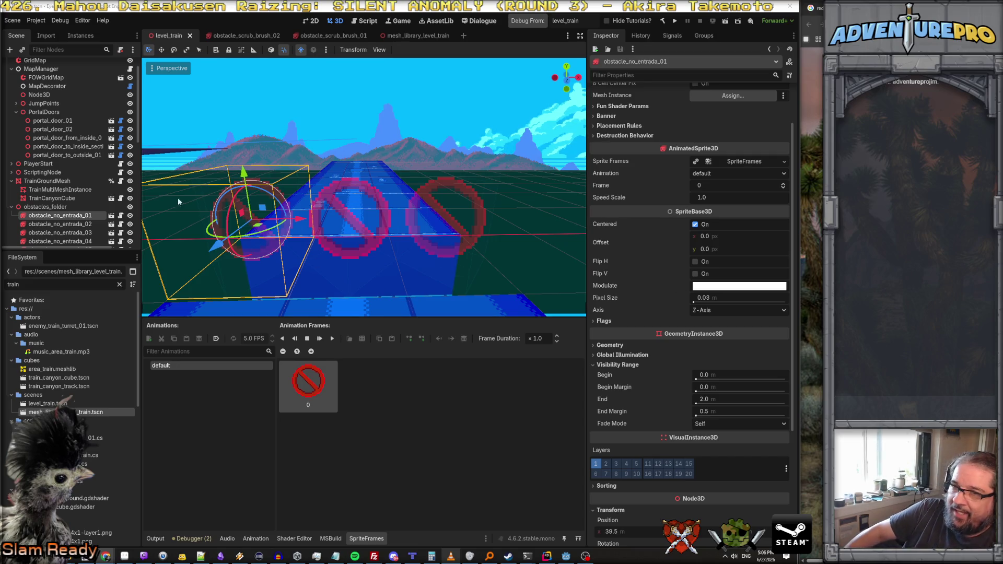
scroll(109, 125, "up", 2)
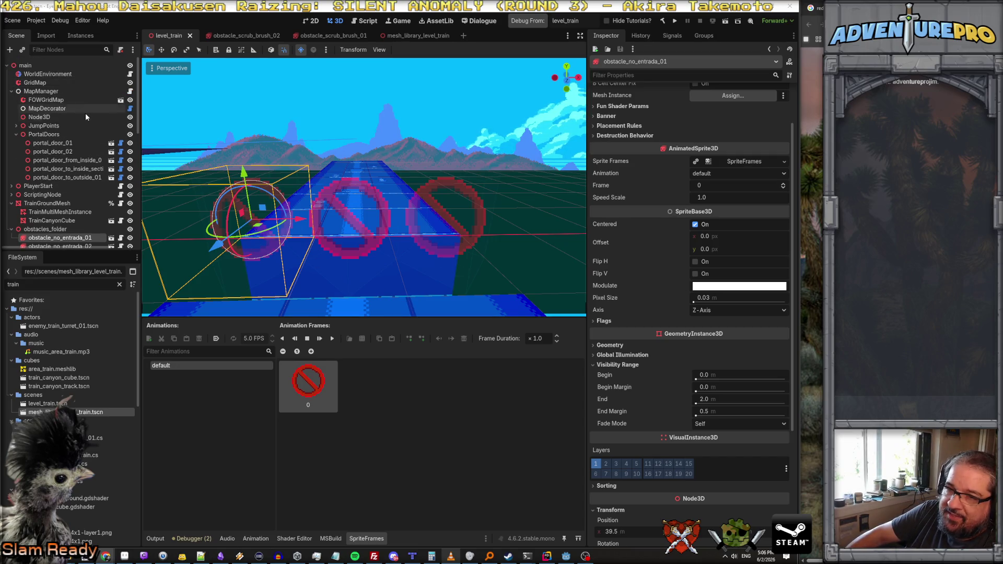
scroll(86, 113, "down", 10)
scroll(86, 113, "up", 10)
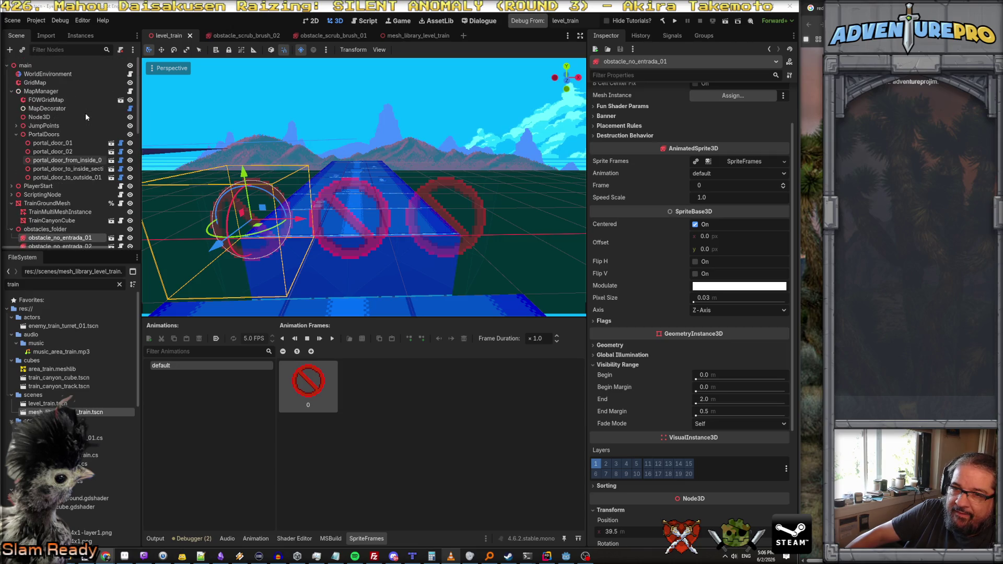
left_click(119, 285)
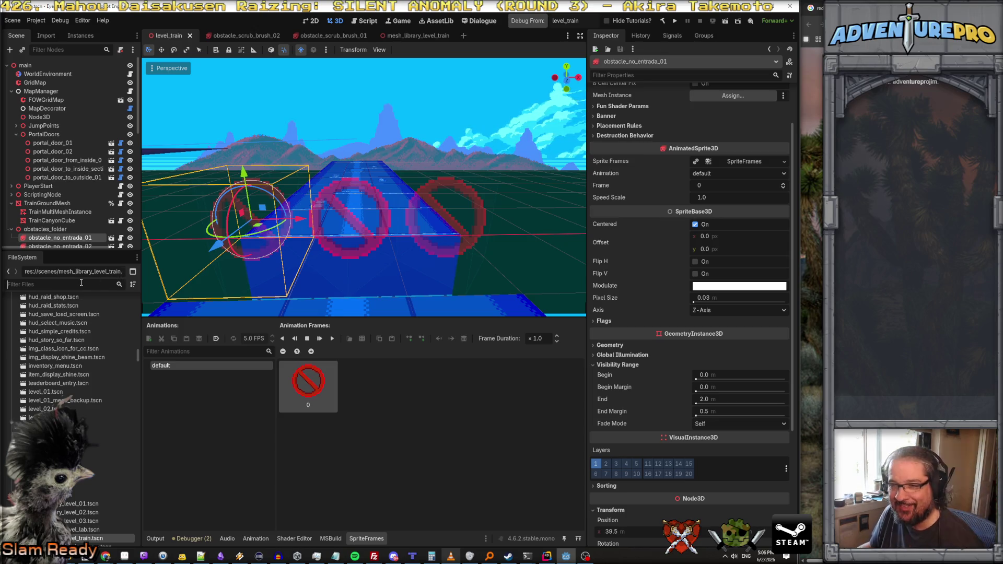
Step: Open the main_mans character scene and select its Camera3D node
type("m")
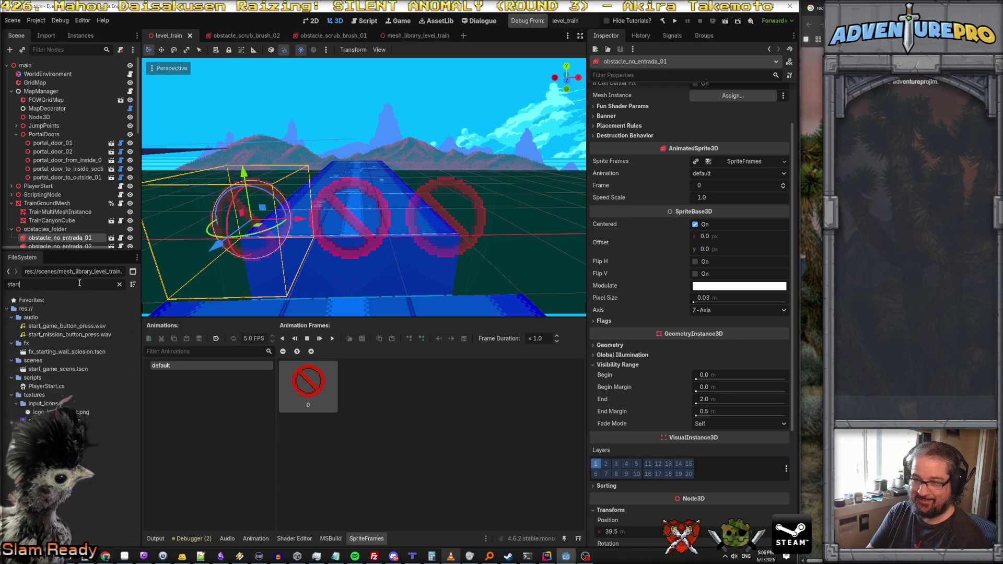
type("ain")
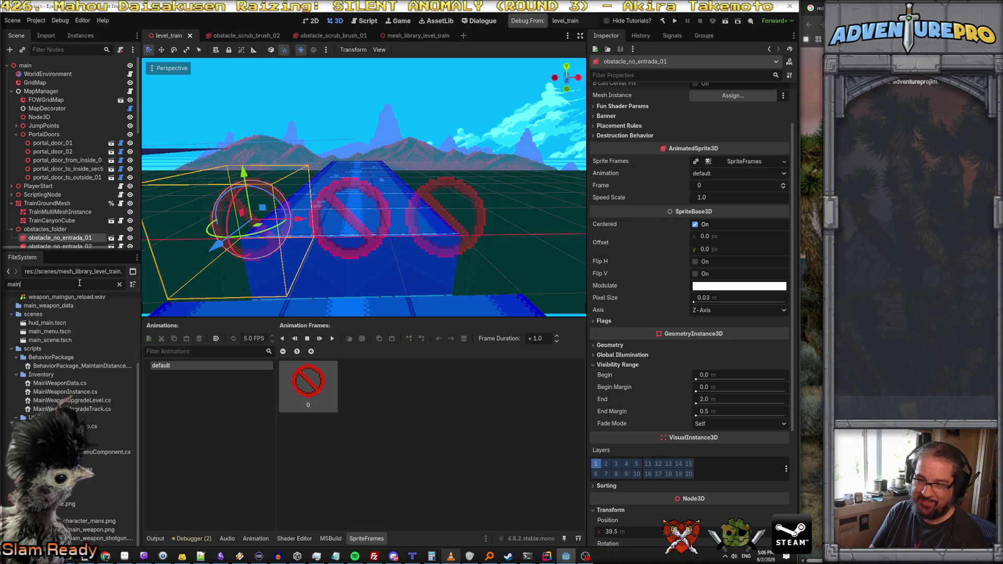
type("_man")
double_click(57, 325)
left_click(32, 91)
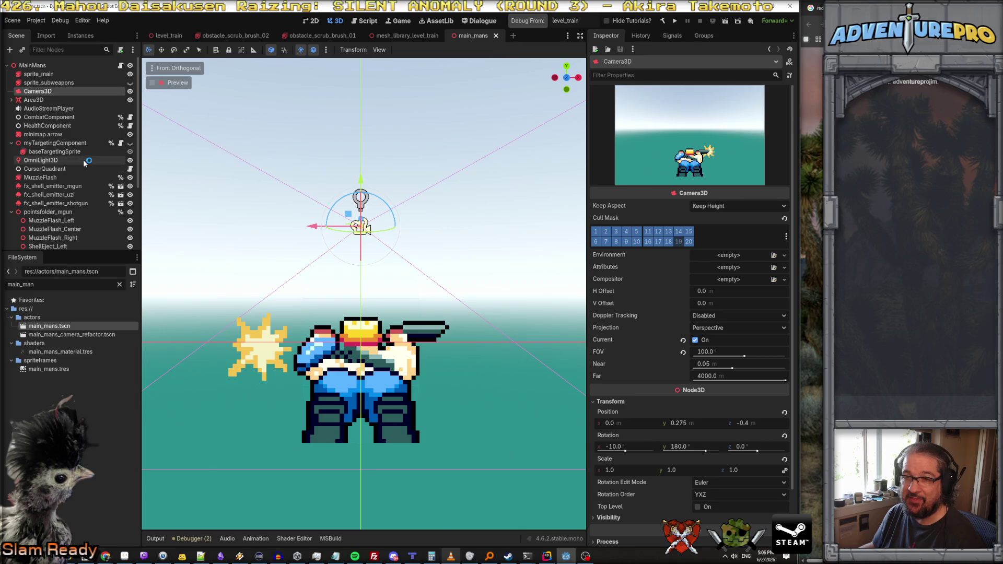
scroll(84, 162, "down", 5)
scroll(82, 168, "up", 5)
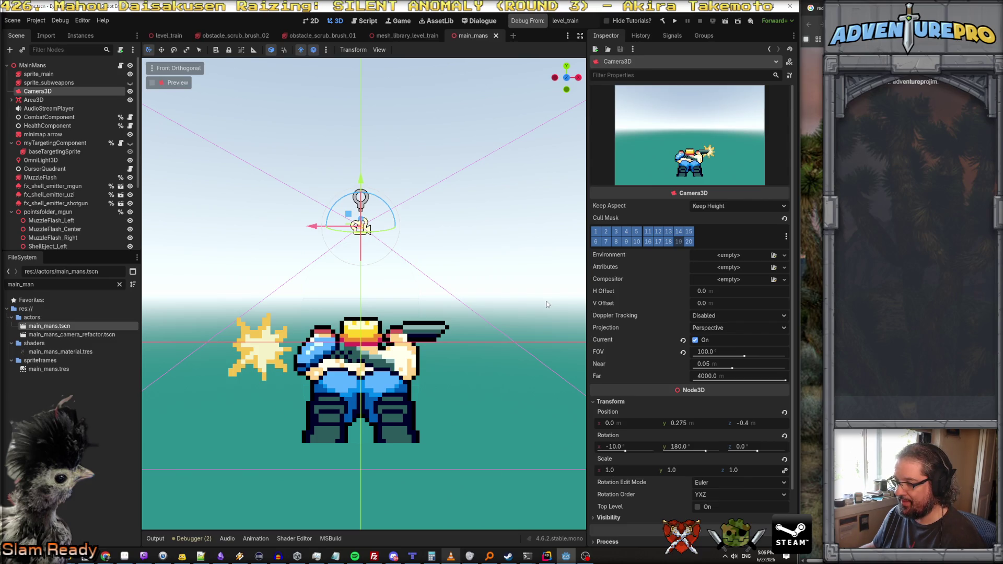
Step: Review the Camera3D's visibility properties, then bring up TrainGroundMesh.cs in Rider
left_click(609, 518)
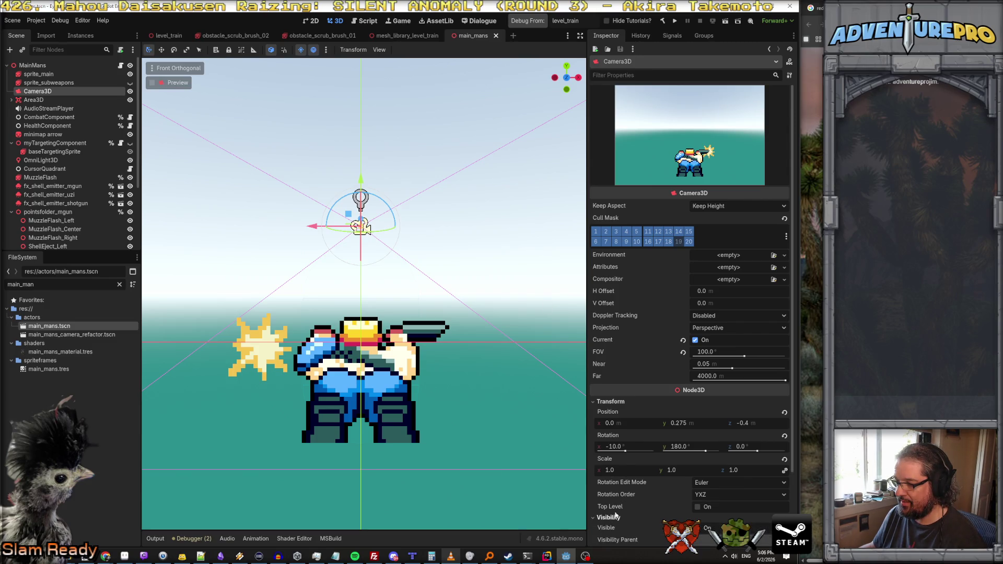
scroll(613, 522, "down", 3)
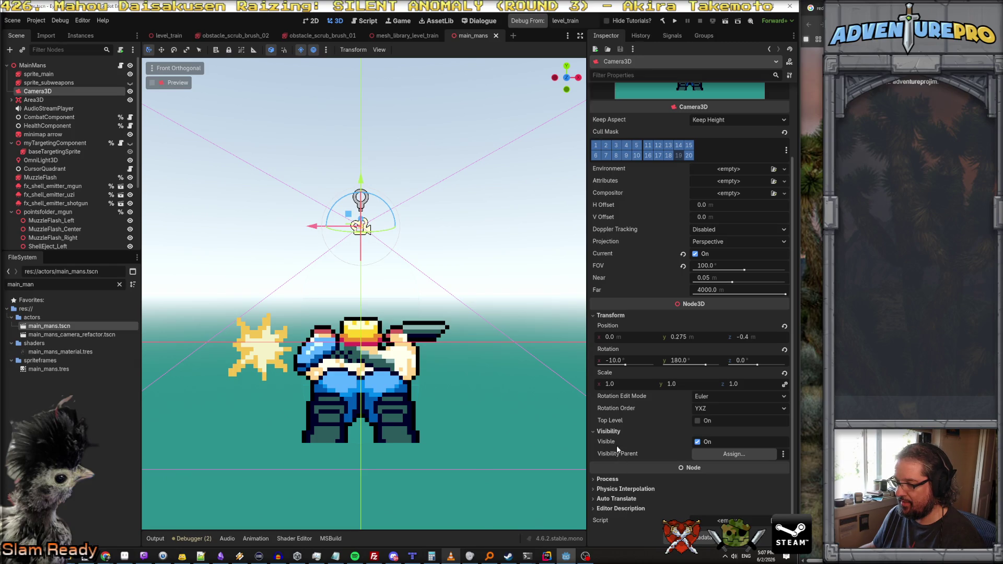
mouse_move(611, 444)
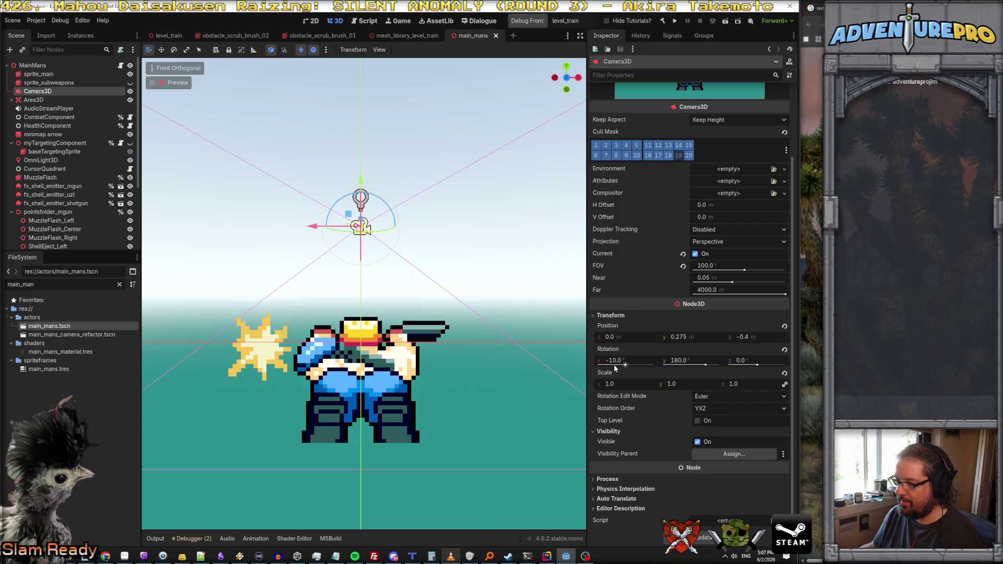
scroll(613, 365, "up", 3)
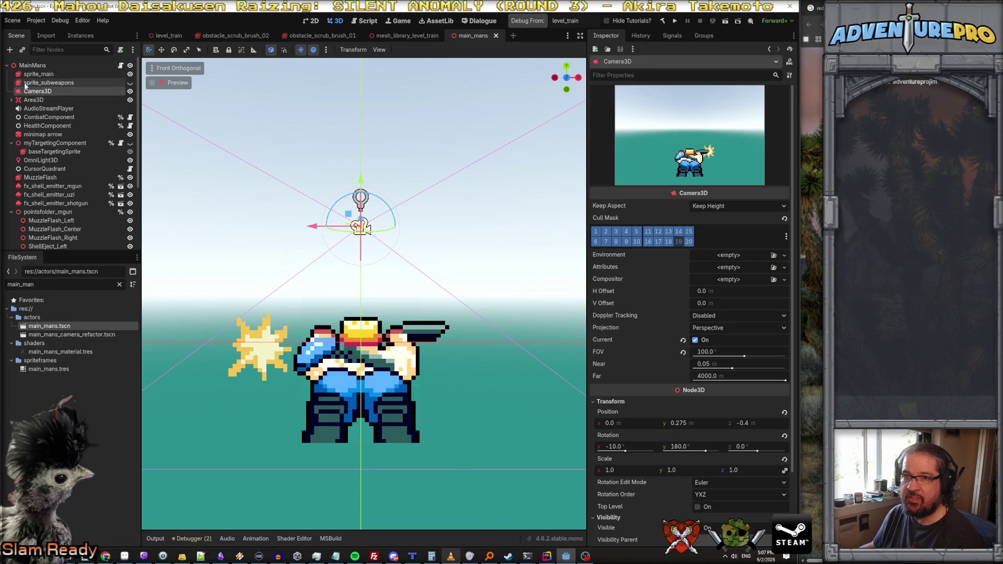
left_click(546, 556)
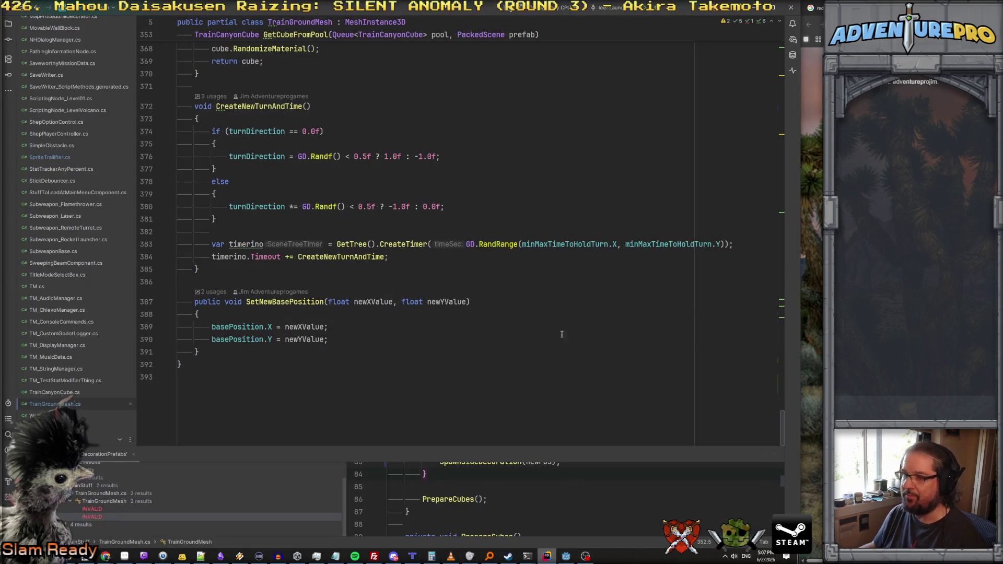
Step: Search the project for camera3D and open GetPlayerCamera, reviewing its cachedCamera fallback
key("ctrl+shift+f")
type("camer")
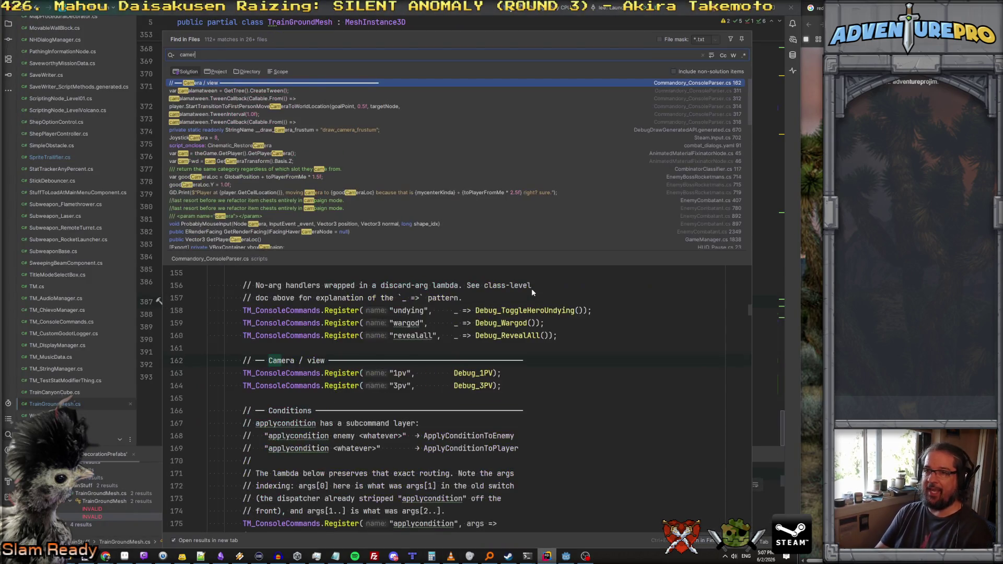
type("a3D")
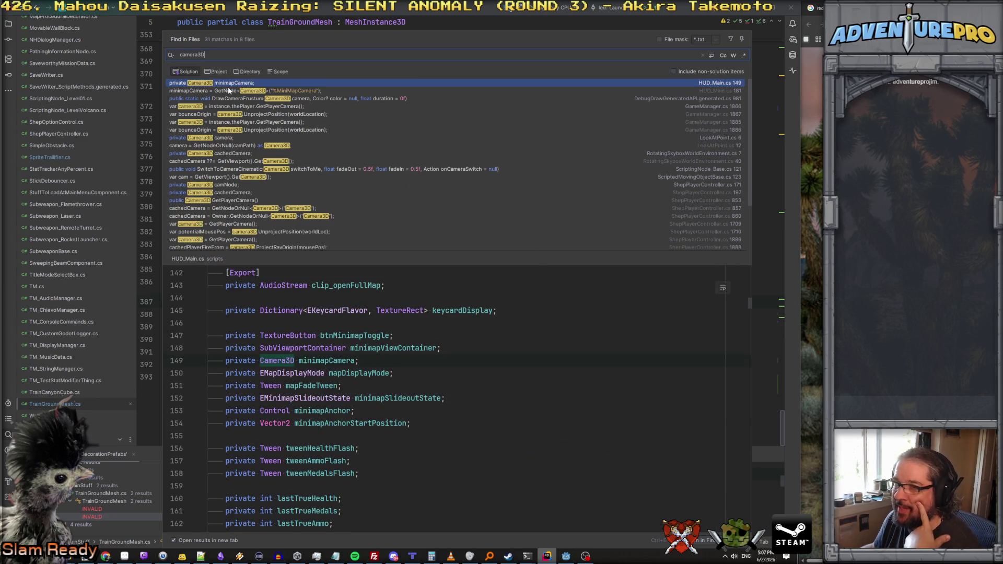
left_click(223, 106)
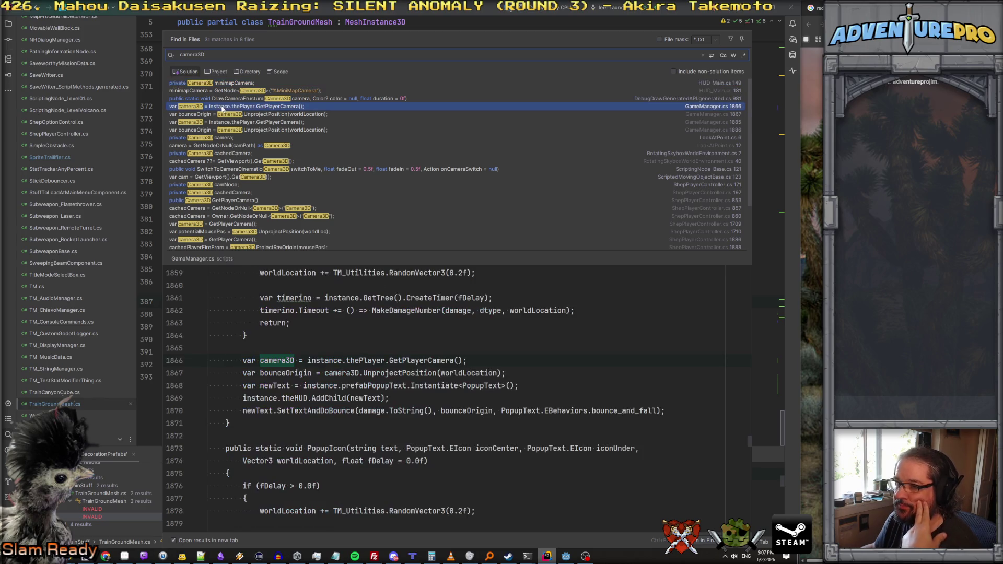
left_click(421, 361, "ctrl")
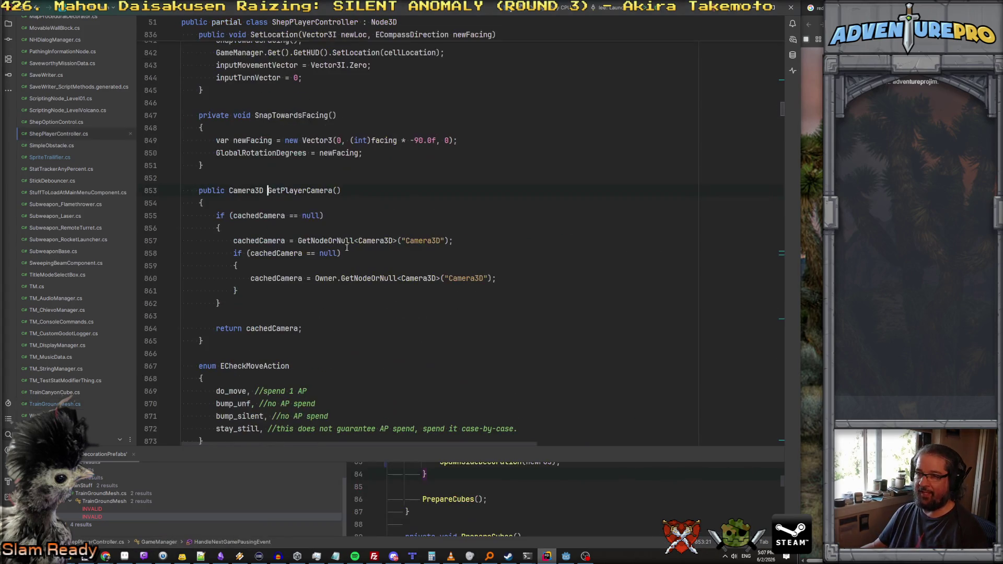
left_click(267, 215)
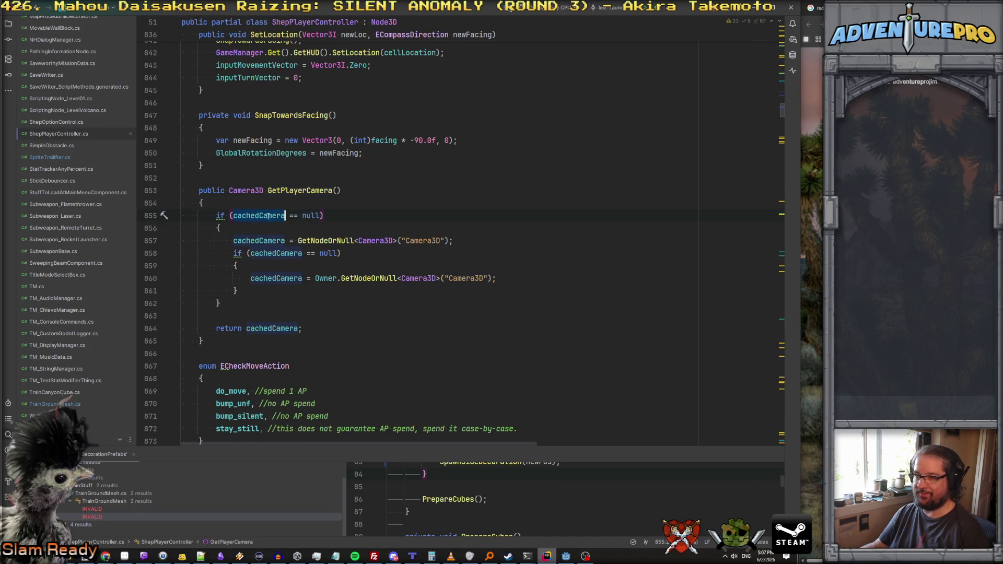
left_click(277, 279)
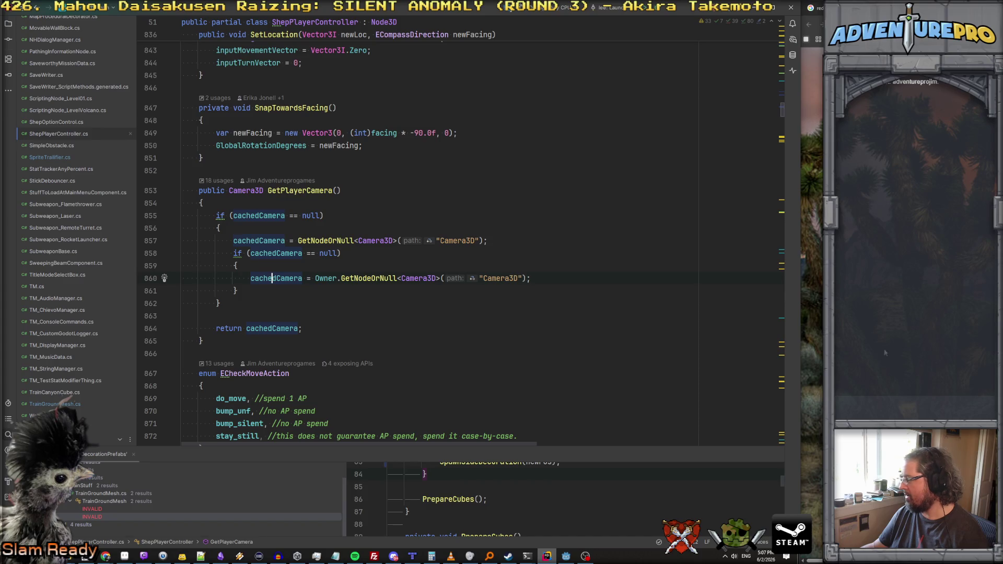
double_click(289, 190)
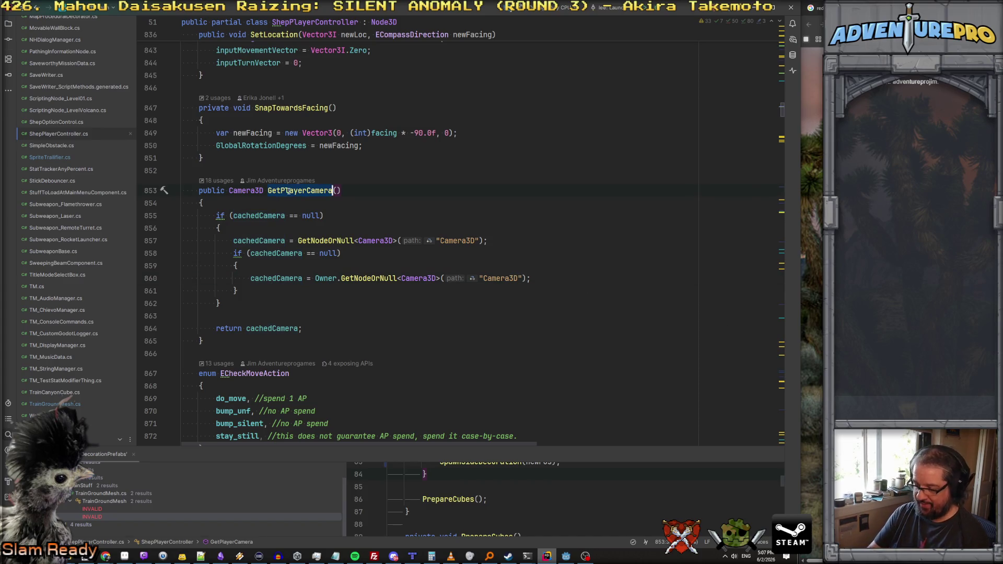
Step: Find GetPlayerCamera uses and preview them in GameManager.cs, ShepPlayerController.cs and ScriptingNode_Base.cs
key("ctrl+shift+f")
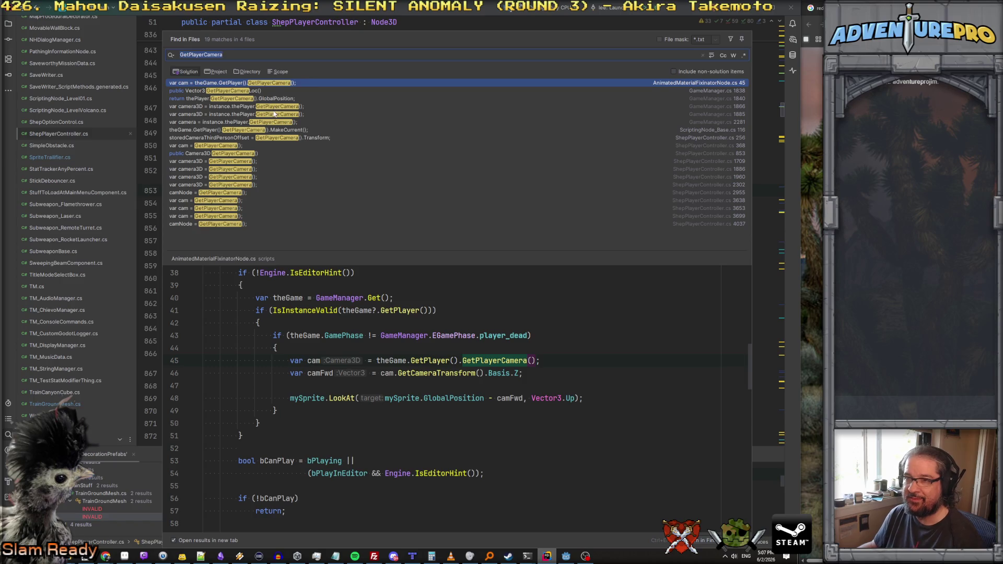
left_click(243, 107)
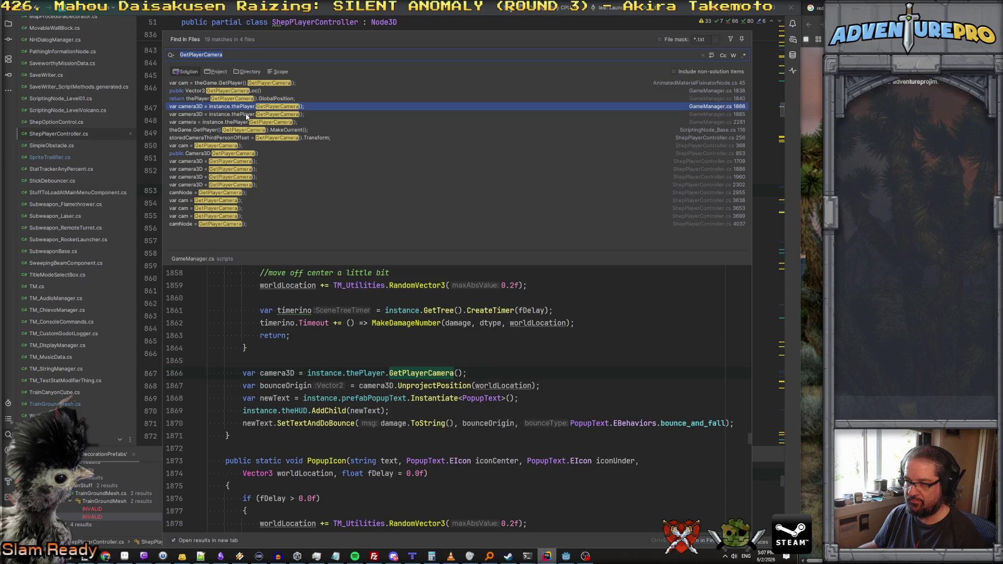
left_click(234, 161)
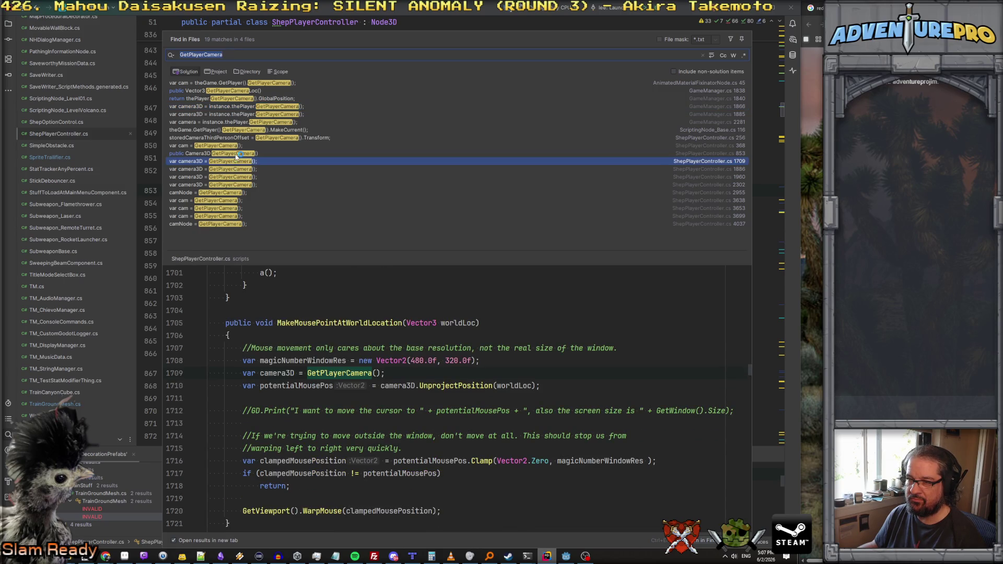
left_click(236, 154)
left_click(235, 131)
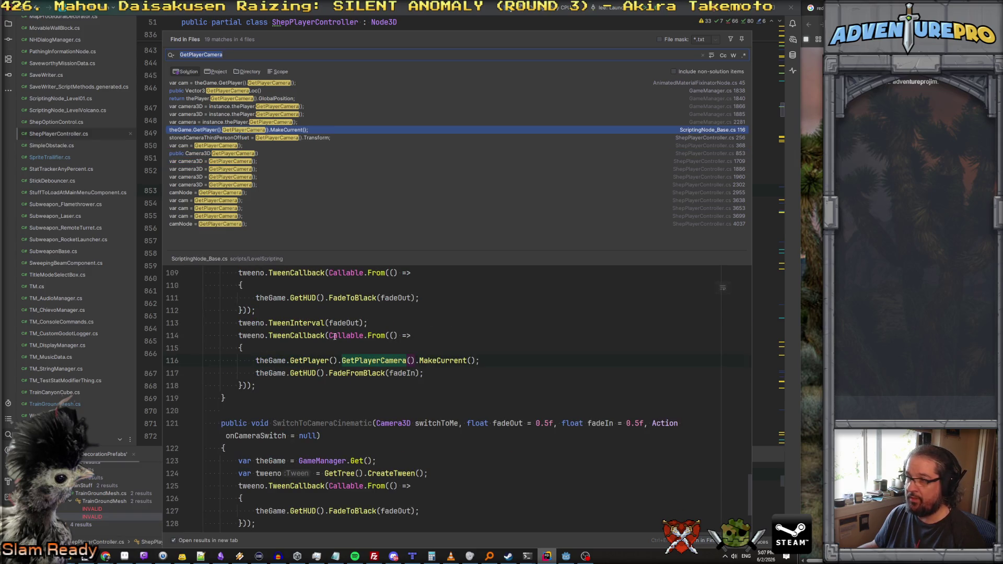
Step: Preview camera usages at lines 4037, 3699, 3653, 2955, then select MakeCurrent in ScriptingNode_Base.cs
scroll(335, 331, "up", 2)
scroll(335, 330, "up", 2)
scroll(335, 331, "down", 2)
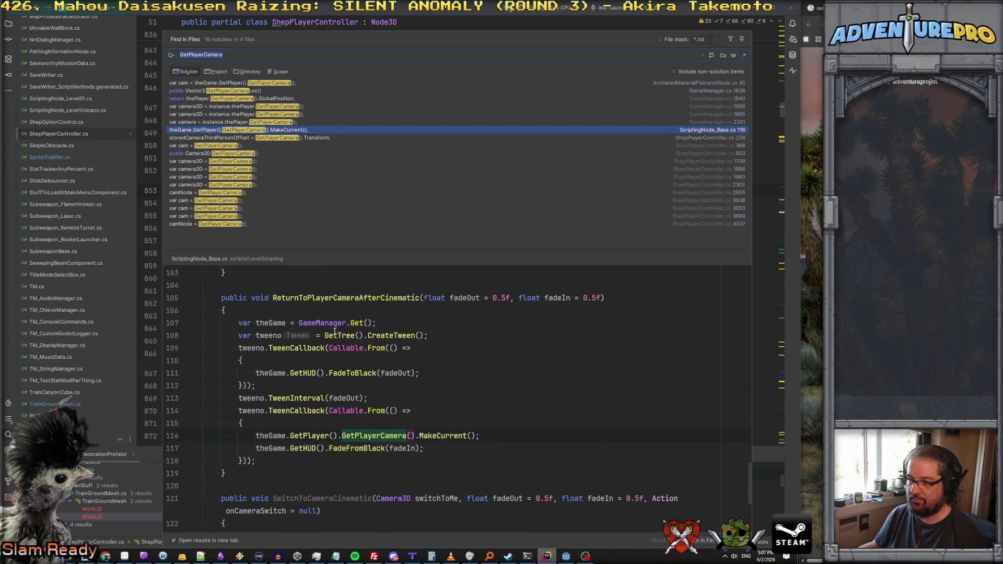
scroll(335, 331, "up", 8)
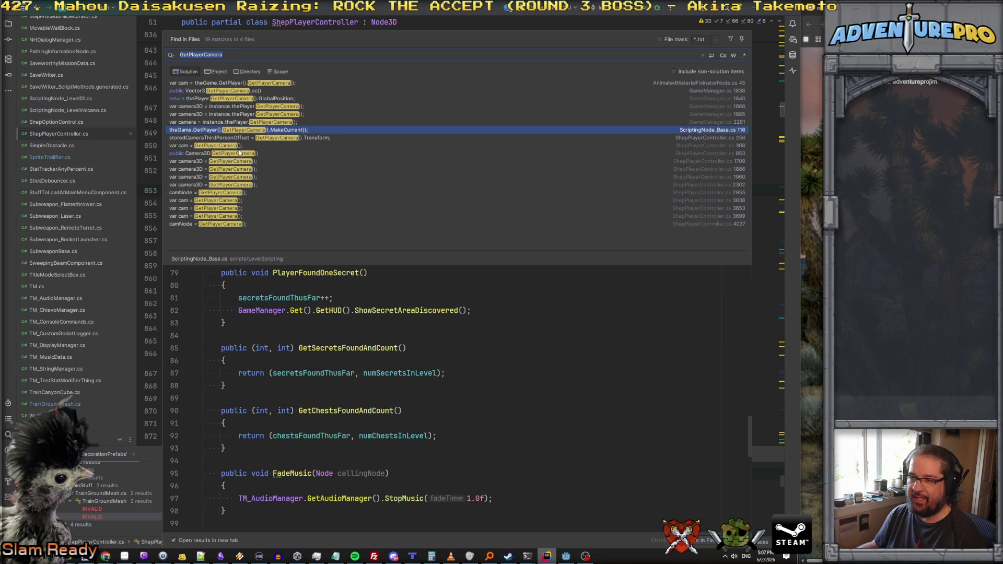
left_click(225, 225)
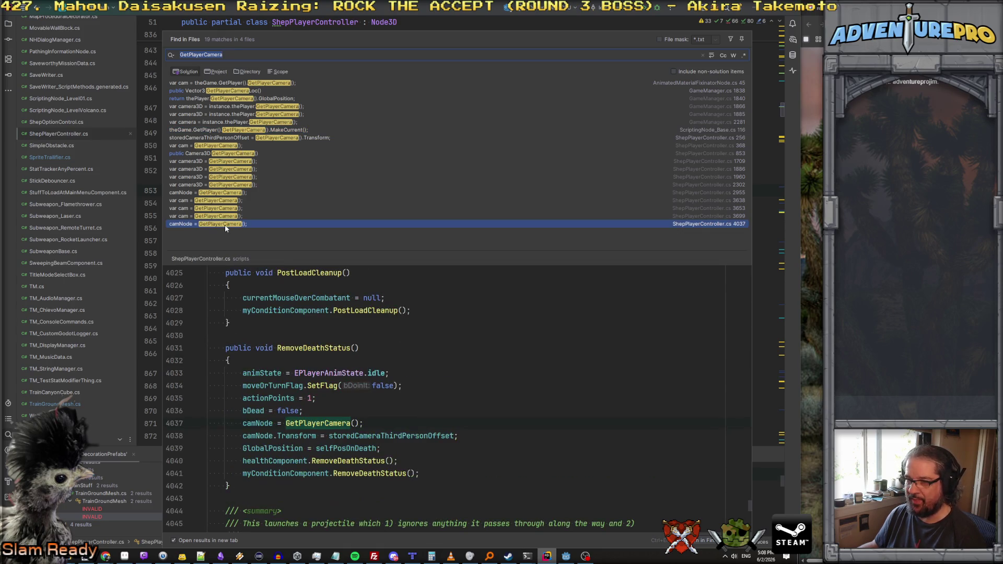
left_click(226, 215)
left_click(226, 209)
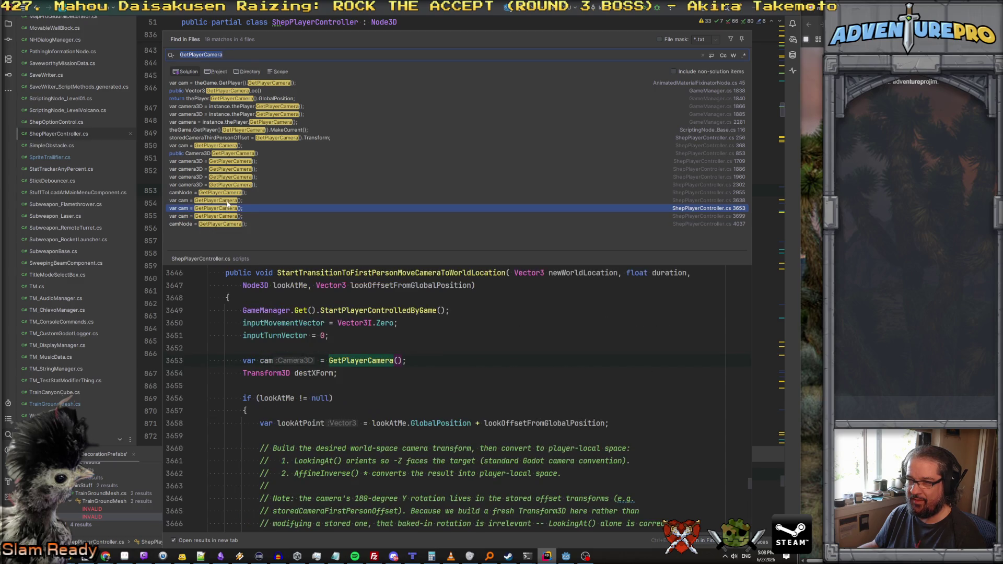
left_click(231, 191)
left_click(246, 130)
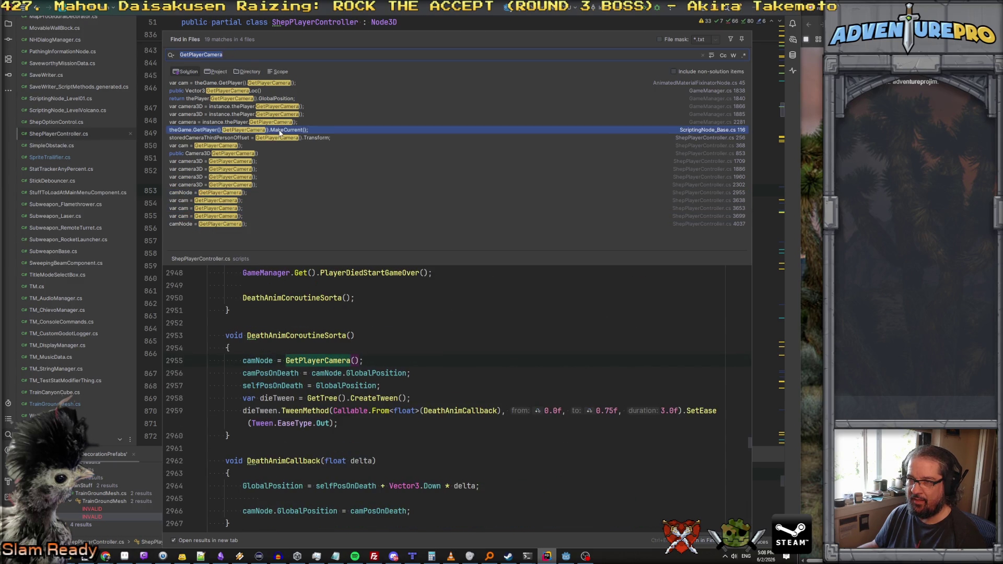
double_click(441, 361)
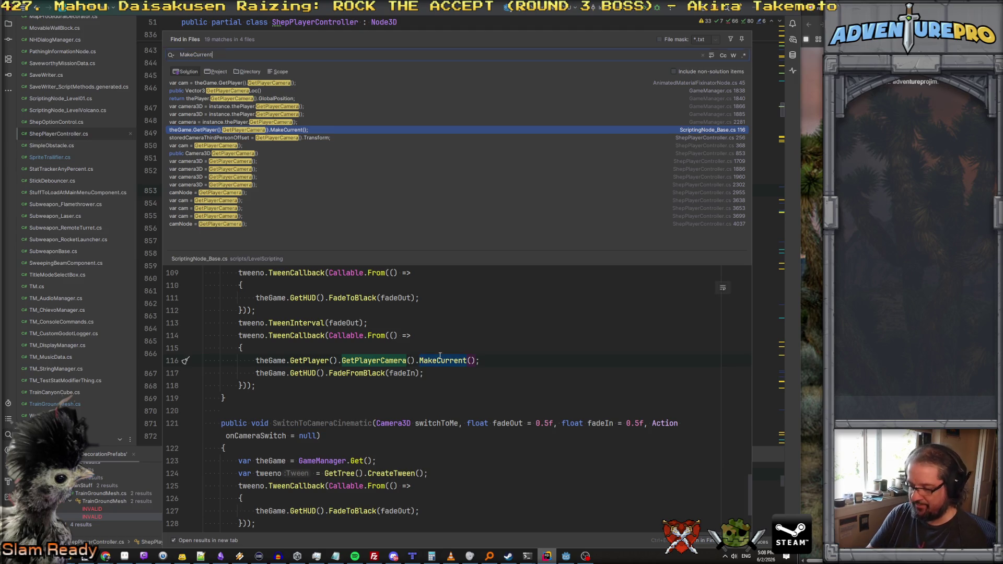
Step: Search for MakeCurrent and review its calls at lines 132 and 116
key("ctrl+shift+f")
left_click(223, 92)
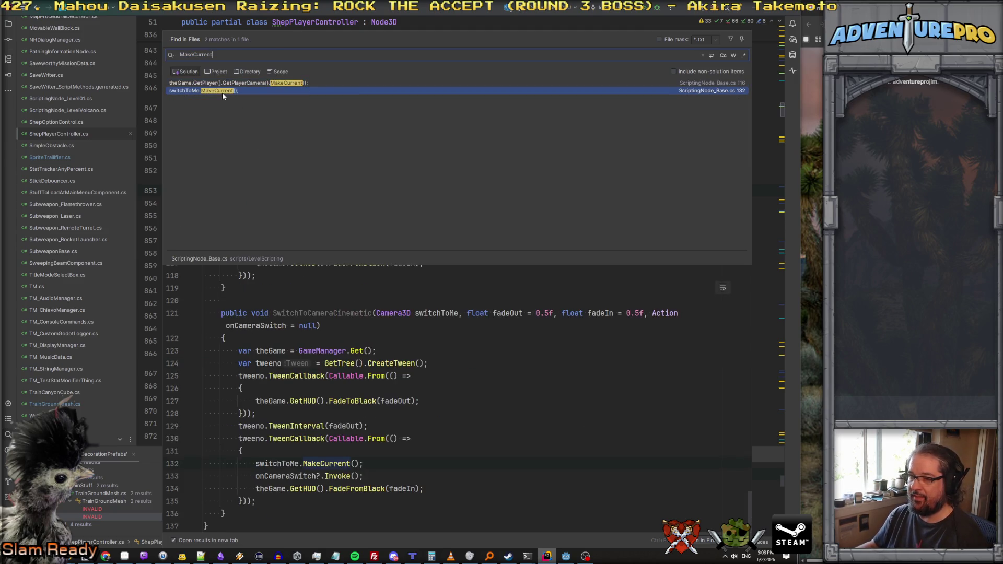
left_click(262, 84)
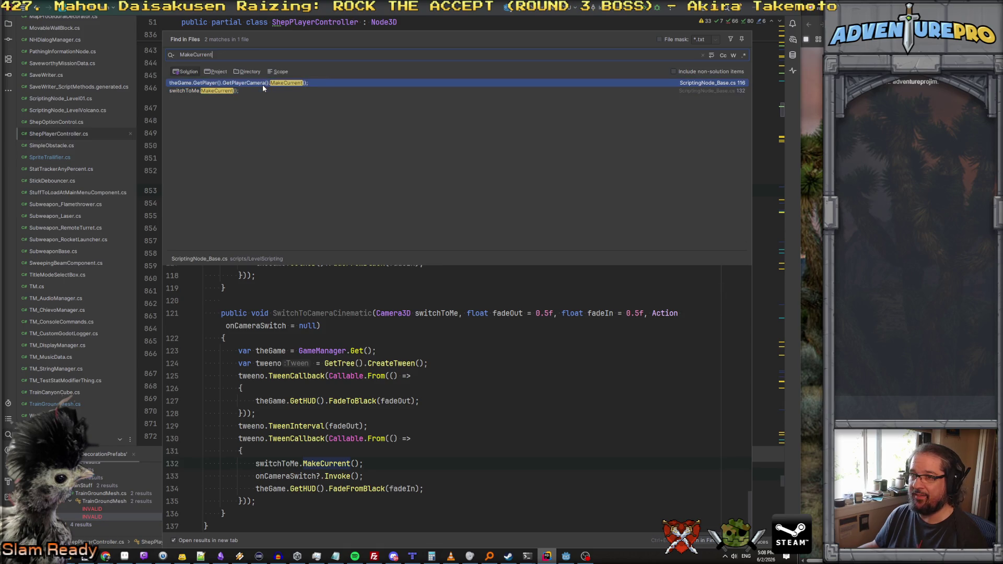
scroll(451, 370, "up", 2)
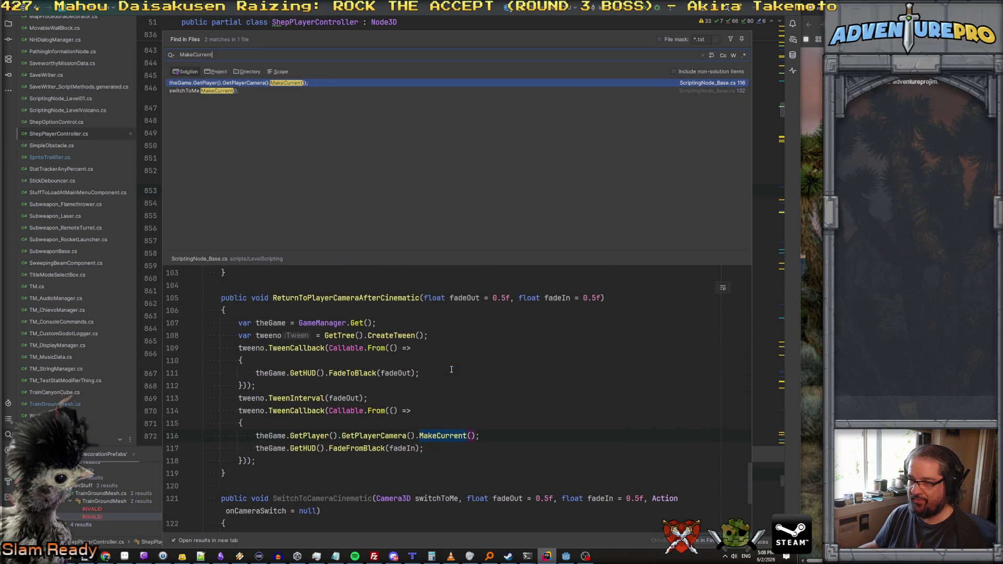
double_click(445, 438)
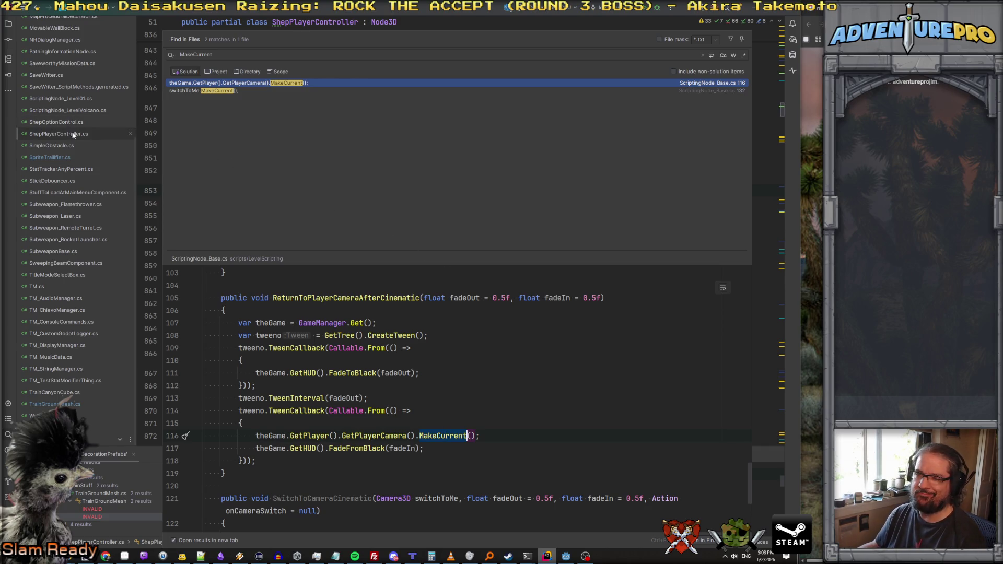
Step: Search for cachedCamera and preview the GetCamera3D fallback in RotatingSkyboxWorldEnvironment.cs line 40
left_click(278, 150)
key("ctrl+a")
type("cacjn")
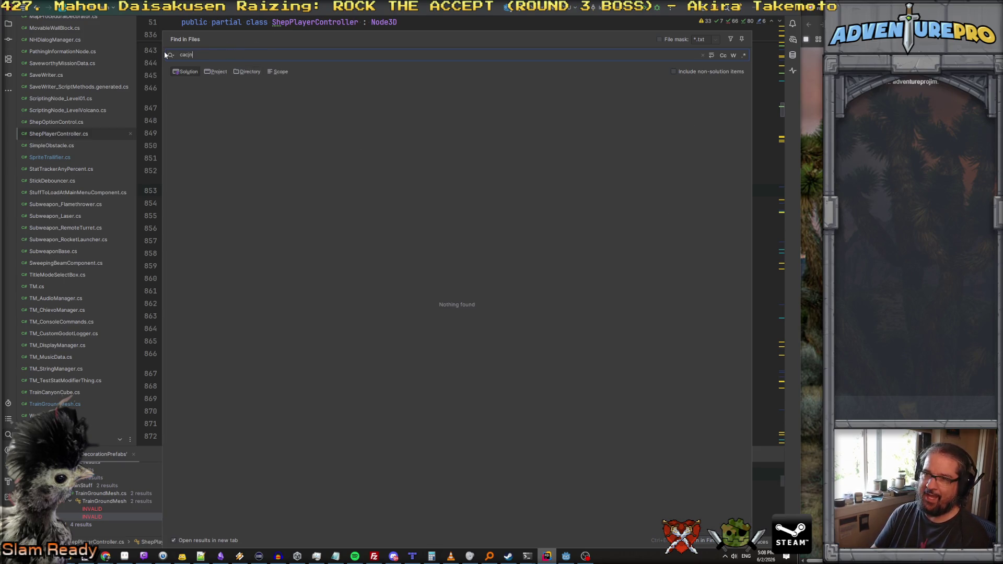
type("hed")
type("yer")
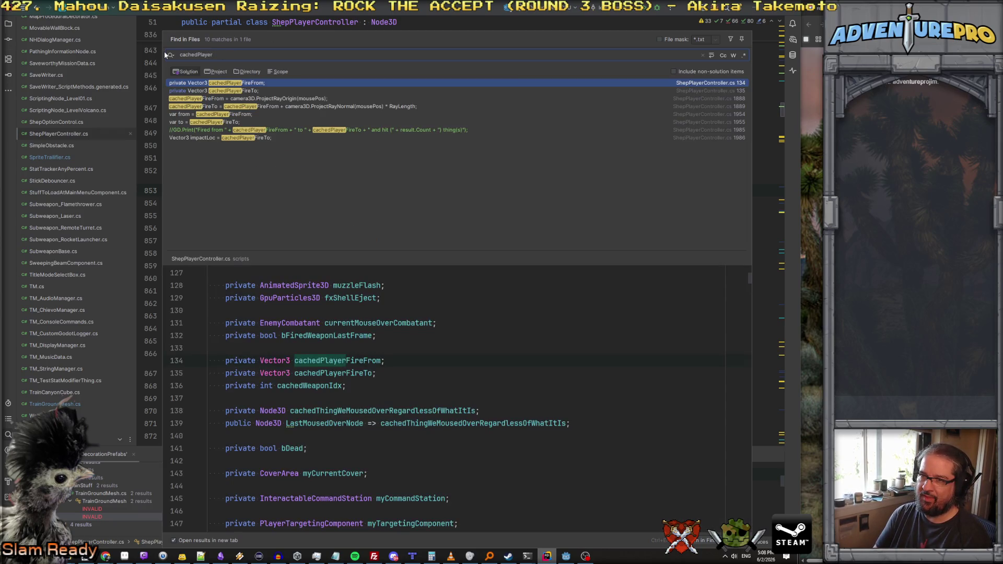
key("BackSpace")
key("BackSpace")
key("BackSpace")
key("BackSpace")
key("BackSpace")
key("BackSpace")
type("Camera")
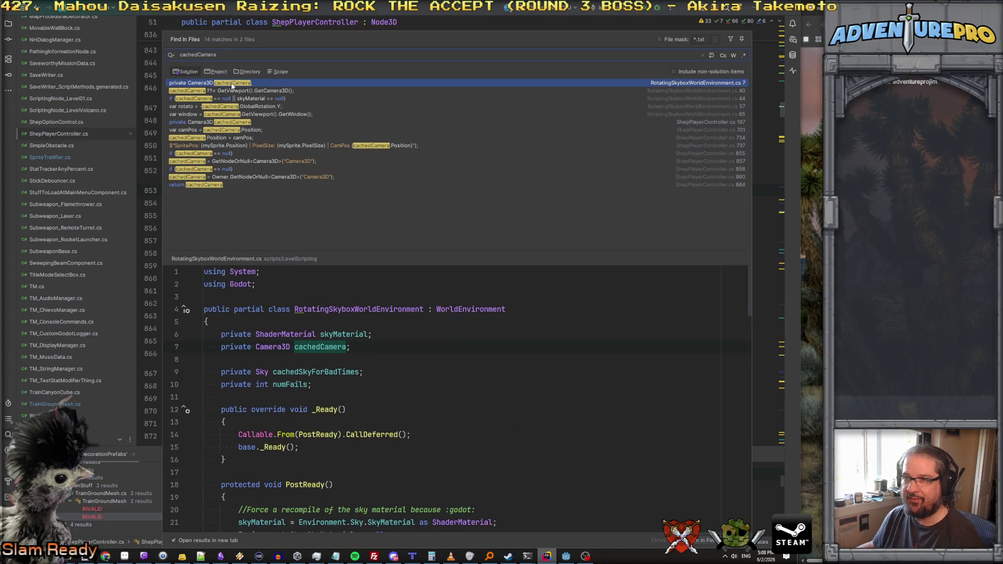
left_click(246, 93)
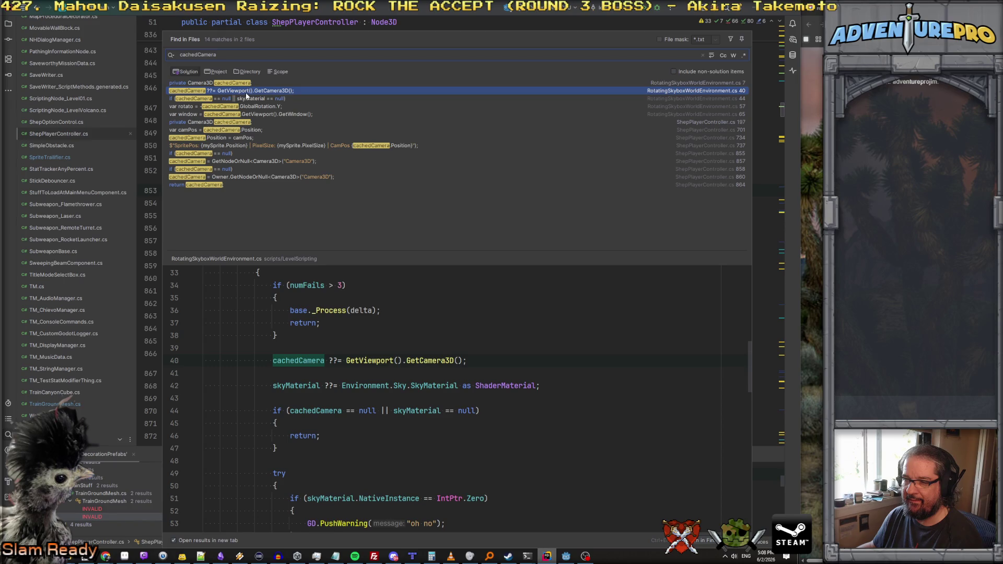
scroll(350, 296, "up", 4)
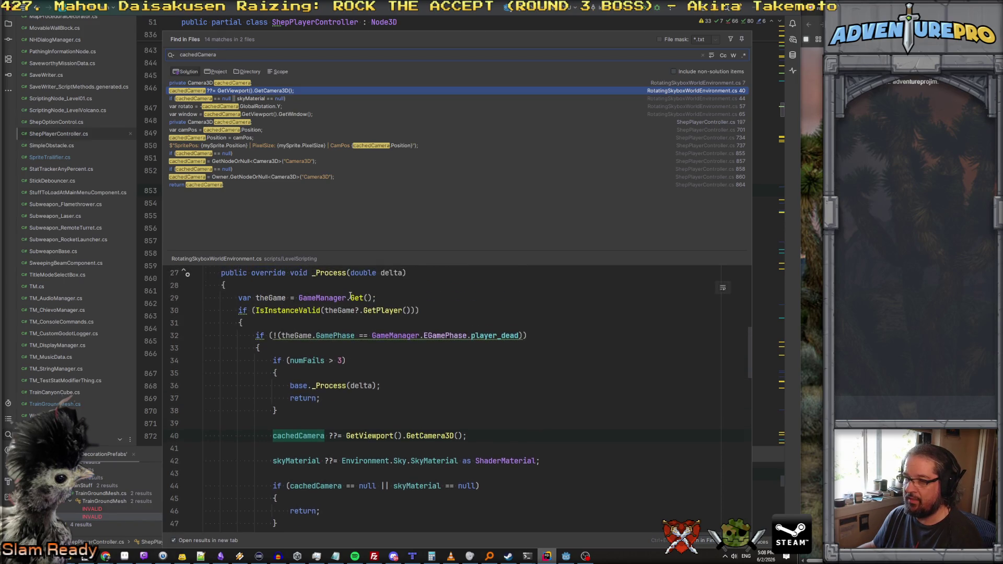
scroll(350, 296, "up", 1)
scroll(380, 432, "down", 3)
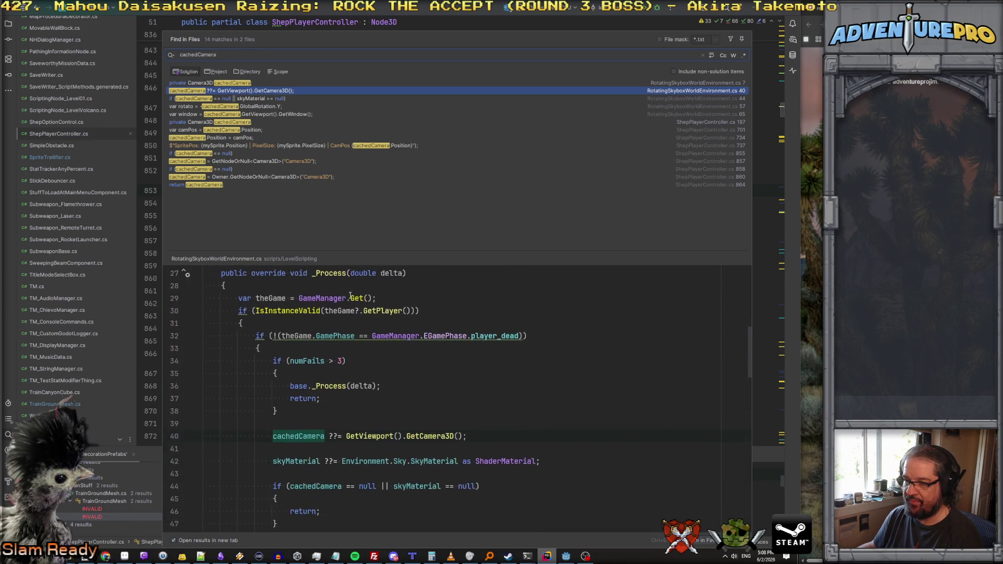
left_click(420, 435)
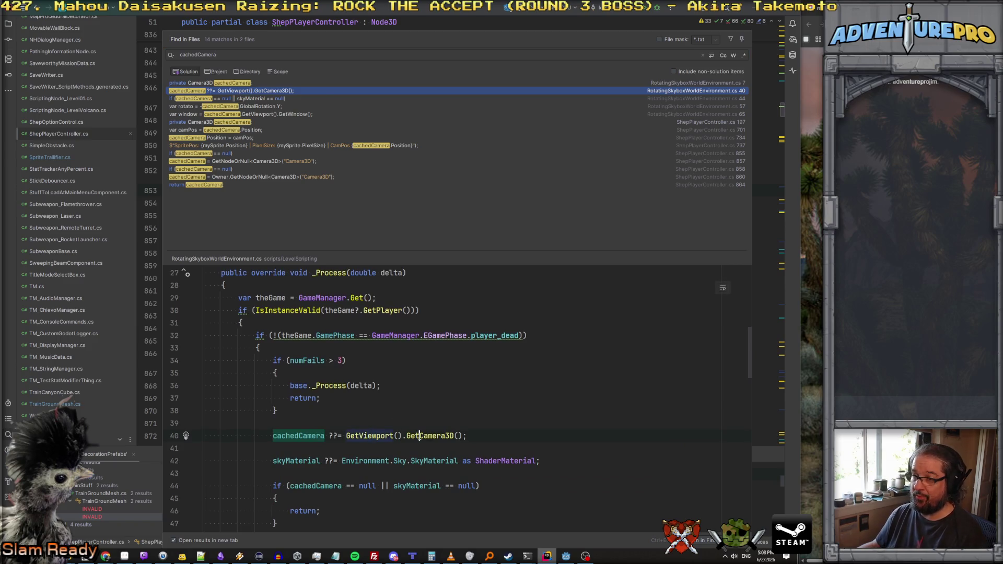
Step: Check GetCamera3D's declaration, then add var someOtherCam = GetViewport().GetCamera3D(); to GetPlayerCamera
left_click(427, 436, "ctrl")
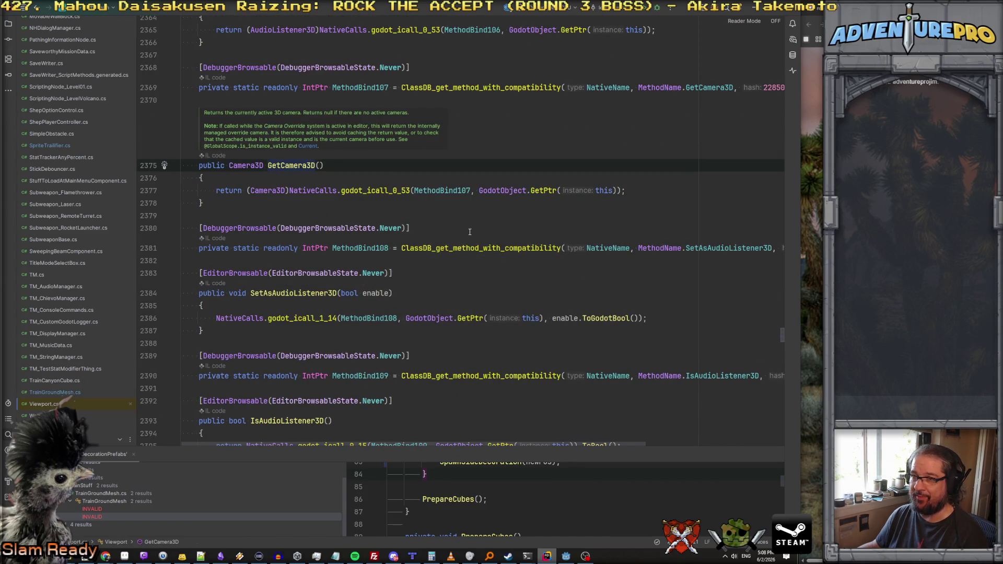
key("ctrl+alt+Left")
key("ctrl+alt+Left")
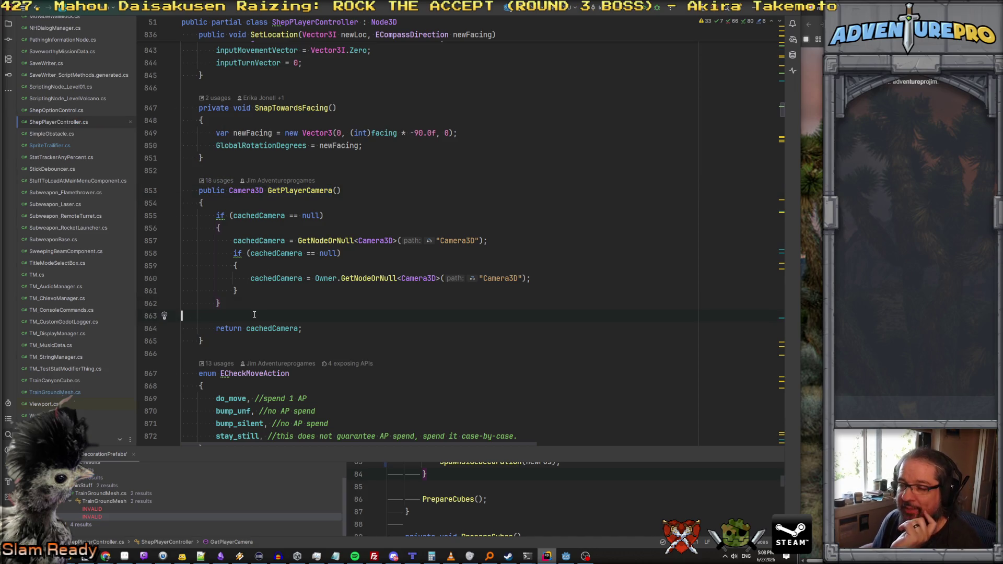
key("Return")
type("var some")
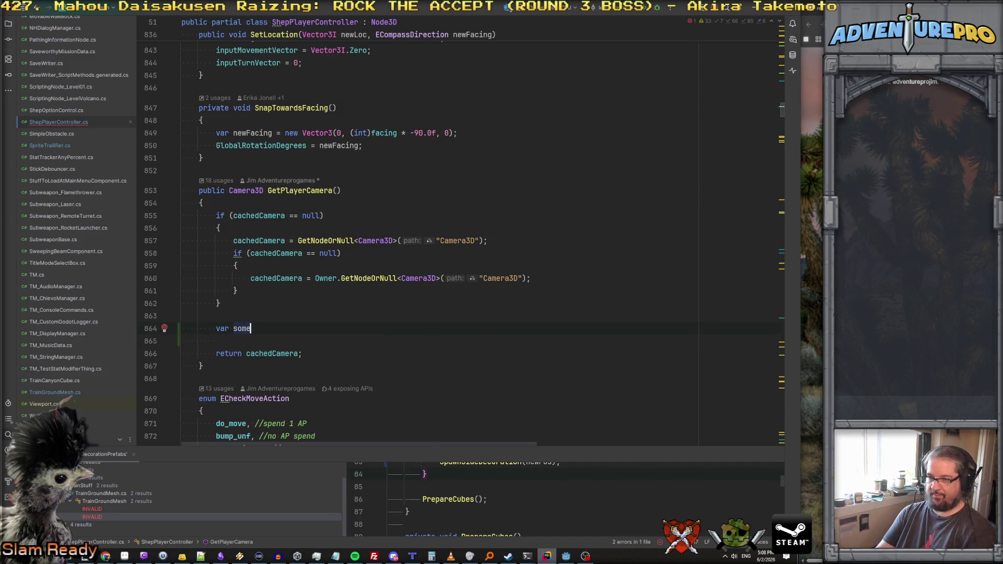
type("OtherCam = ")
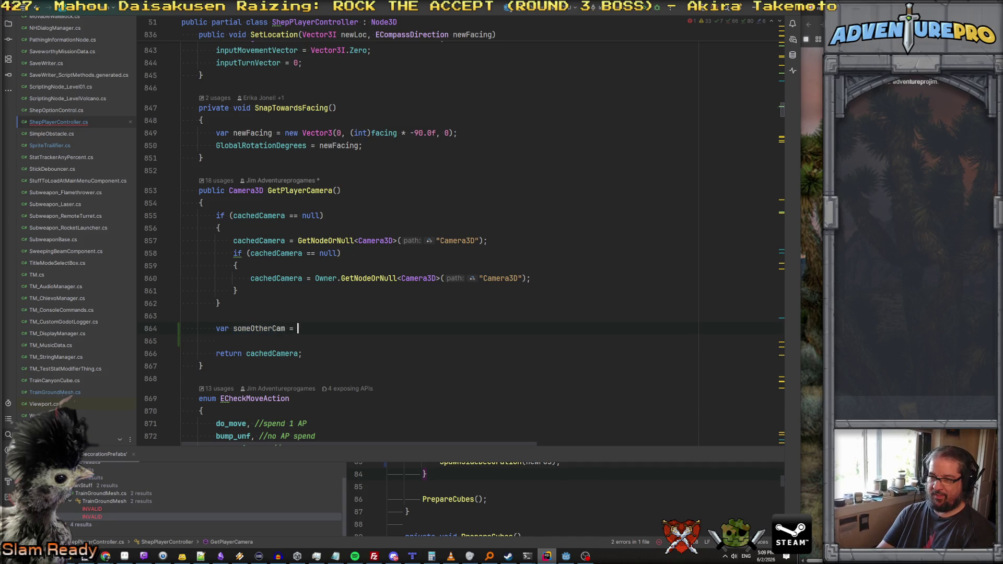
type("GetViewport().Get")
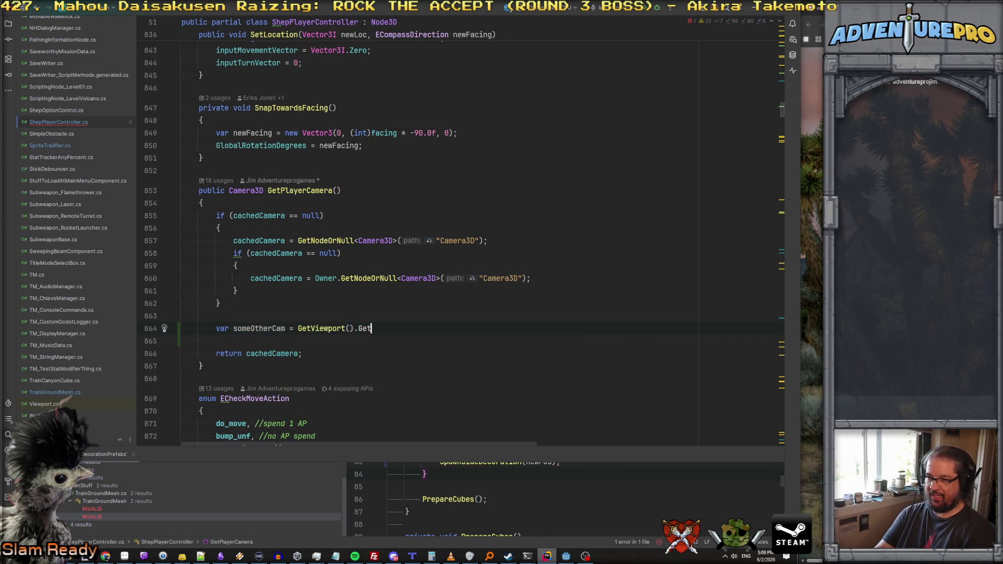
type("Cam")
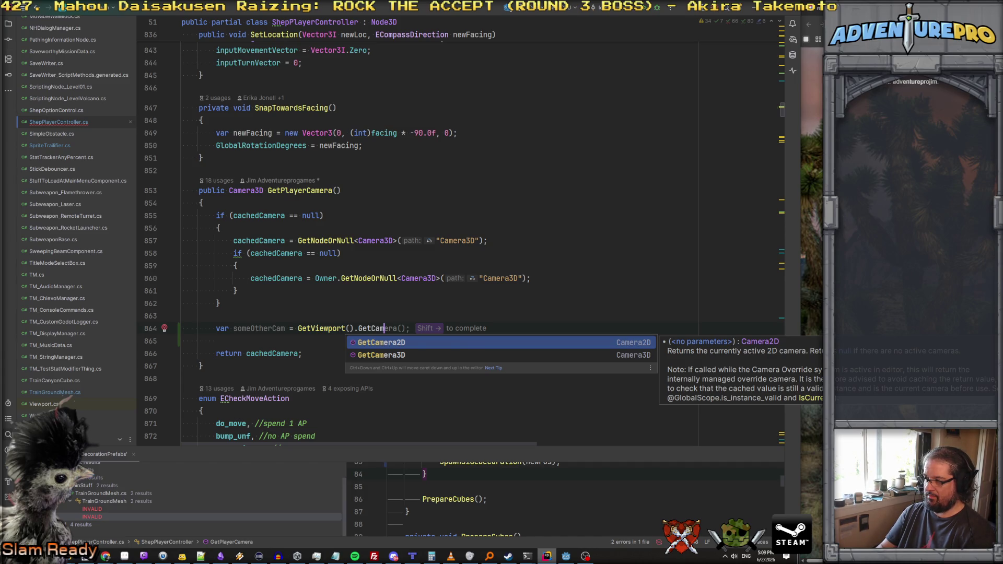
key("Down")
key("Return")
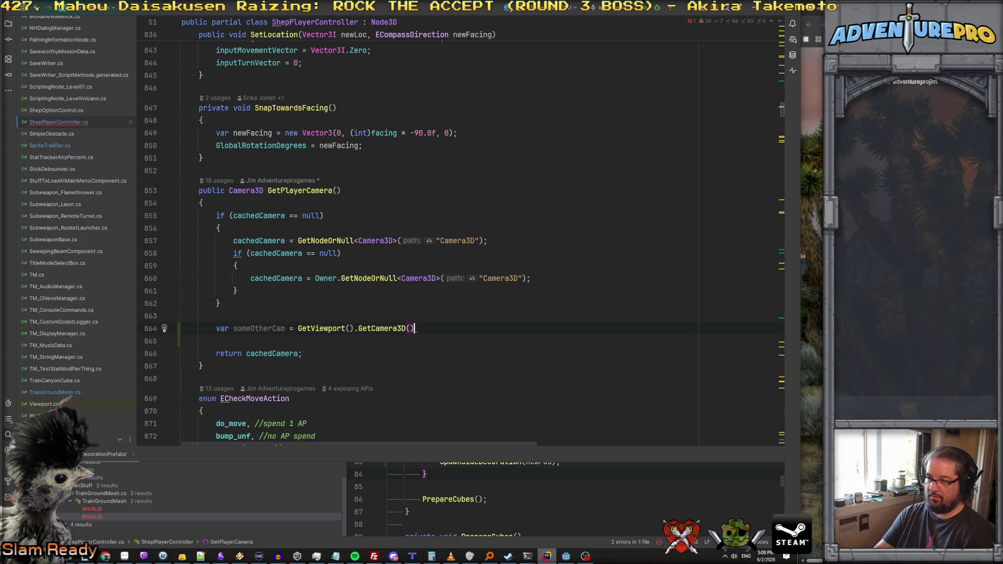
type(";")
key("Return")
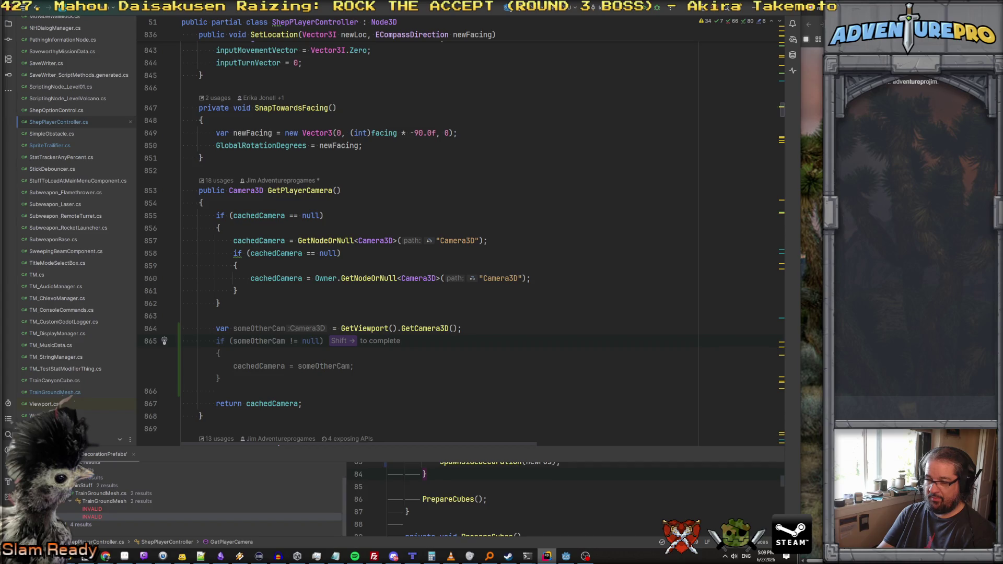
Step: Add a TM.PrintDebug line printing cachedCamera and someOtherCam GlobalPositions, then return to Godot
type("Debug")
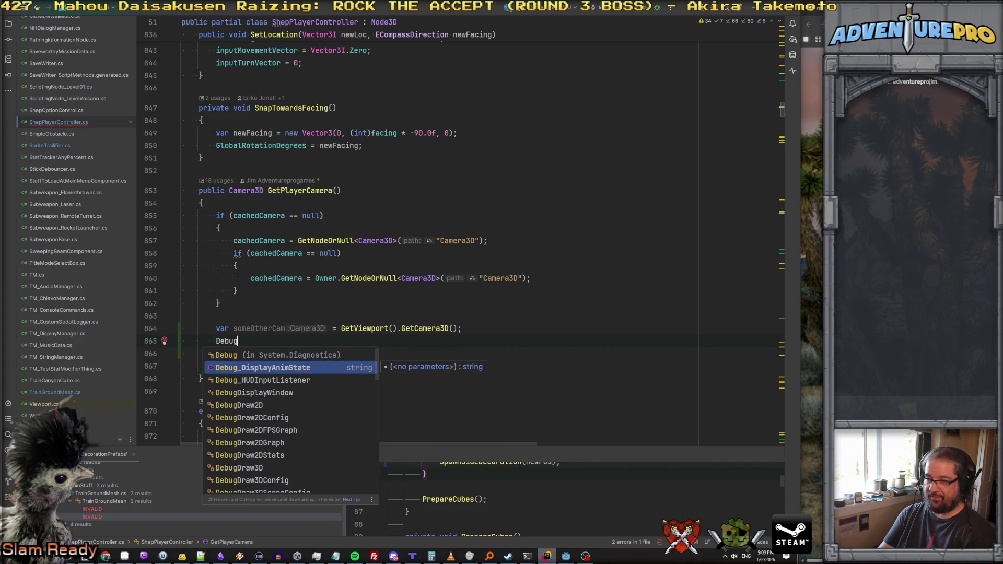
key("BackSpace")
key("BackSpace")
key("BackSpace")
type("TM")
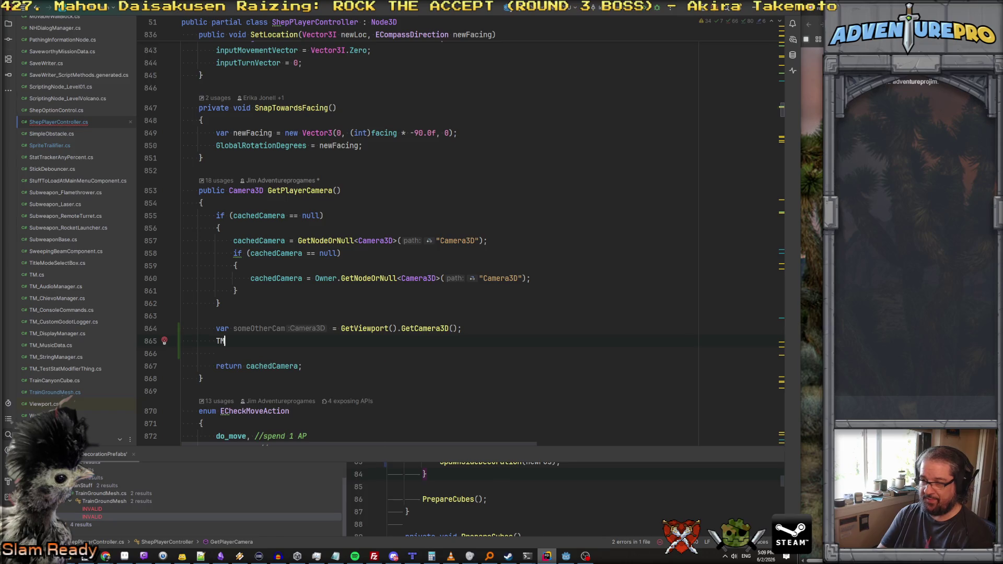
type(".Log")
key("BackSpace")
key("BackSpace")
type("Pri")
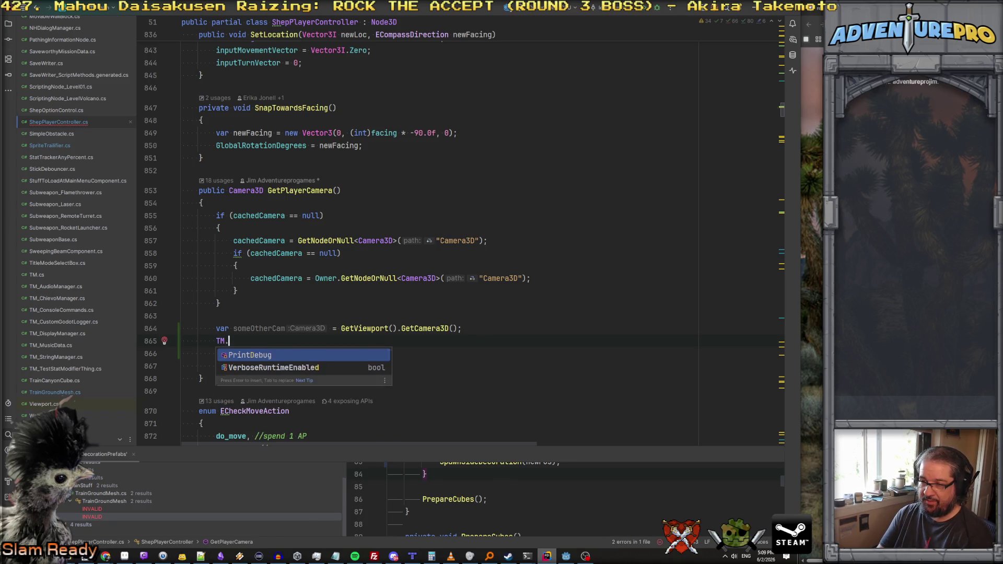
key("Return")
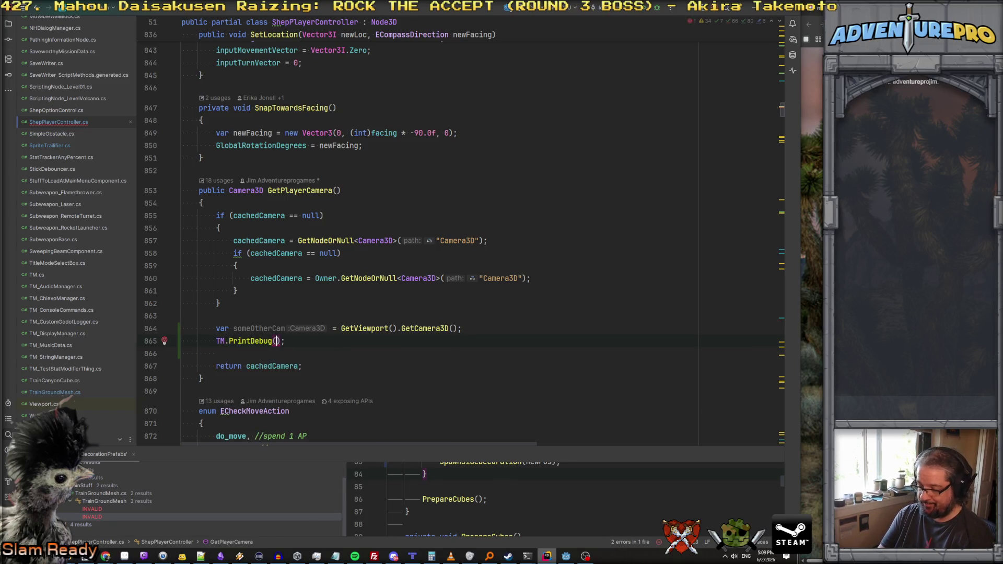
type("\"Camera")
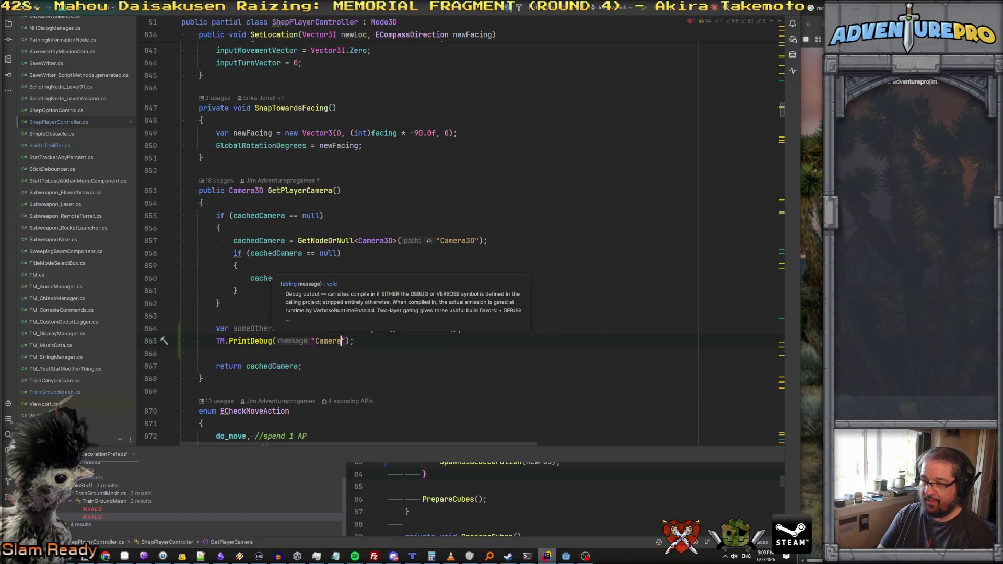
type(" 1 {P")
key("Escape")
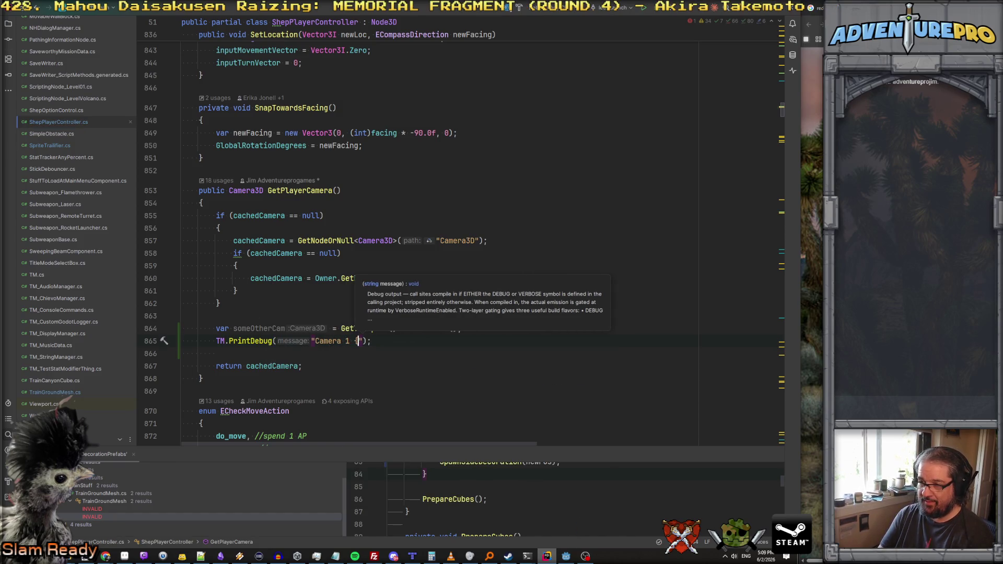
type("cach")
key("Return")
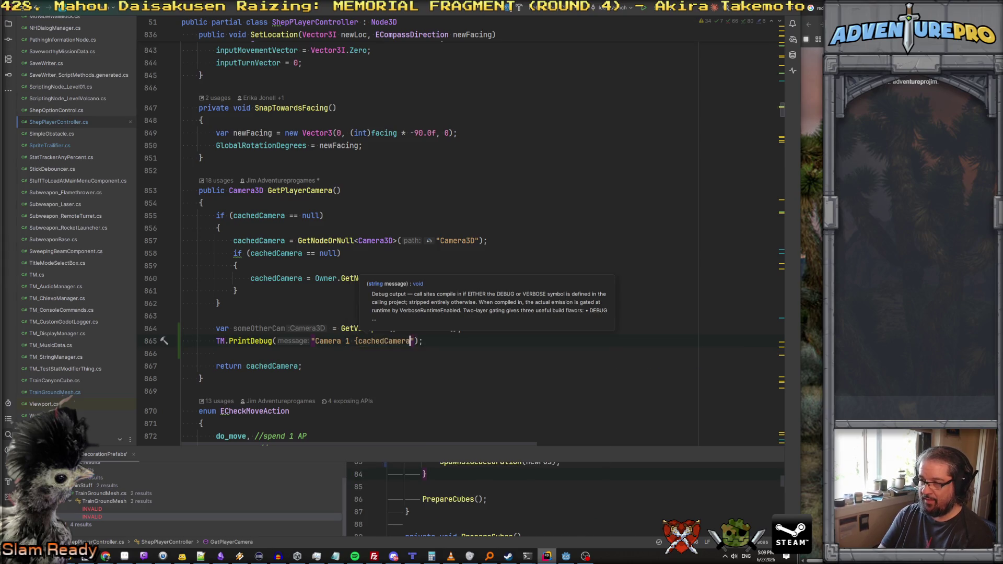
type(".B")
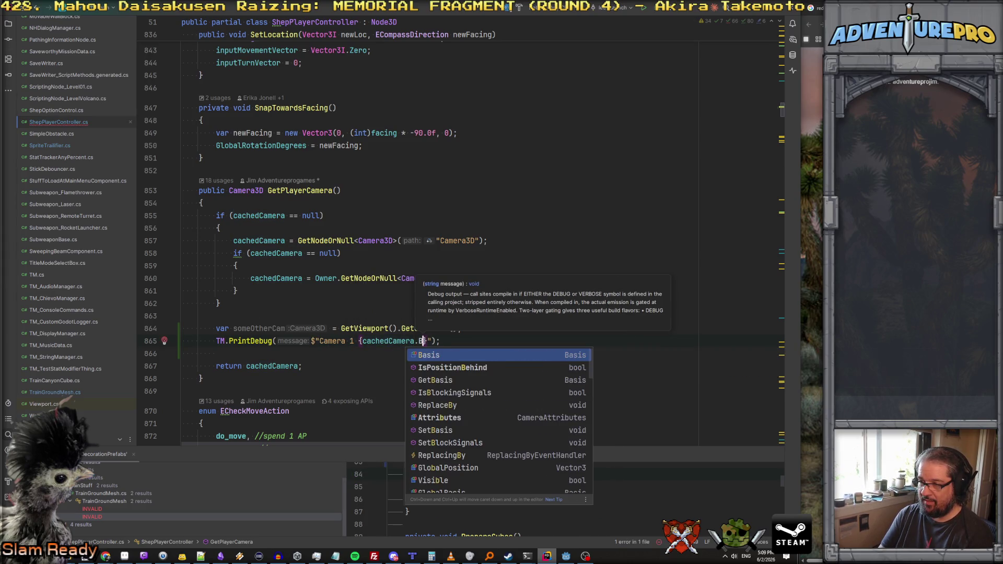
key("BackSpace")
key("BackSpace")
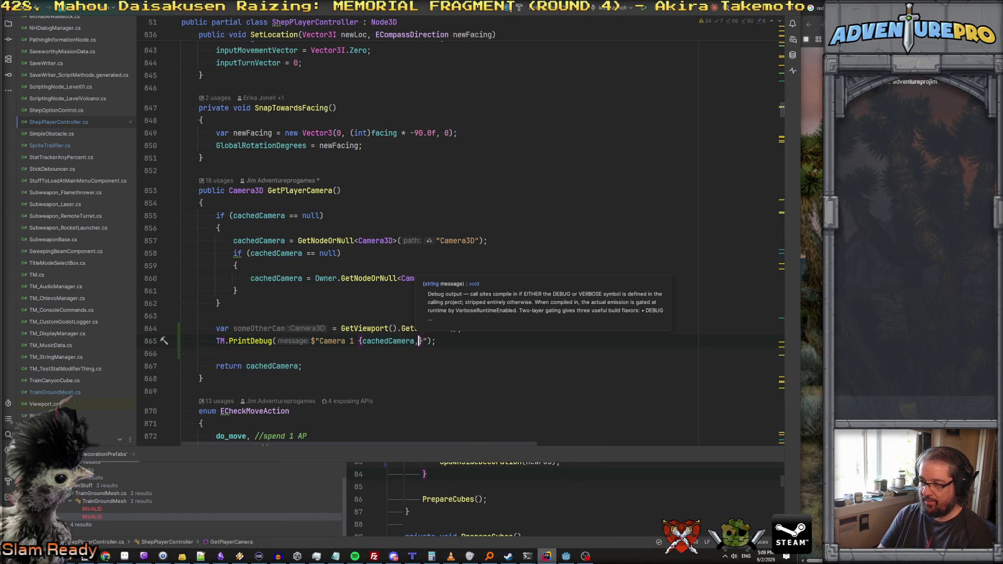
type("Gl")
key("Return")
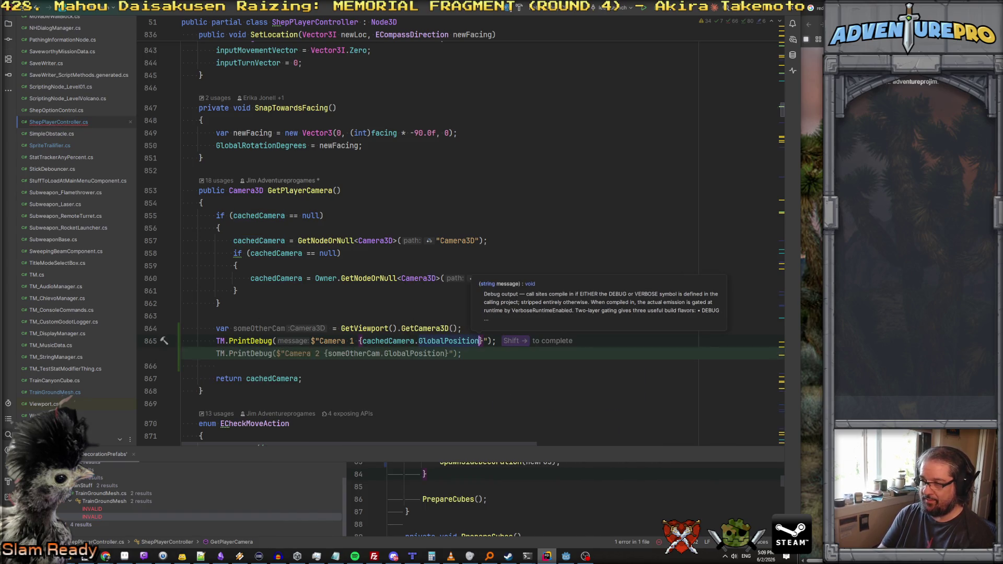
type("} Camer")
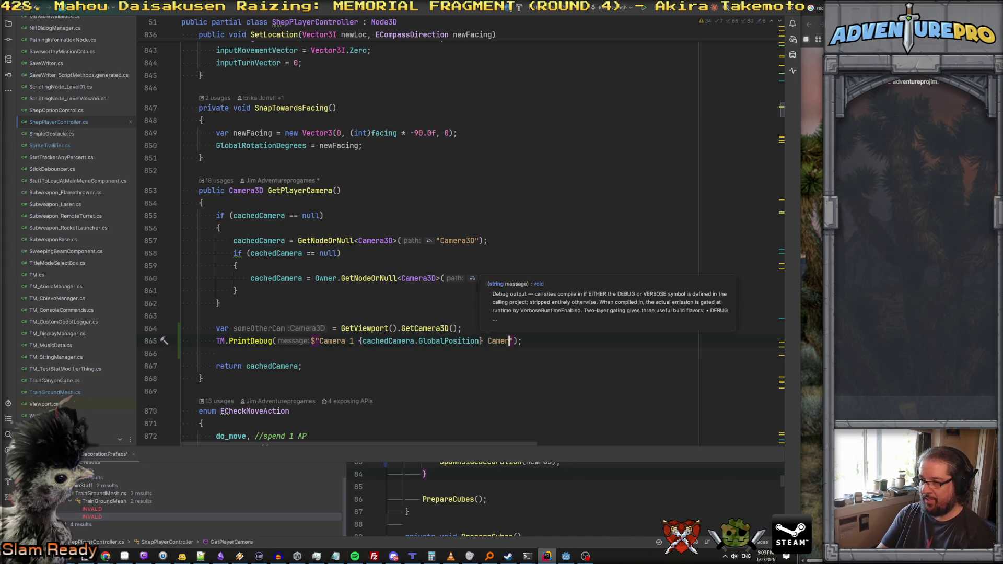
type(" {")
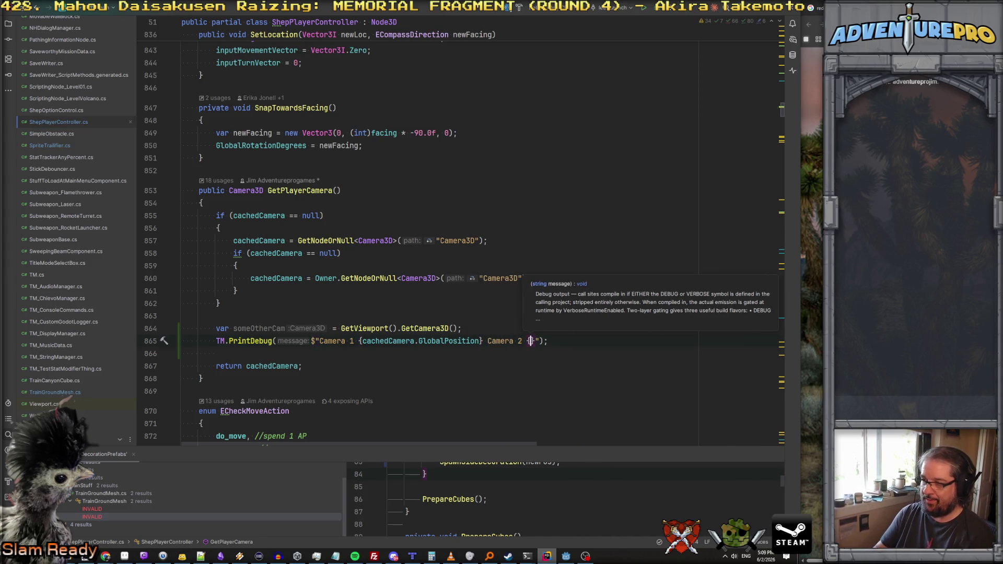
type("s")
key("shift+Right")
key("shift+Right")
key("shift+Right")
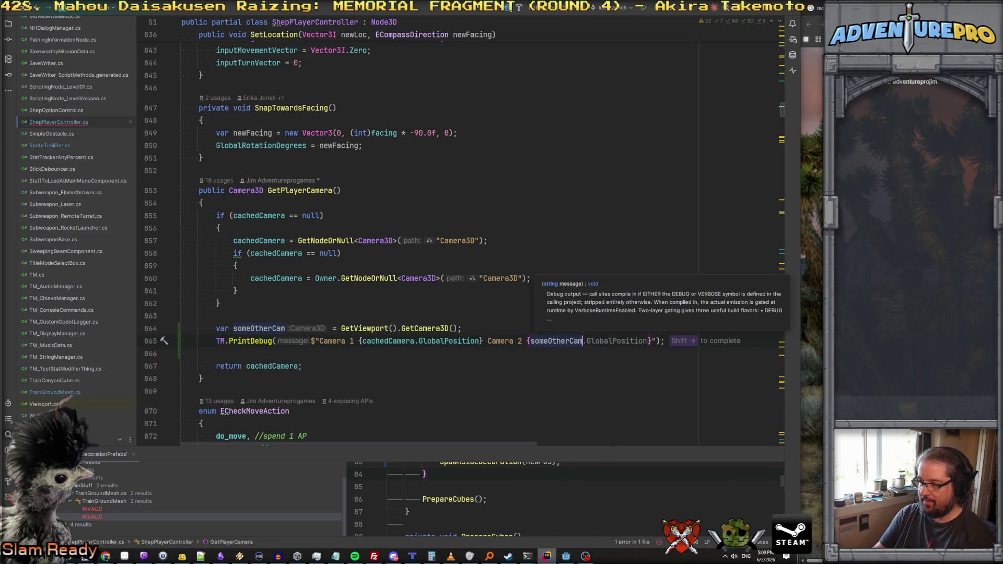
key("Up")
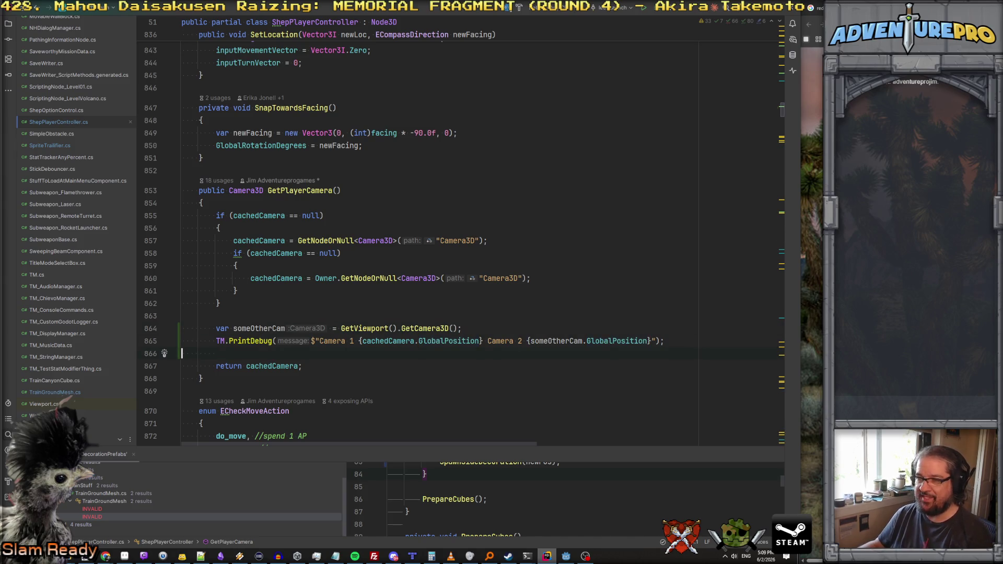
left_click(566, 556)
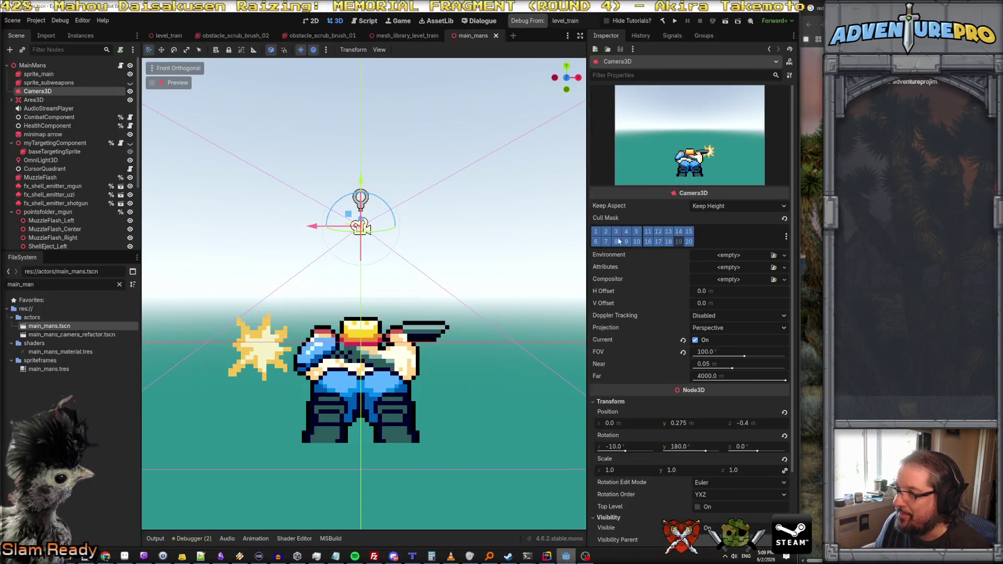
Step: Launch the game and teleport the player to 40, 4 via the console
left_click(534, 24)
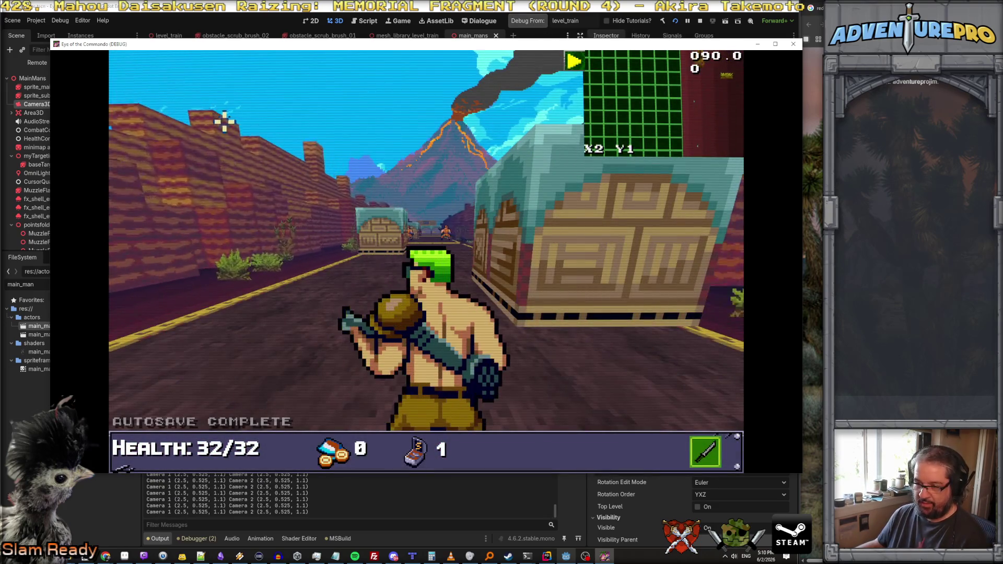
key("w")
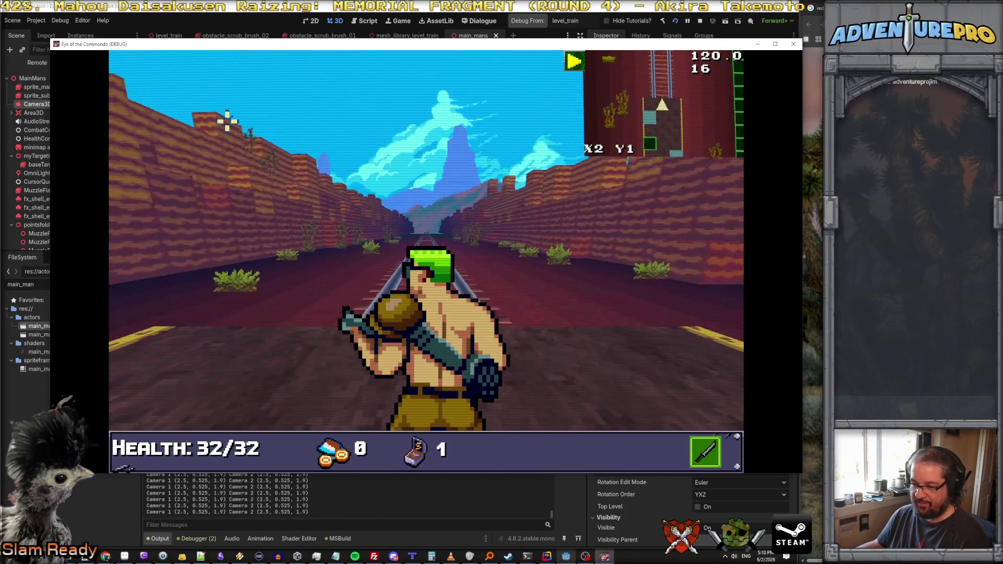
key("grave")
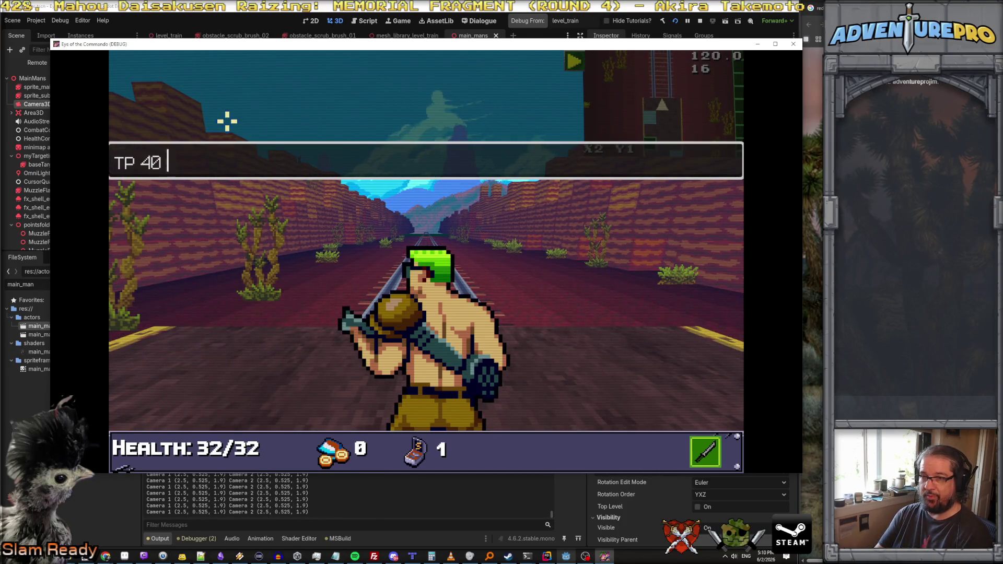
type("4")
key("Return")
key("grave")
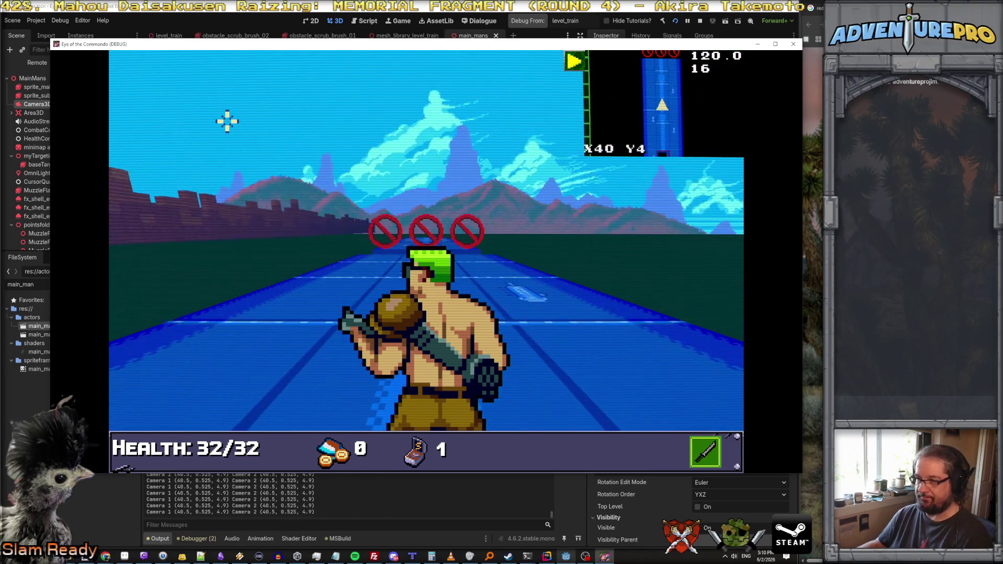
Step: Walk toward and away from the no-entry signs to watch them scale, firing the weapon
key("w")
key("w")
key("w")
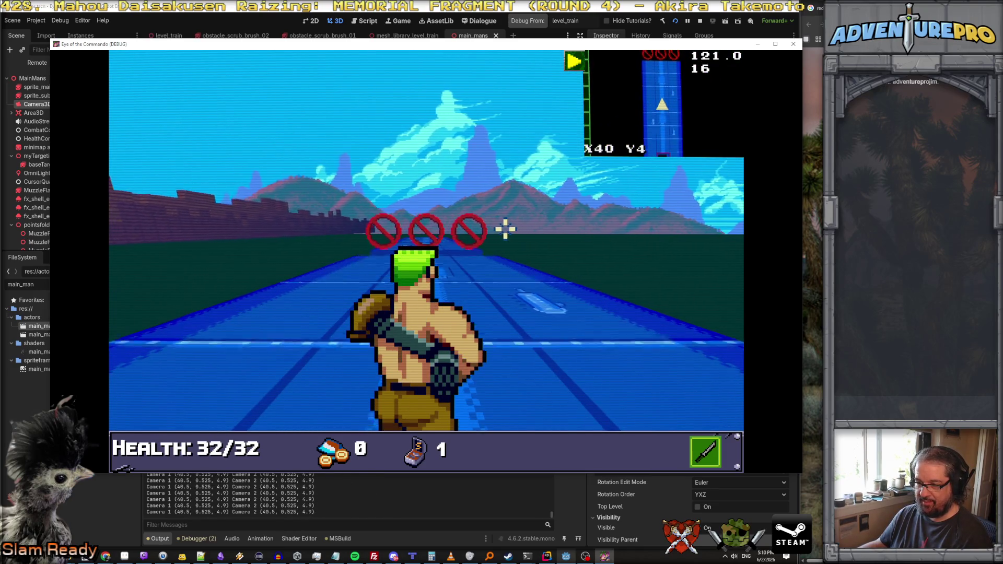
key("s")
key("s")
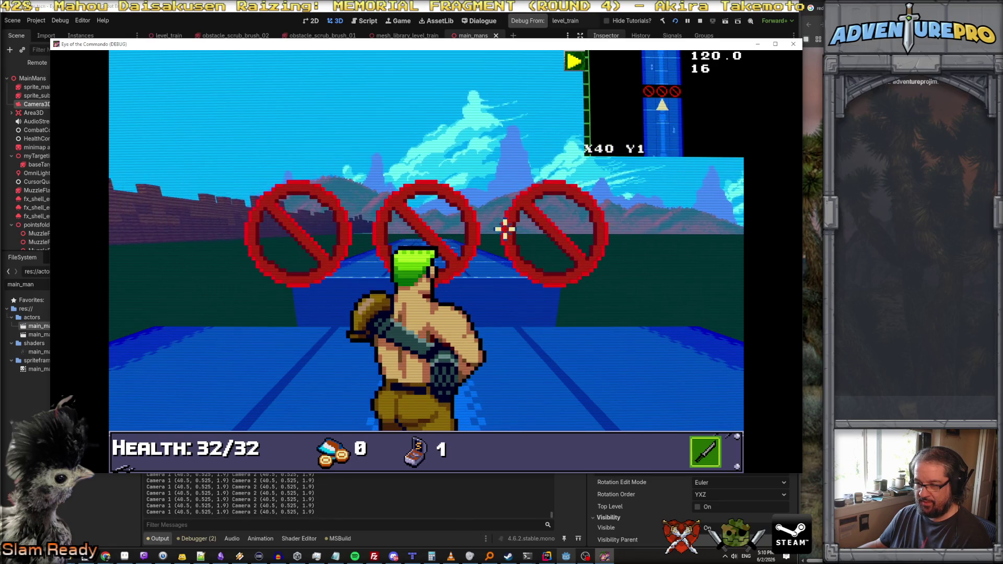
key("s")
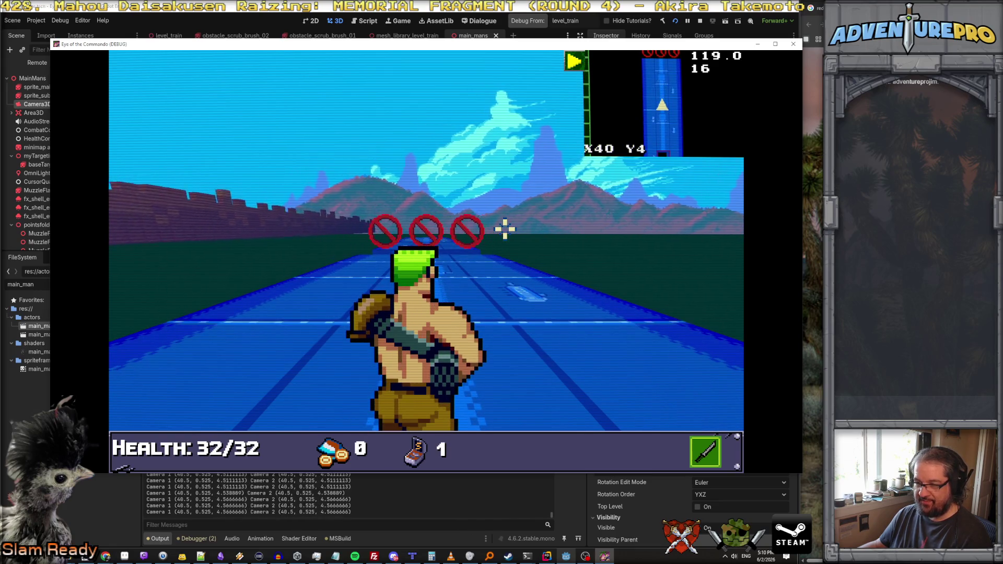
key("w")
key("w")
key("w")
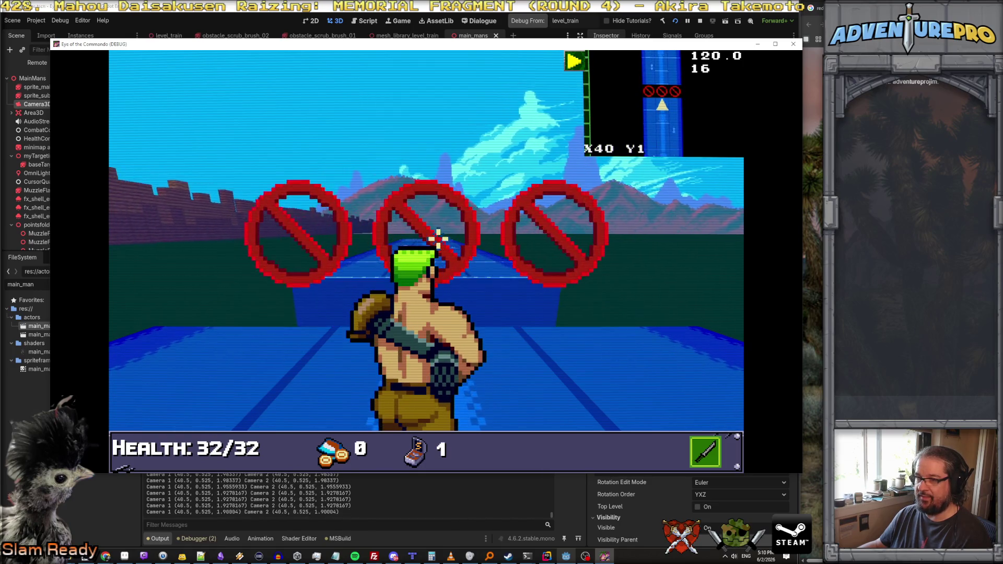
key("s")
key("s")
key("s")
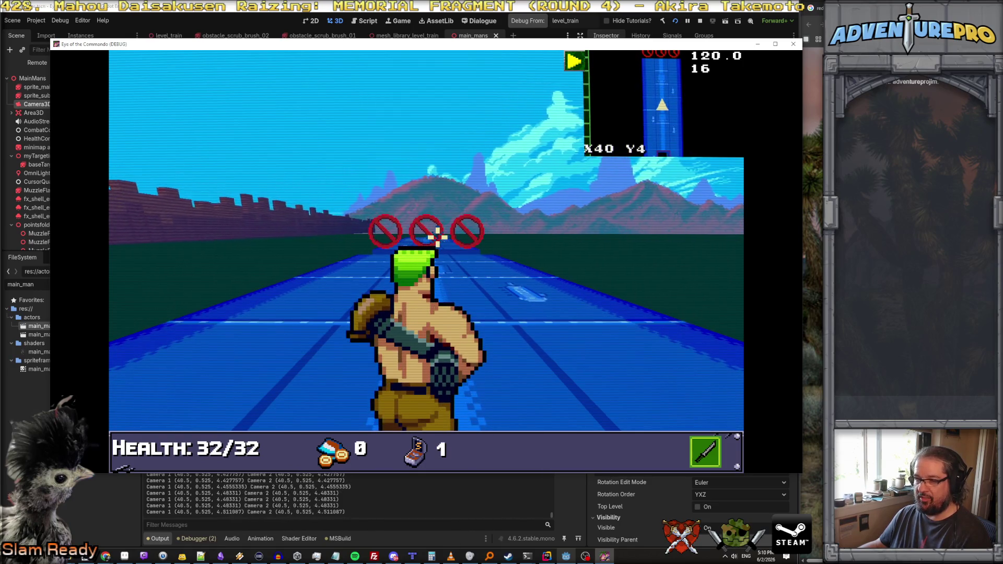
left_click(421, 228)
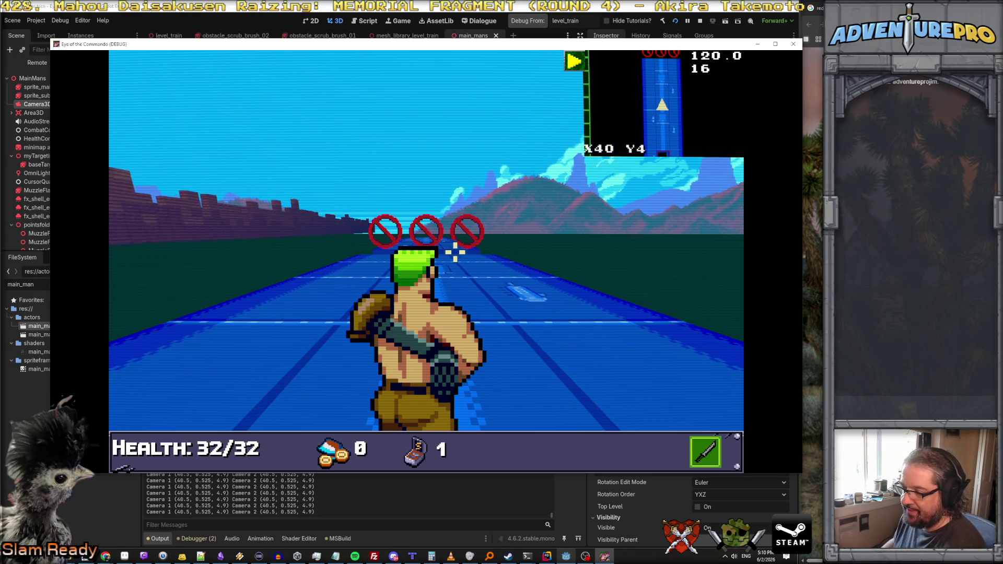
right_click(384, 237)
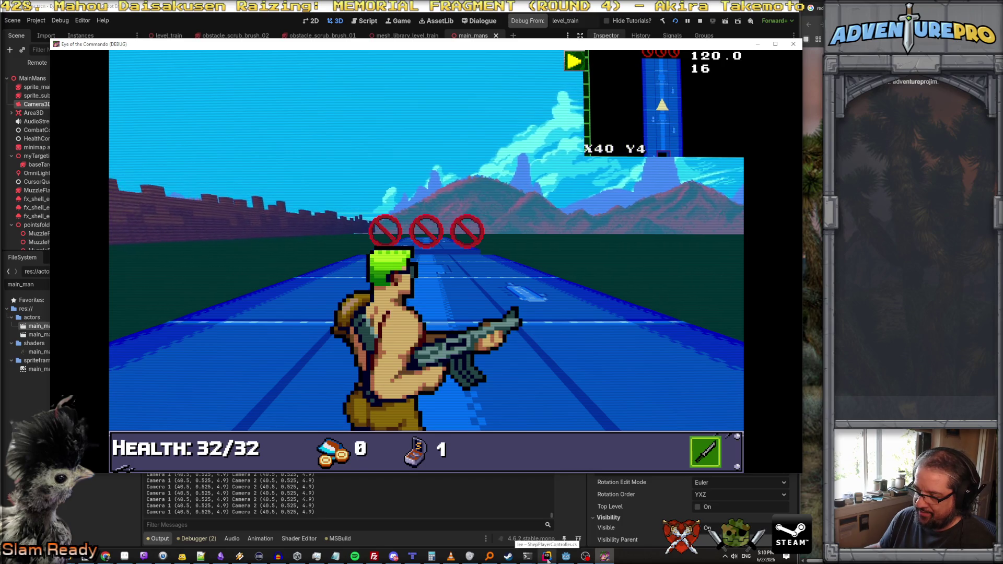
Step: Shrink the game window and return to the level_train scene tab
mouse_move(261, 44)
left_mouse_down()
mouse_move(478, 90)
mouse_move(454, 86)
left_mouse_up()
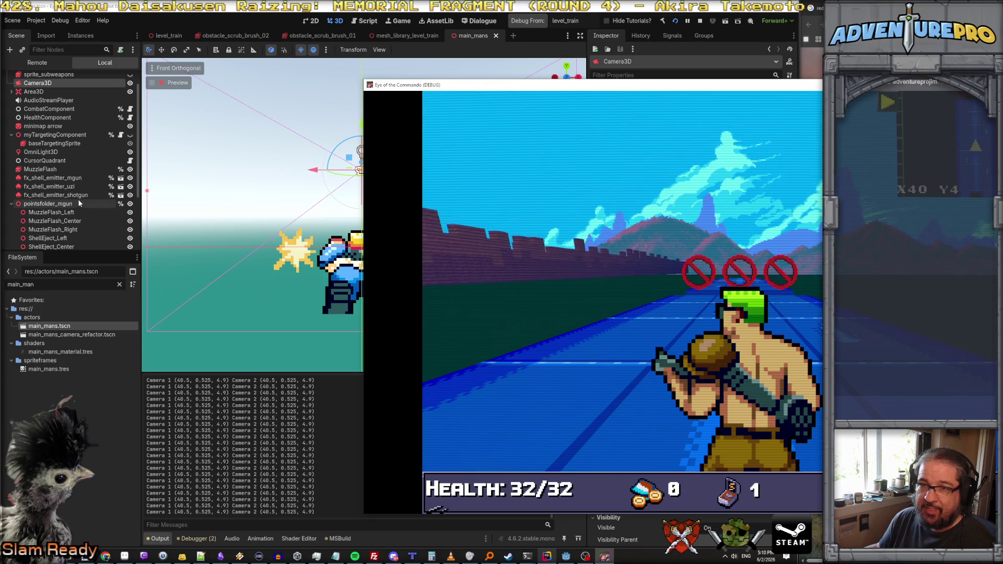
scroll(81, 179, "down", 5)
scroll(81, 175, "up", 5)
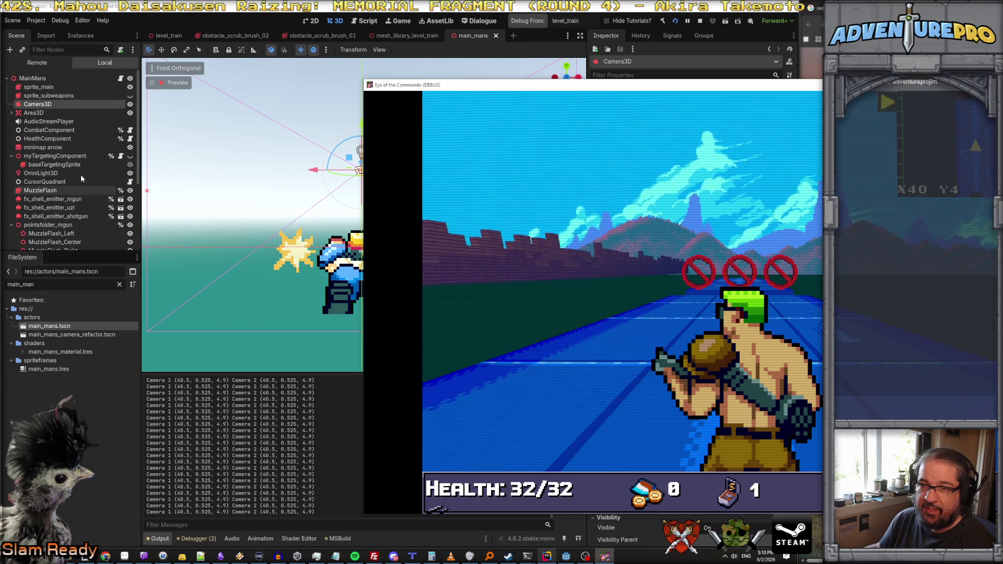
left_click(163, 34)
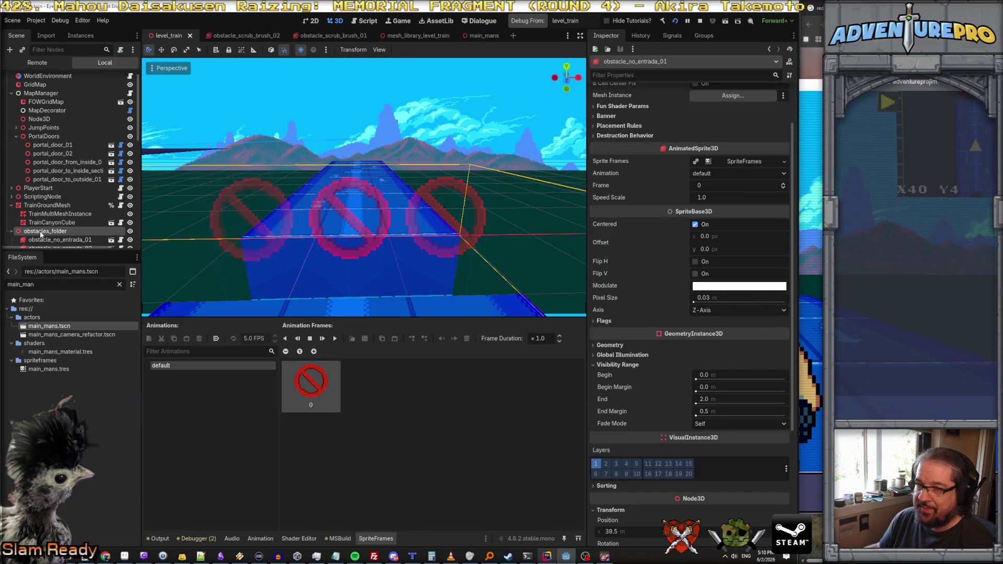
Step: Expand the obstacle's Destruction Behavior, Placement Rules, Fun Shader Params and Banner groups
scroll(660, 219, "up", 2)
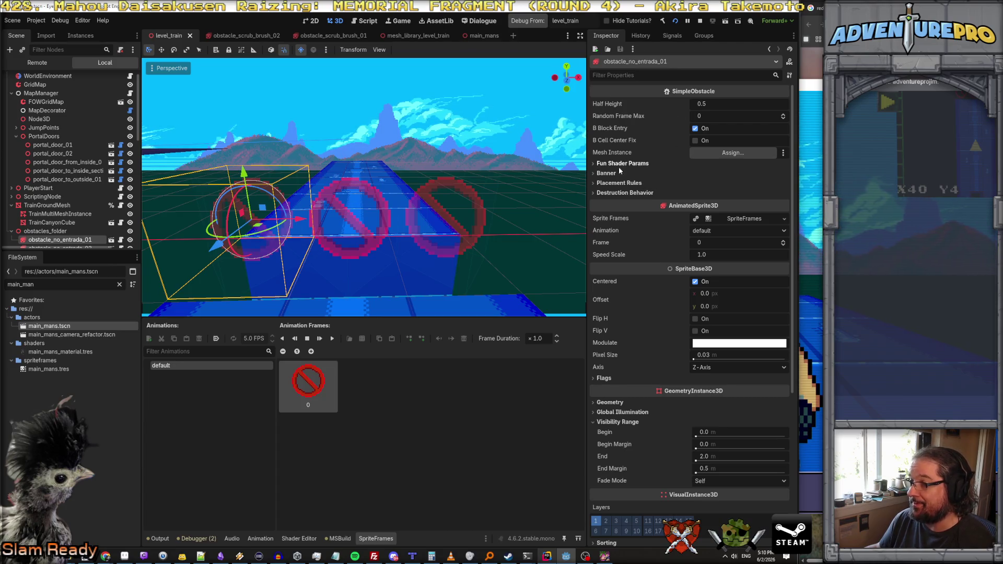
left_click(606, 192)
left_click(614, 183)
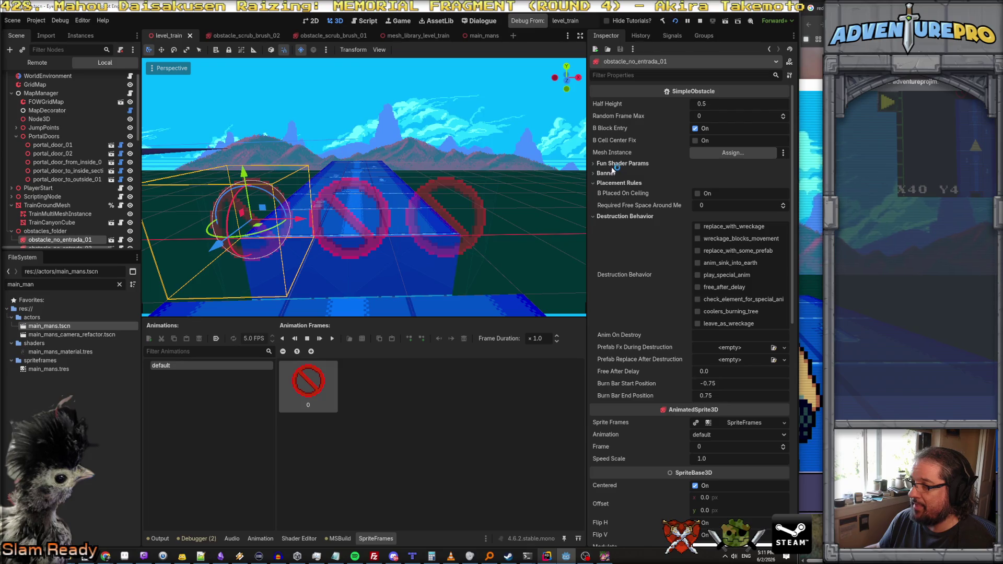
left_click(612, 163)
left_click(608, 185)
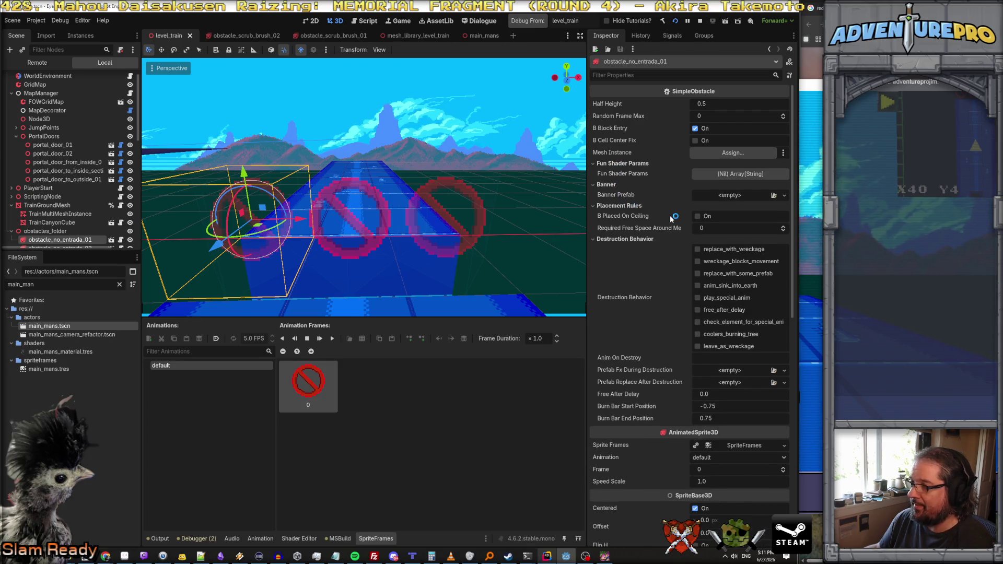
Step: Inspect the obstacle's Visibility range settings, then switch to Rider
scroll(671, 219, "down", 4)
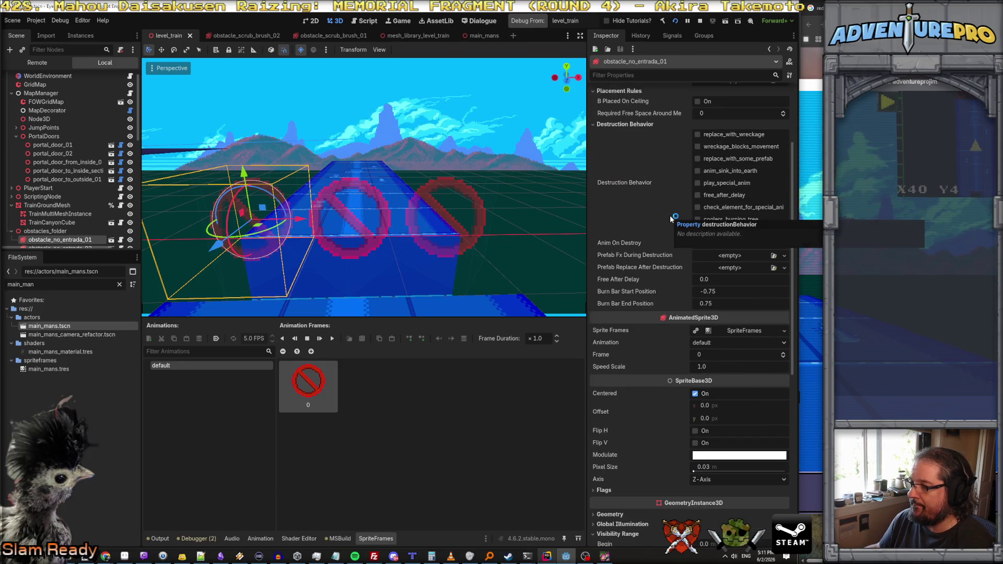
scroll(672, 219, "up", 4)
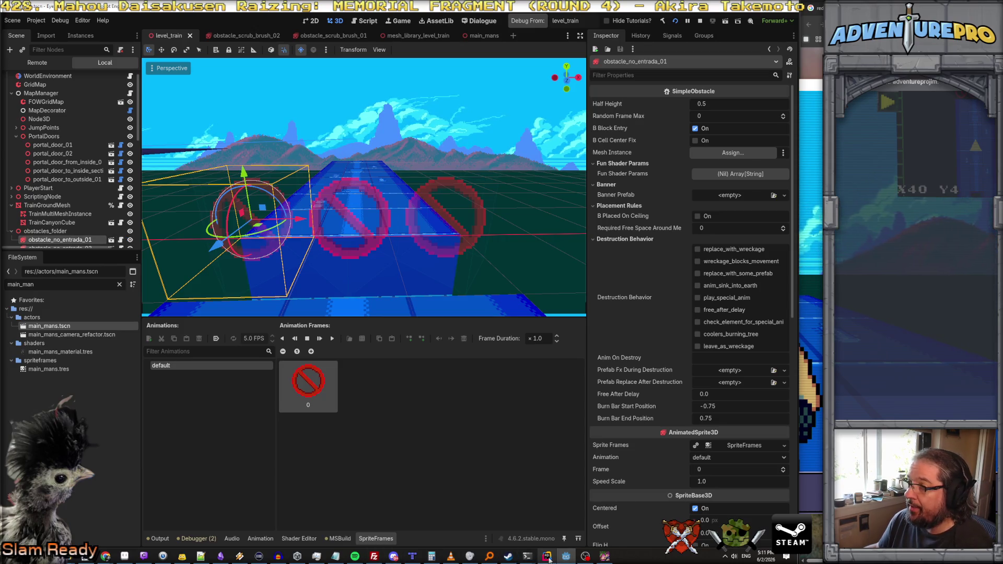
scroll(644, 482, "down", 15)
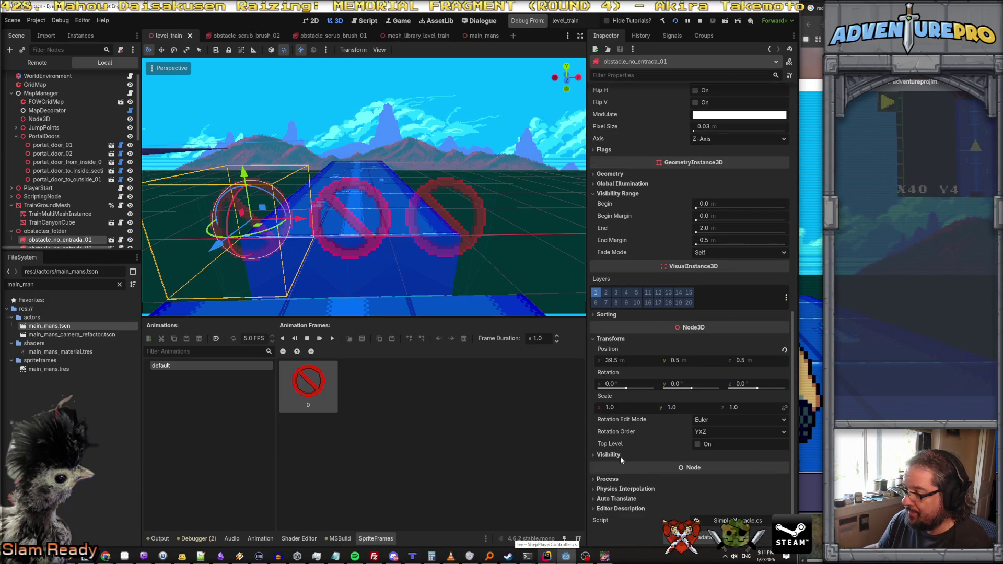
left_click(621, 456)
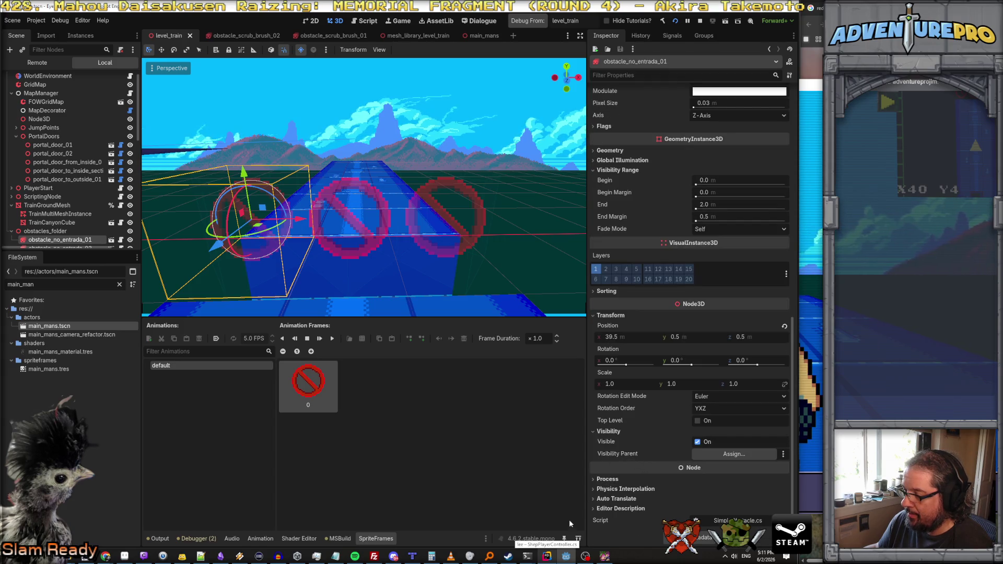
key("alt+Tab")
scroll(171, 139, "up", 10)
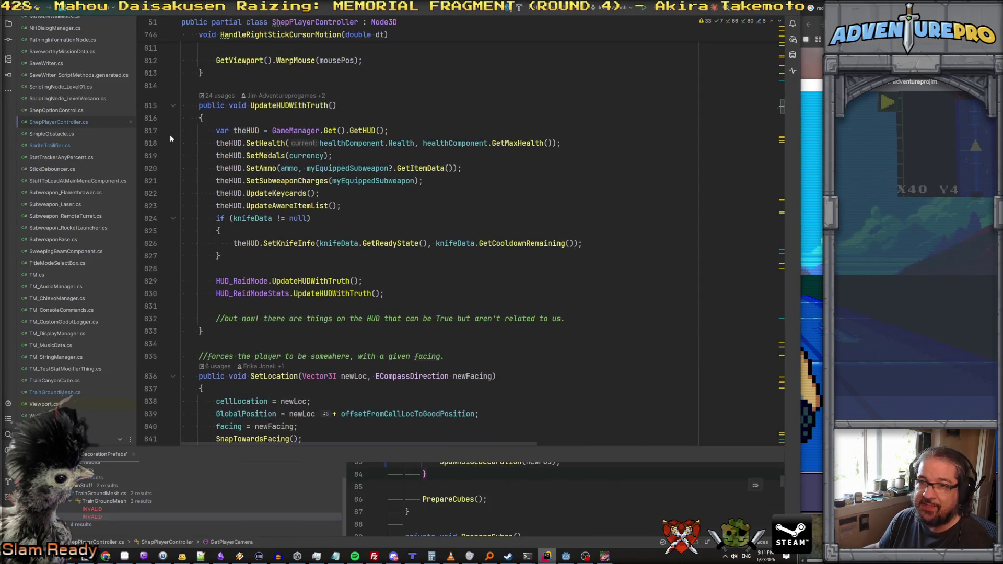
Step: Open SimpleObstacle.cs and add an if (VisibilityRangeEnd == 0.0f) condition in _Ready
double_click(43, 134)
left_click(332, 184)
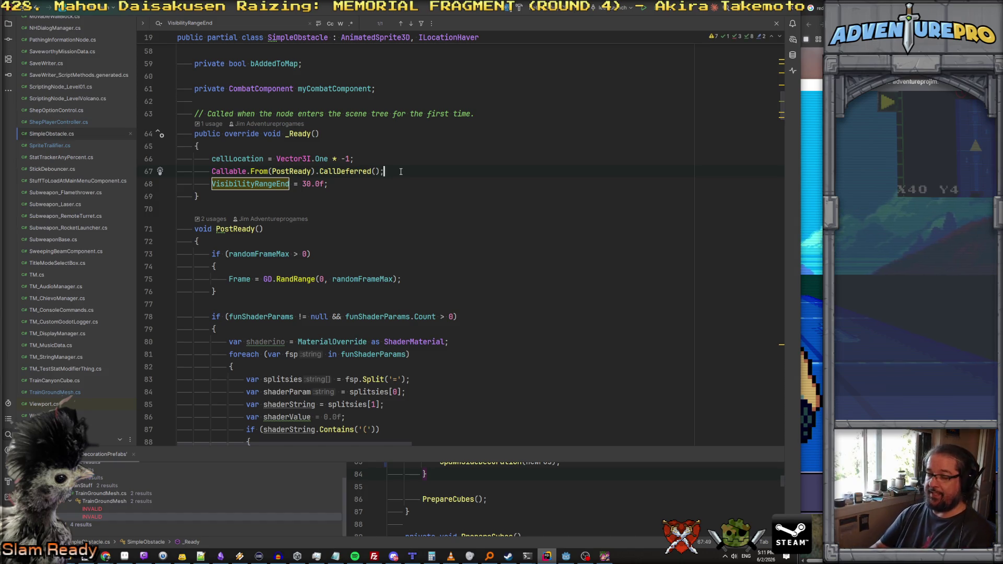
key("Return")
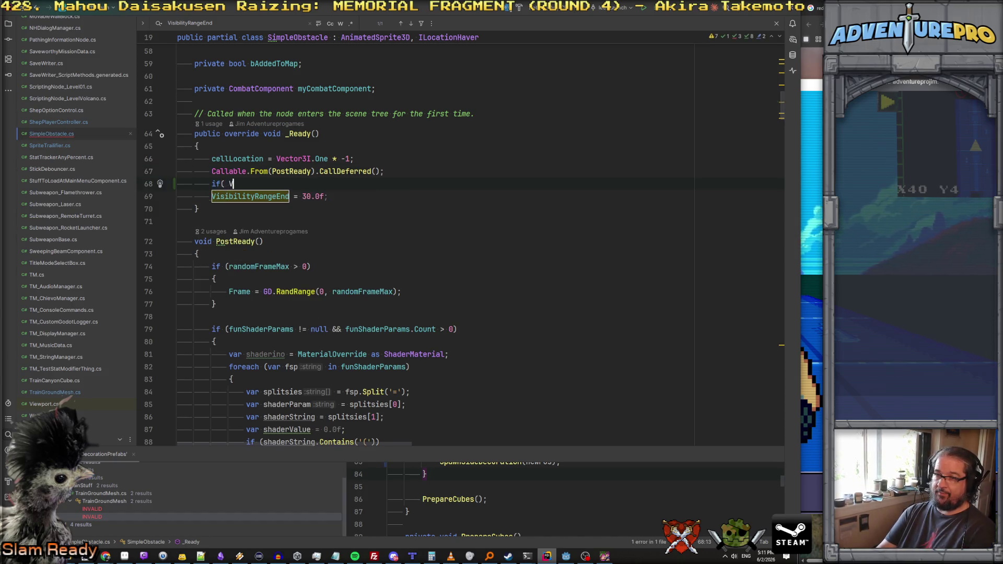
type("( Visi")
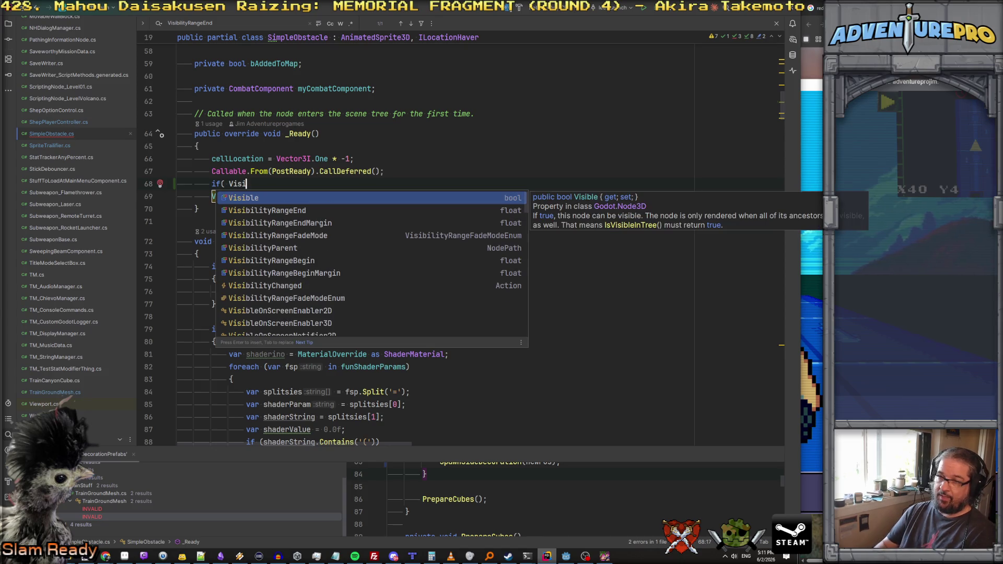
key("Down")
key("Return")
type("0.0f)")
Step: Move the VisibilityRangeEnd = 30.0f; assignment into a braced block under that condition
key("Return")
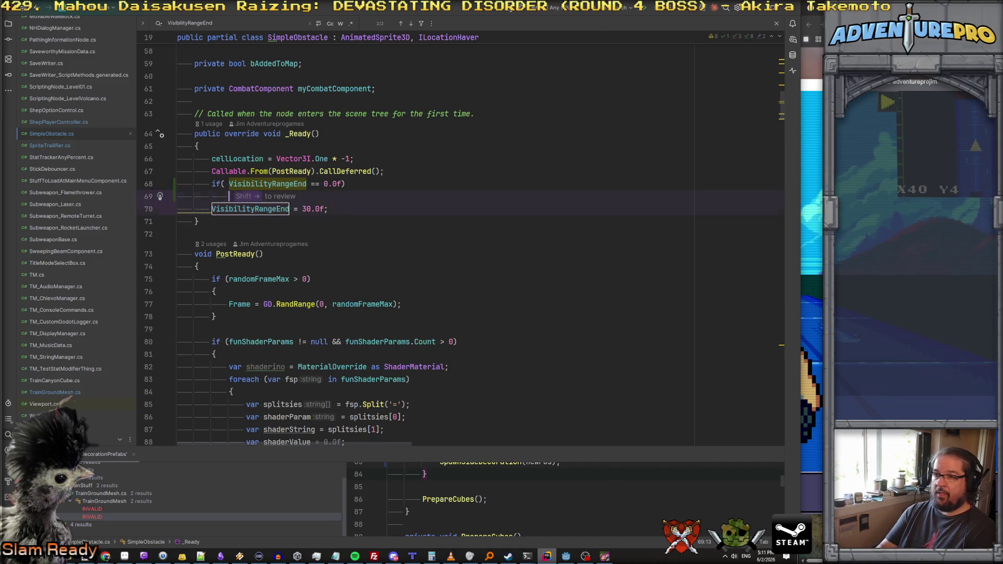
type("{")
key("Return")
key("Down")
key("Down")
key("ctrl+x")
key("Up")
key("Up")
key("ctrl+v")
key("Delete")
left_click(445, 184)
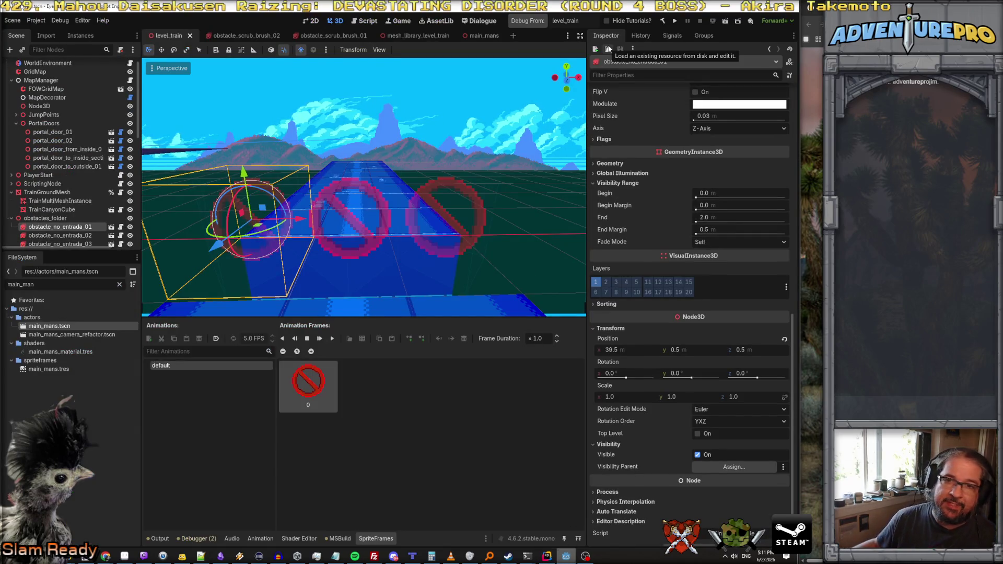
Step: Build and run the game, teleport with TP to the train obstacles, then stop with F8
left_click(545, 21)
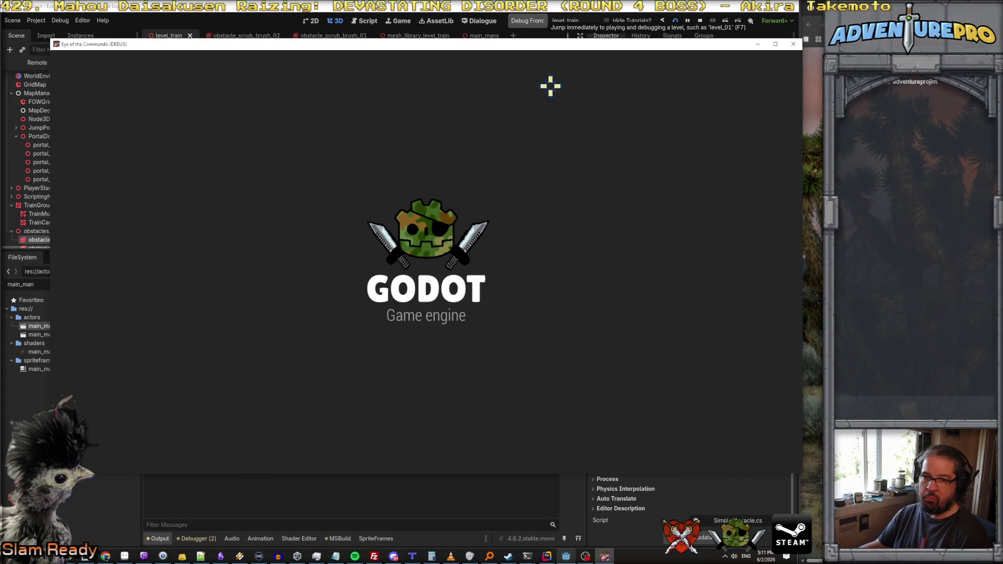
key("grave")
type("TP 40 4")
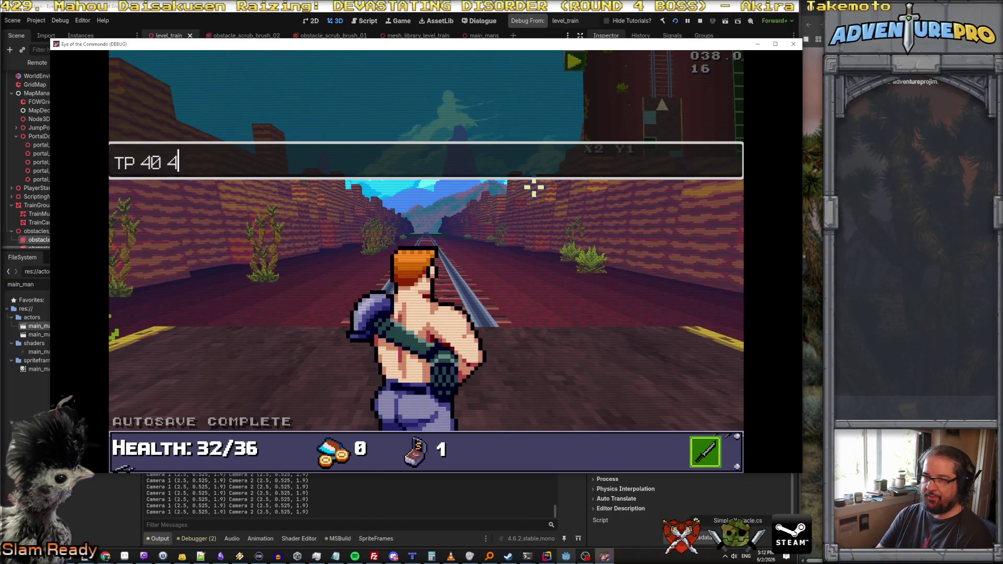
key("Return")
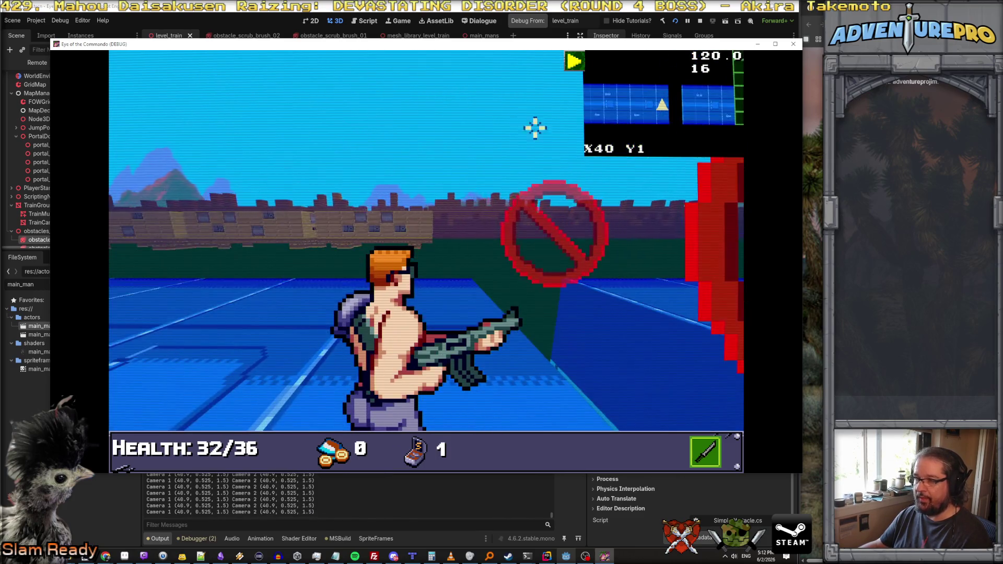
key("F8")
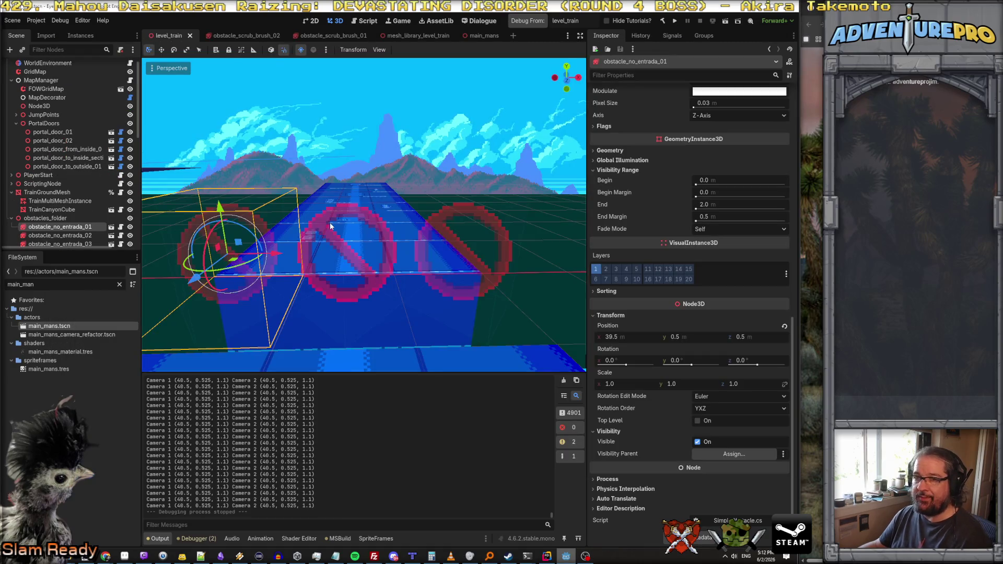
Step: Select ScriptingNode, then the TrainGroundMesh node, and open its script
scroll(87, 168, "down", 3)
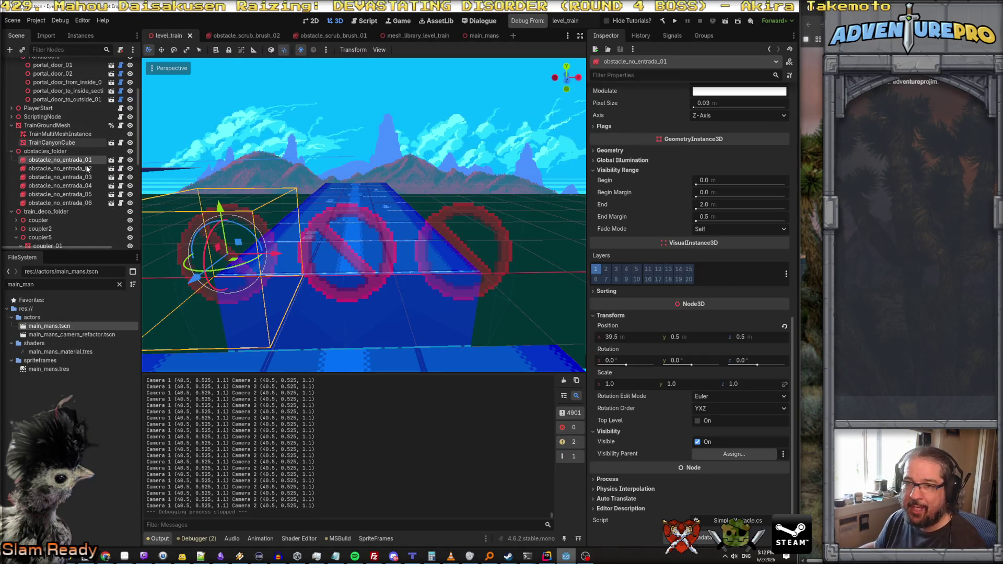
scroll(88, 168, "up", 4)
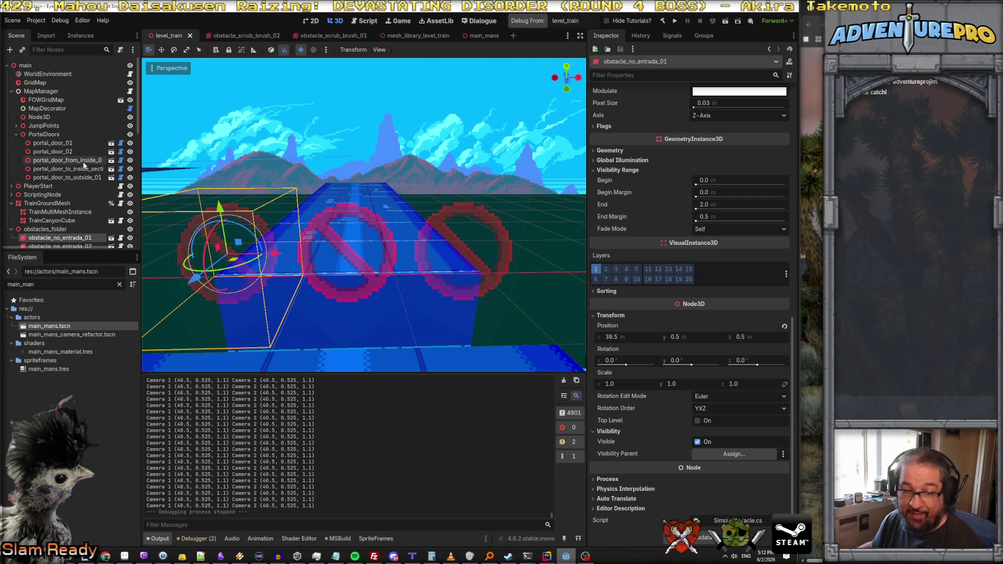
scroll(71, 131, "down", 1)
scroll(71, 131, "up", 1)
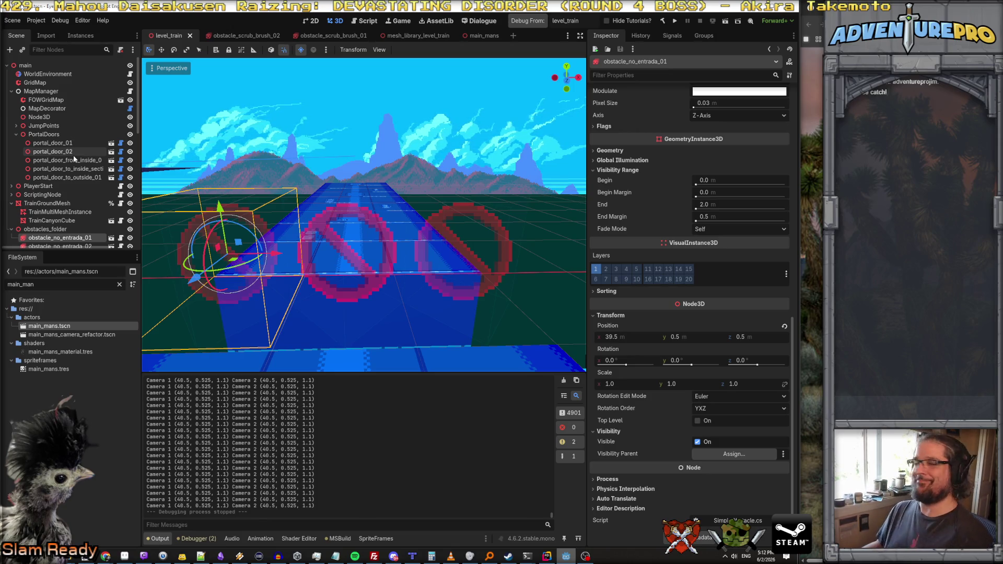
scroll(69, 161, "down", 8)
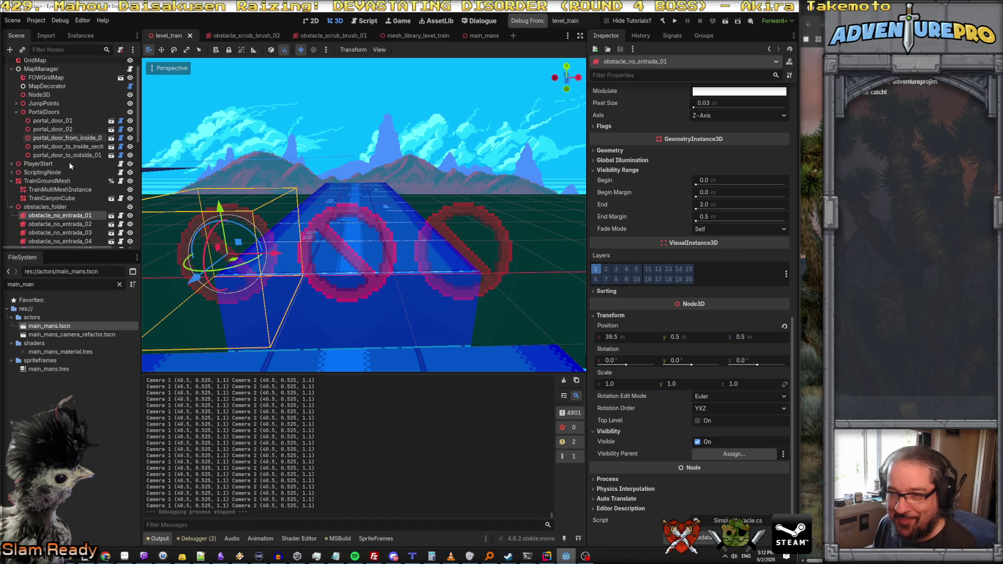
scroll(70, 165, "up", 6)
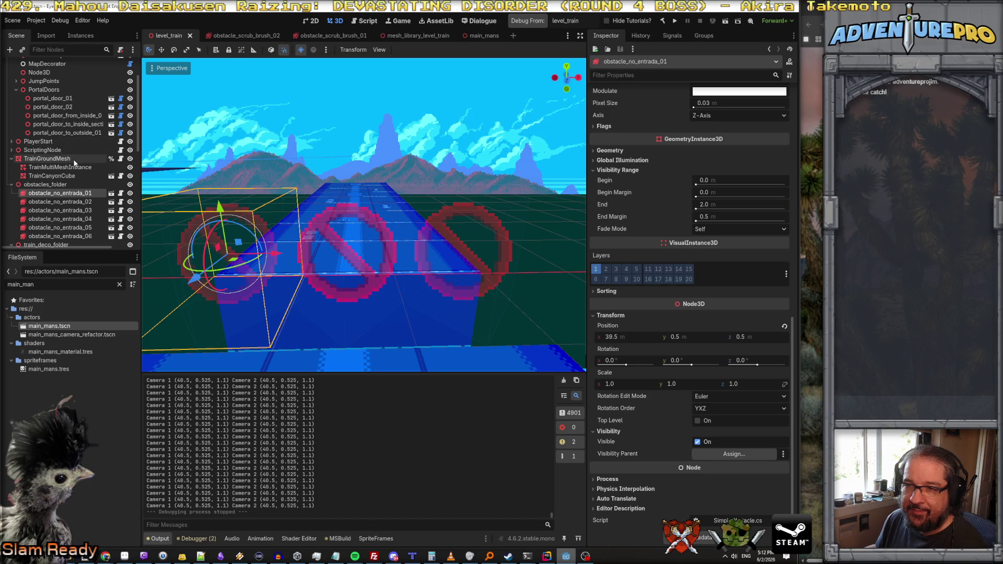
left_click(95, 151)
left_click(121, 158)
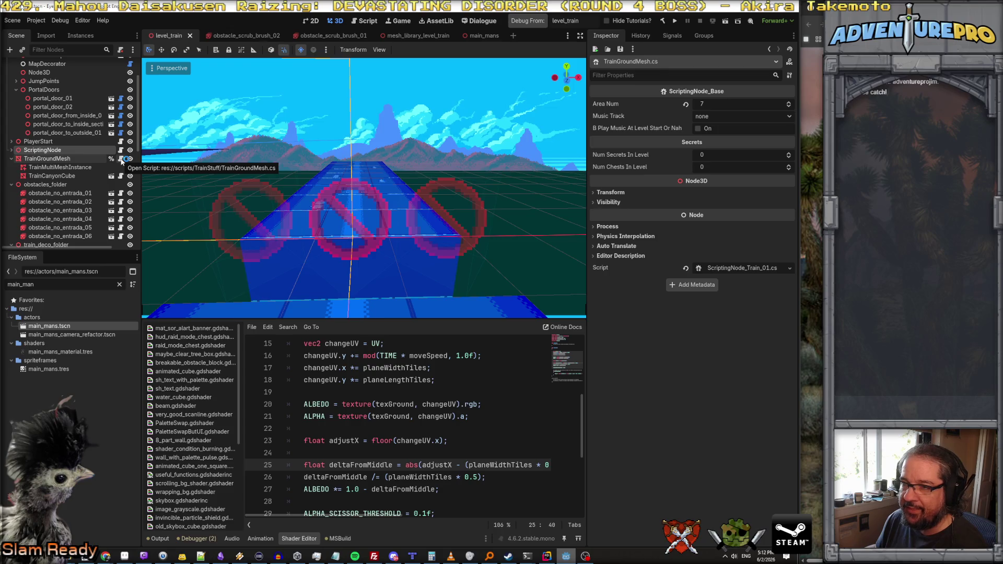
left_click(547, 556)
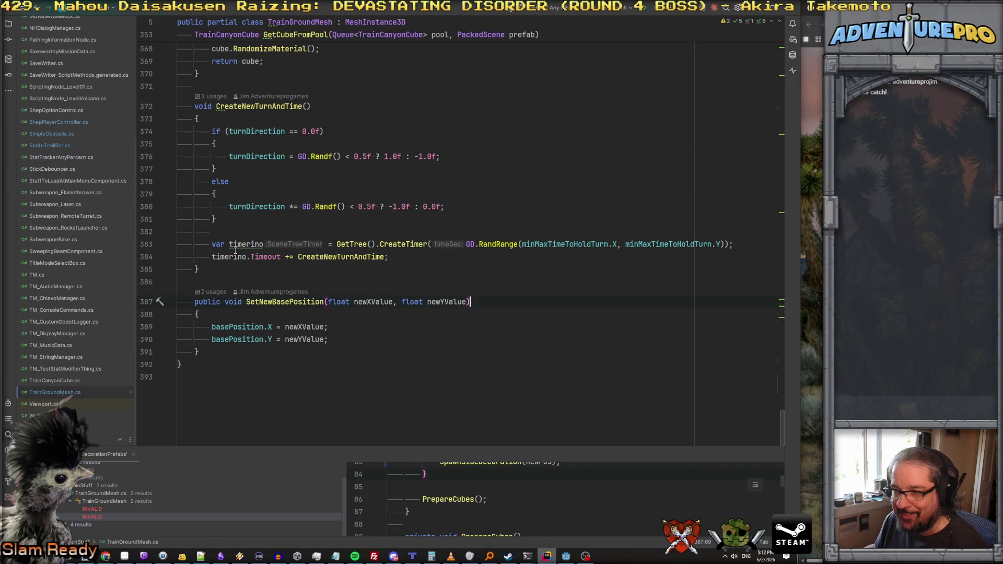
Step: Review the SpawnSideDecoration code around VisibilityRangeEnd, AddChild and the DoNotAddMeToMap definition
scroll(226, 247, "up", 15)
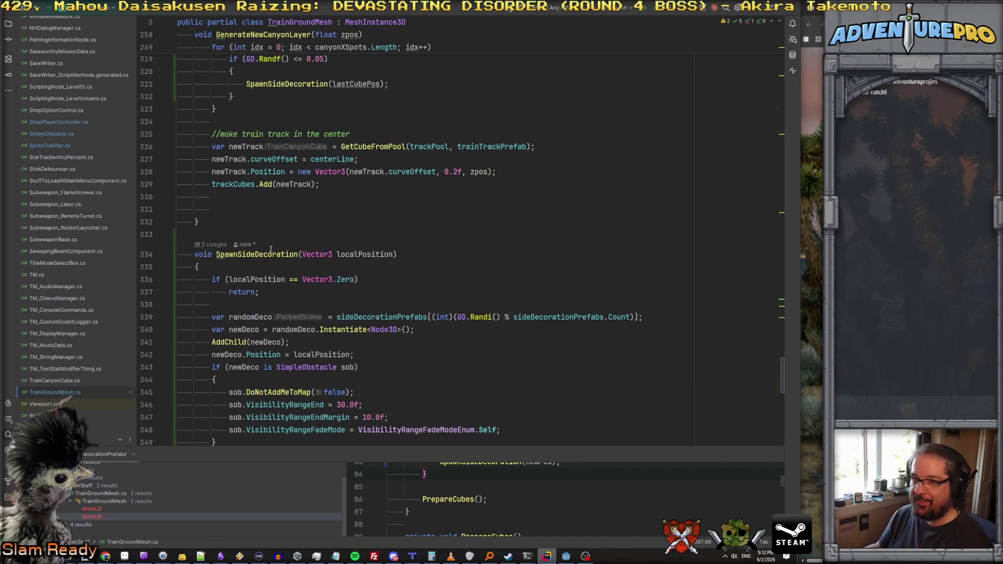
scroll(272, 249, "down", 3)
left_click(298, 291)
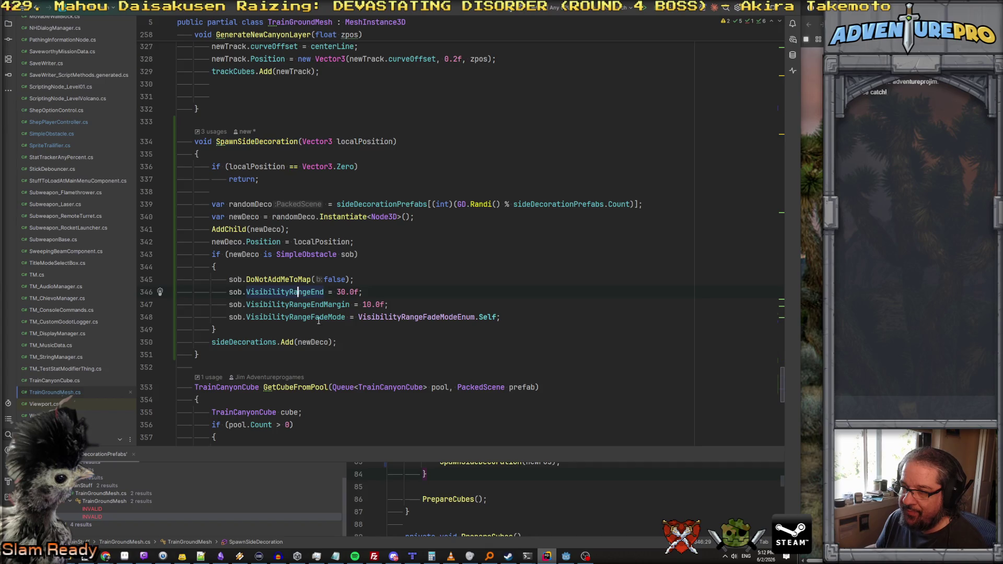
left_click(289, 279)
double_click(233, 229)
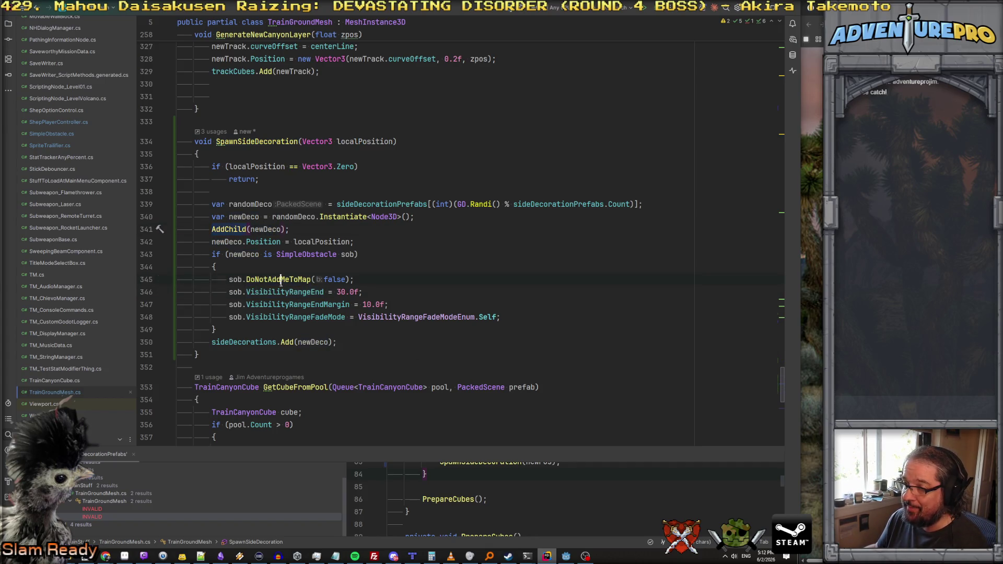
left_click(298, 291)
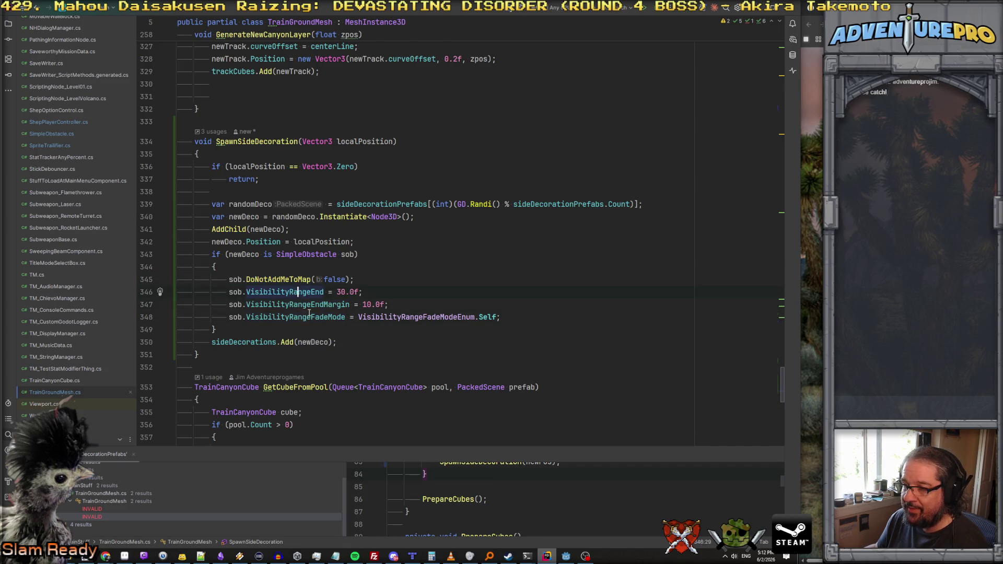
left_click(289, 292)
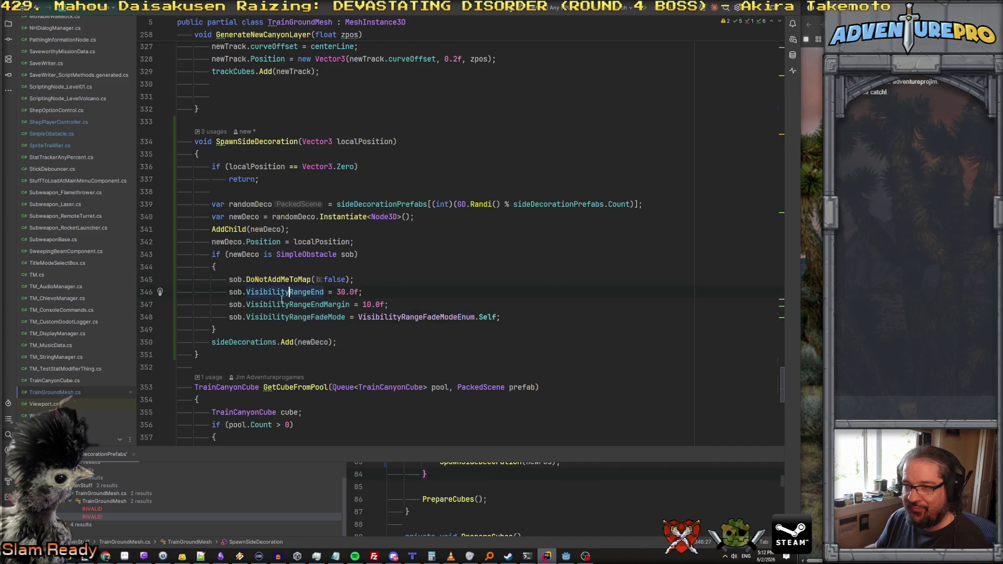
mouse_move(282, 299)
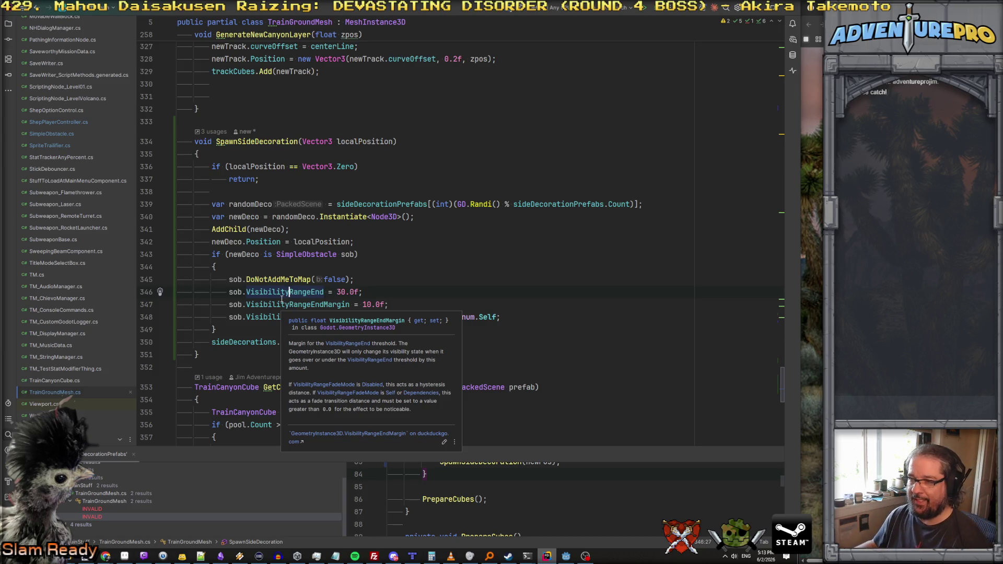
left_click(277, 279, "ctrl")
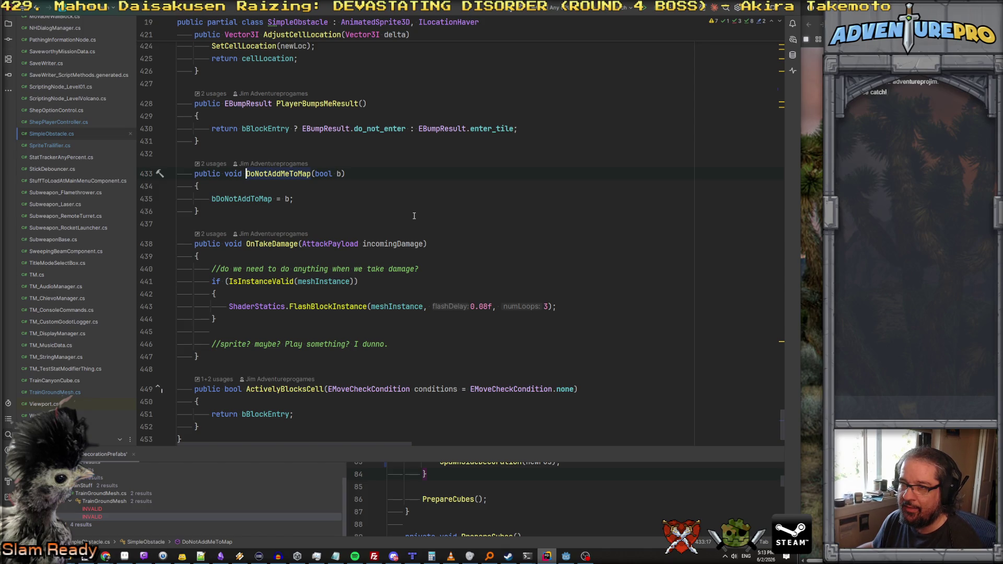
key("ctrl+minus")
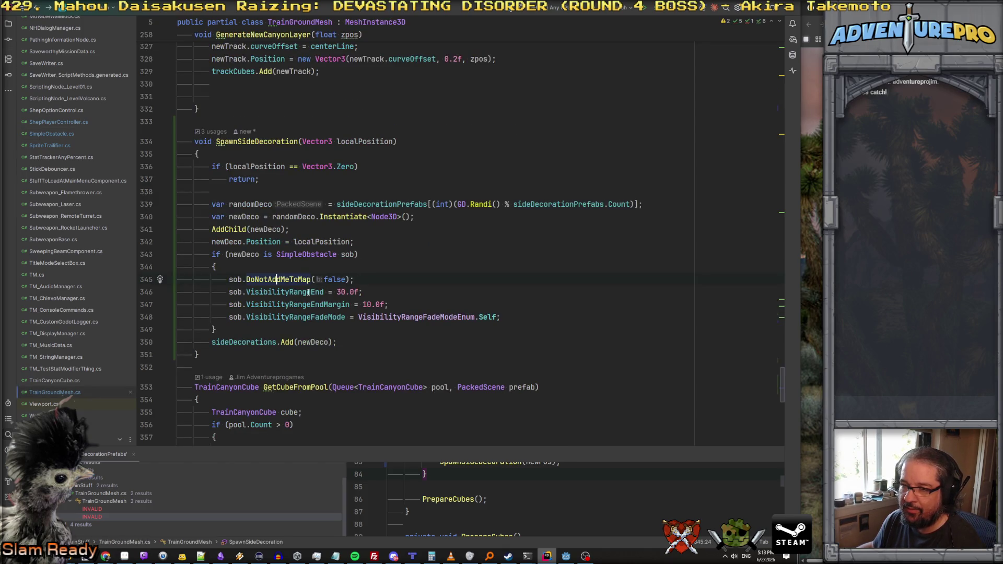
Step: Change VisibilityRangeEnd on line 346 from 30.0f to 10.0f, then return to Godot
left_click(308, 292)
left_click(339, 292)
type("1")
left_click(398, 284)
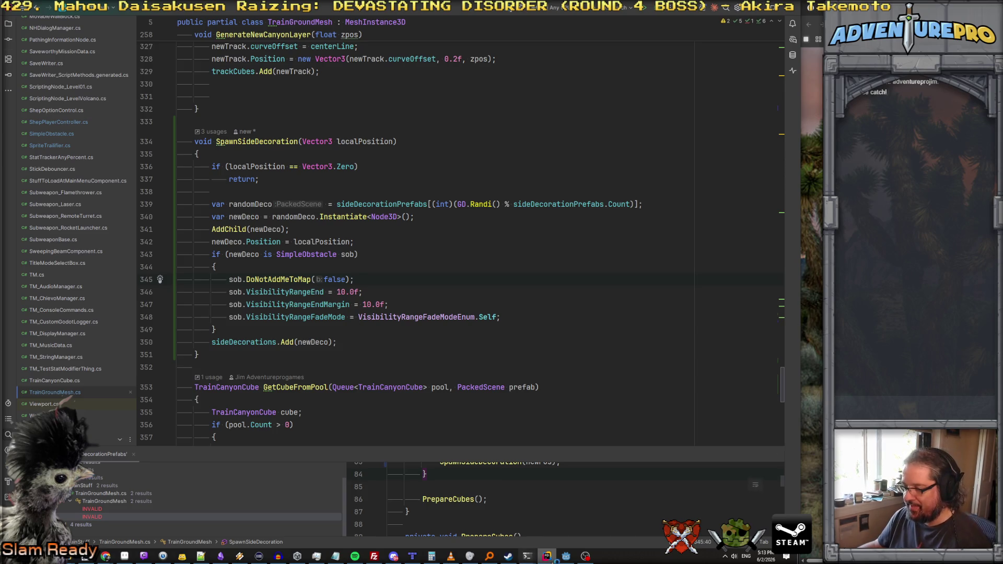
left_click(567, 556)
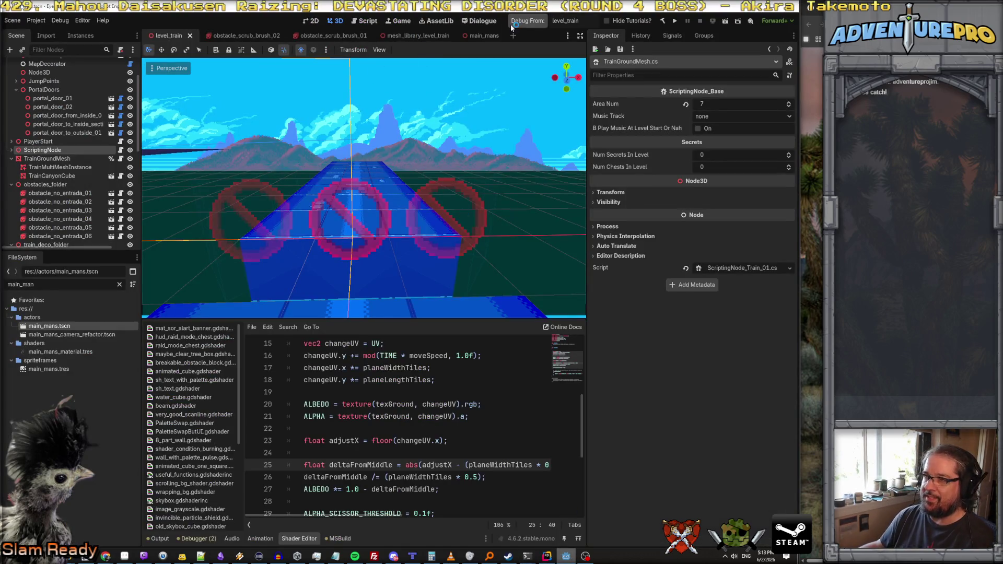
Step: Play level_train, shoot at the trains while watching the roadside scrub fade, then return to Rider
left_click(538, 23)
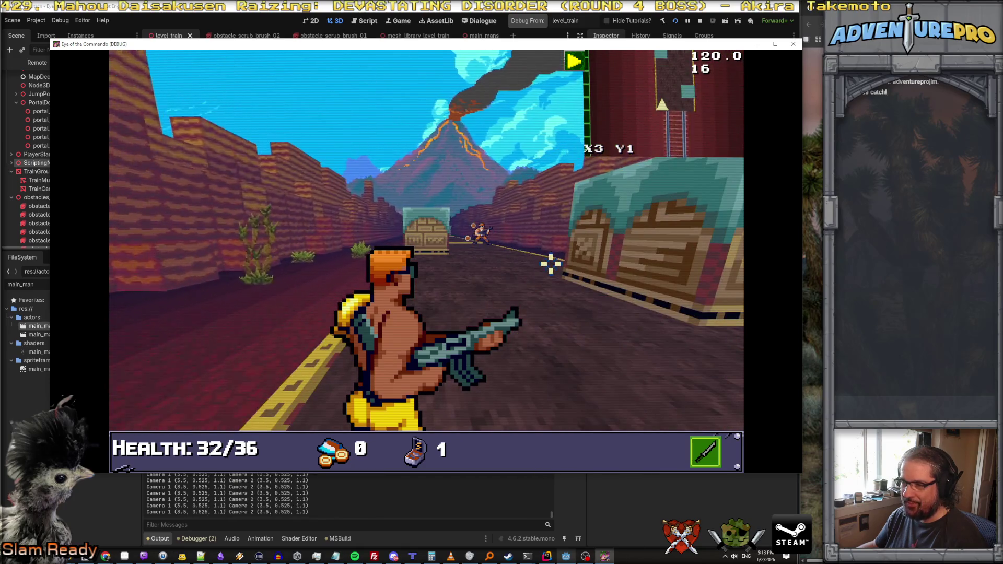
left_click(489, 229)
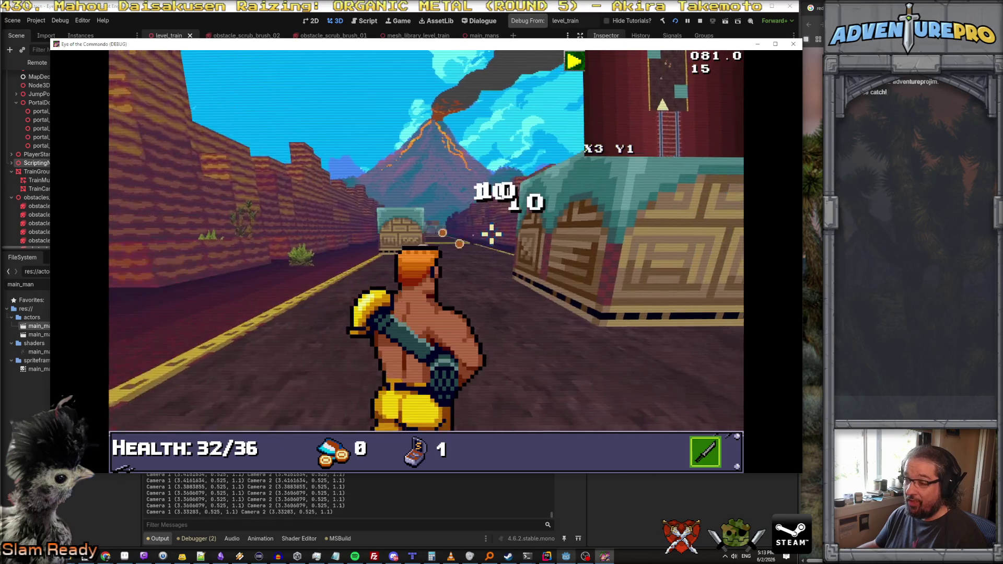
left_click(419, 232)
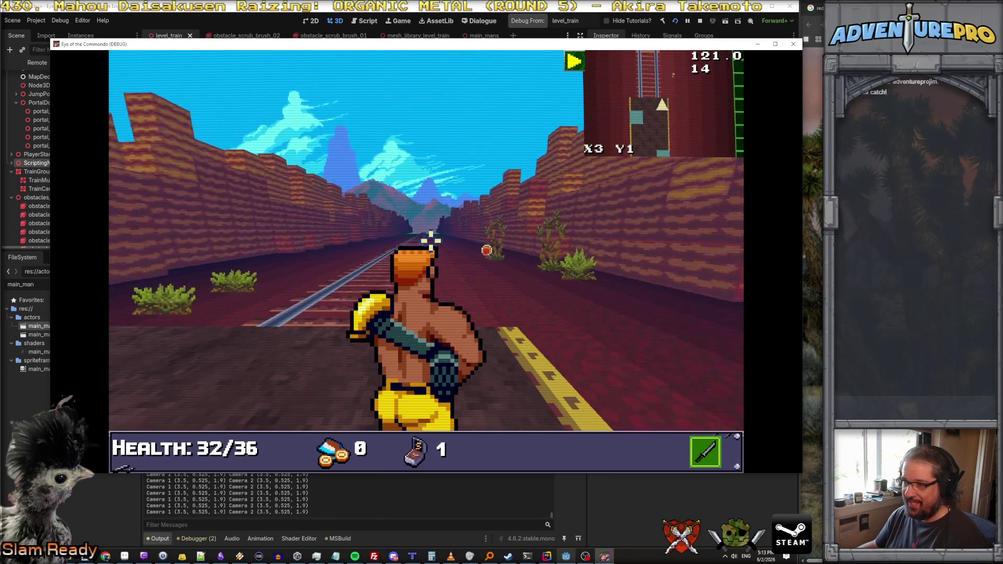
key("alt+Tab")
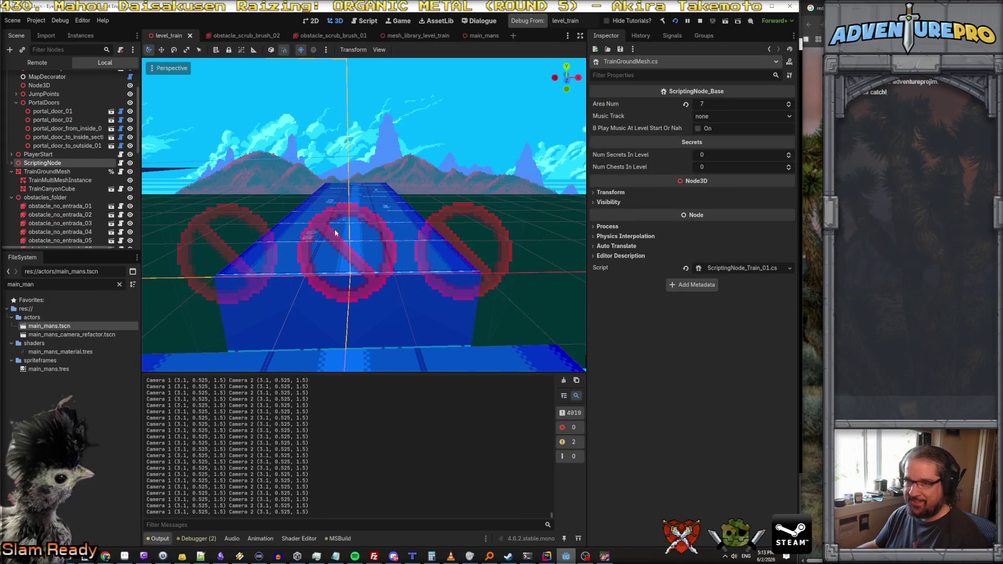
left_click(548, 557)
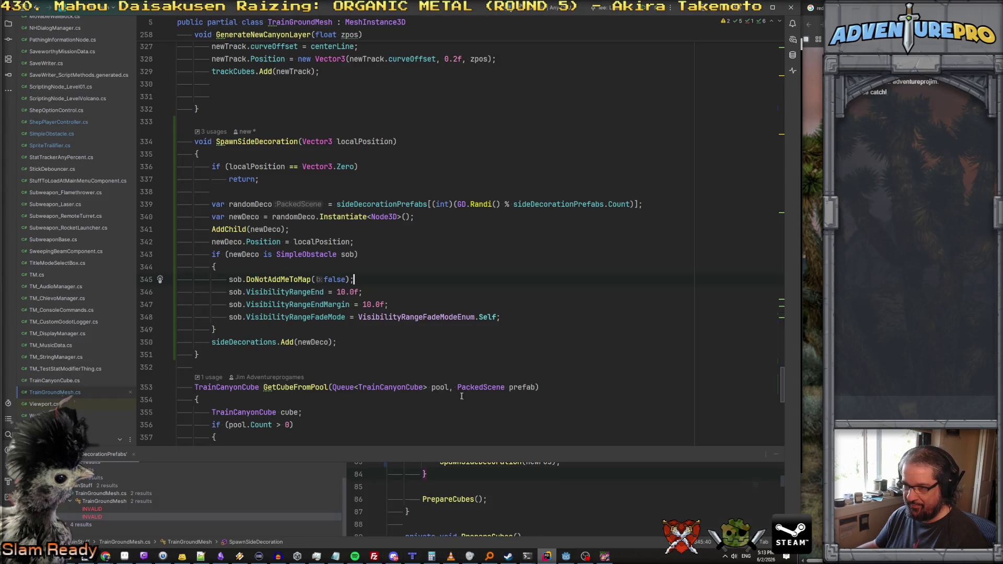
Step: Set VisibilityRangeEnd to 30.0f and VisibilityRangeEndMargin to 5.0f in SpawnSideDecoration
mouse_move(315, 302)
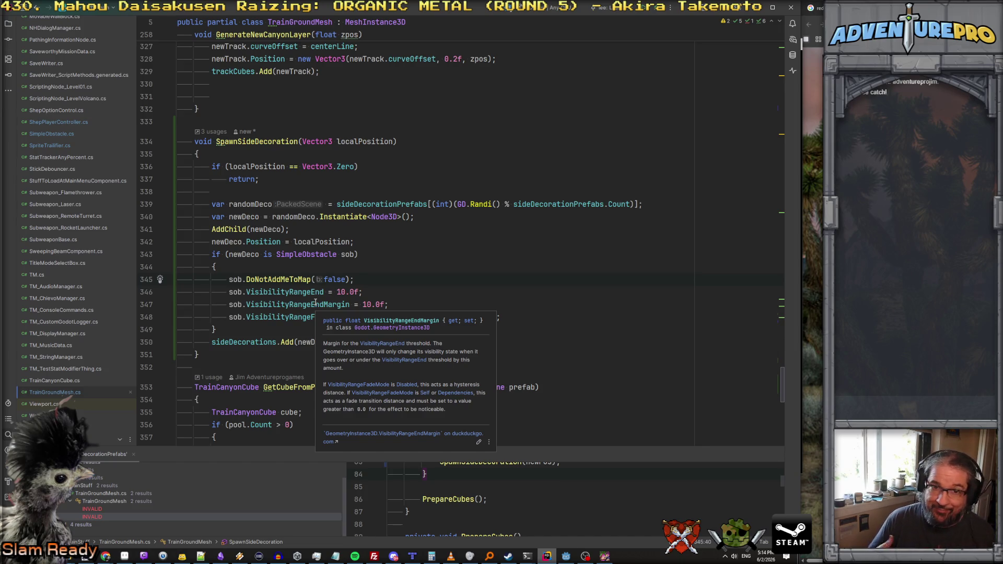
left_click(338, 292)
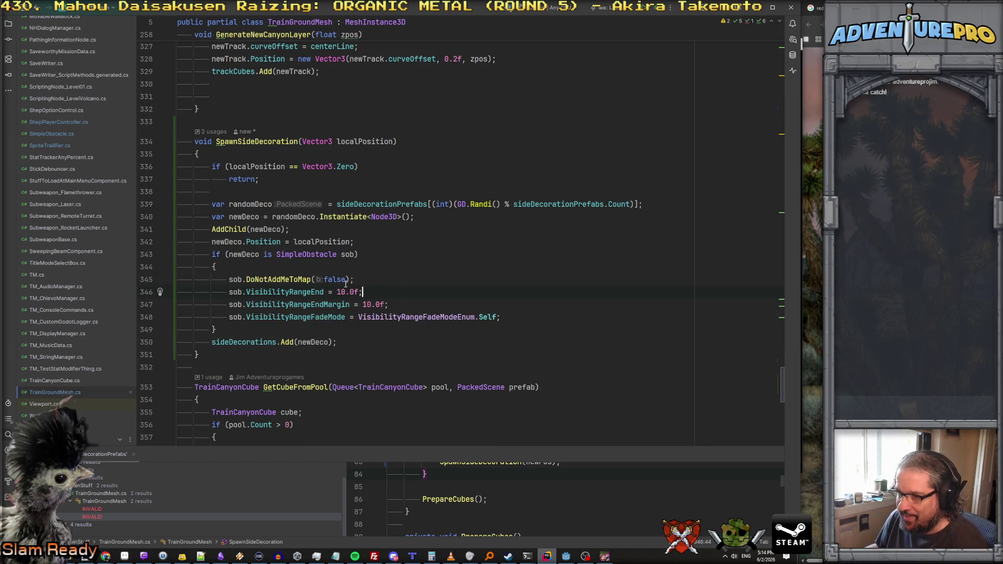
key("BackSpace")
type("3")
key("Down")
key("BackSpace")
key("BackSpace")
type("5")
key("Up")
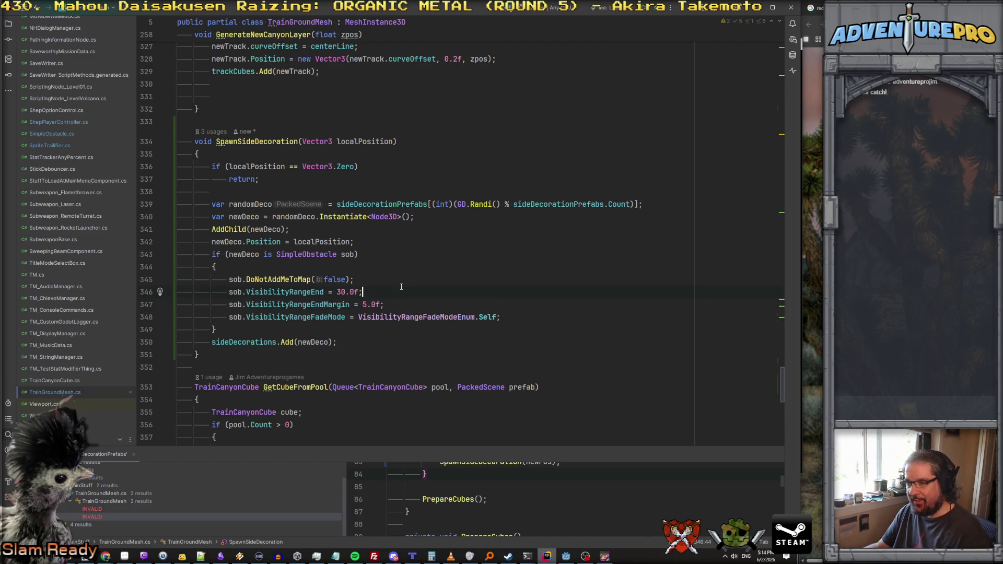
Step: Run the game to test the new values, close it, and go to Godot
key("shift+F10")
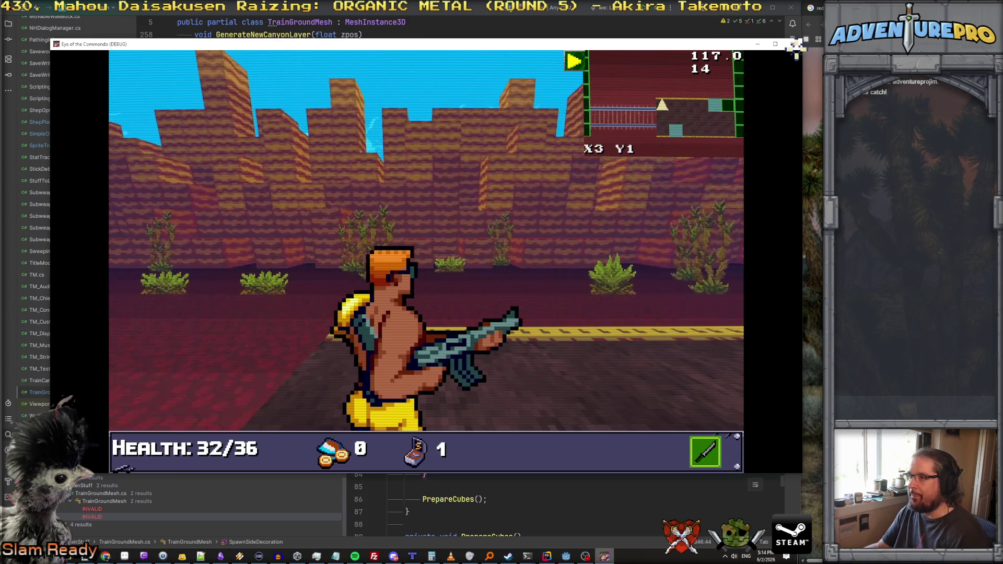
left_click(793, 44)
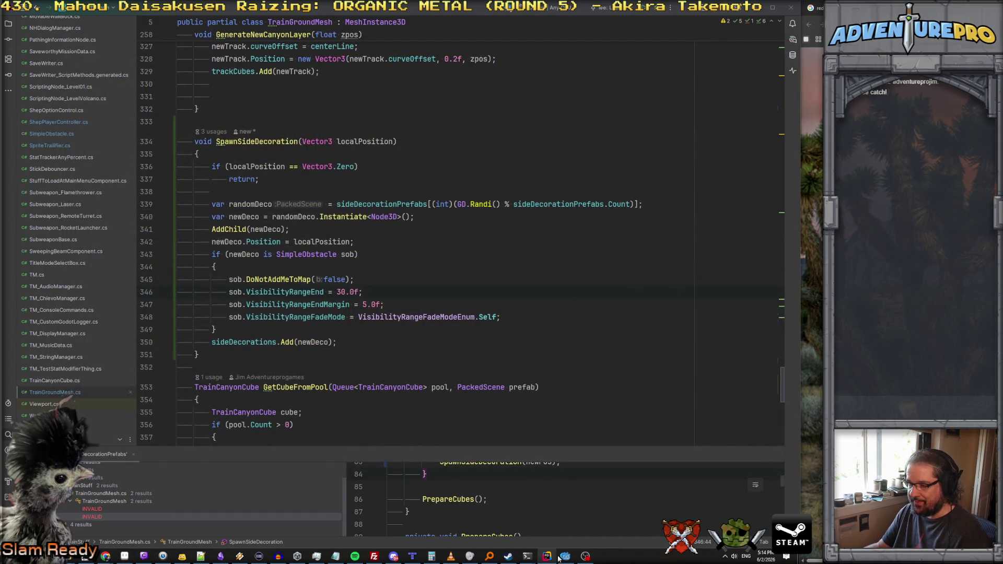
left_click(566, 556)
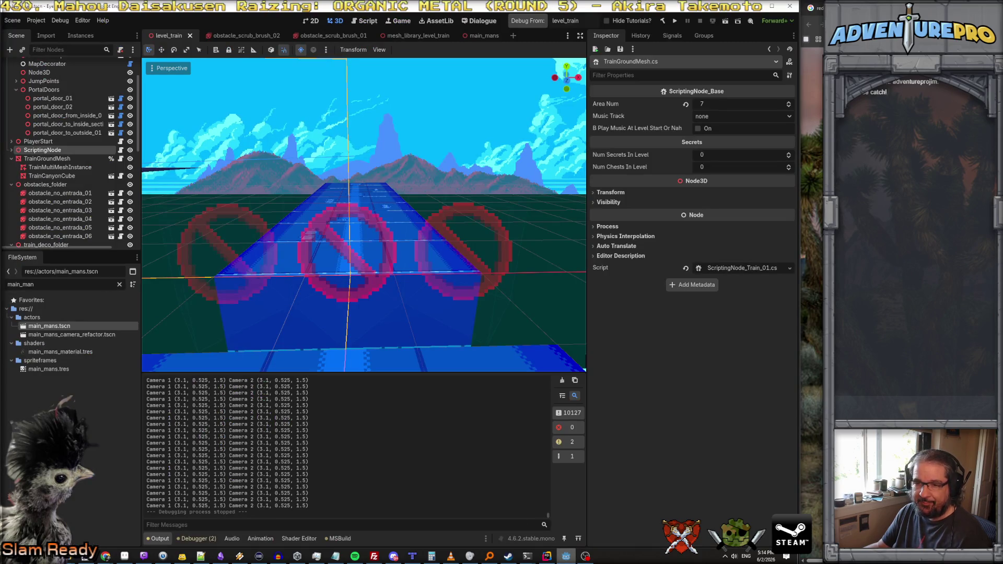
Step: Filter the FileSystem by 'scrub' and open the obstacle_scrub_brush_02 scene
left_click_drag(40, 286, 4, 288)
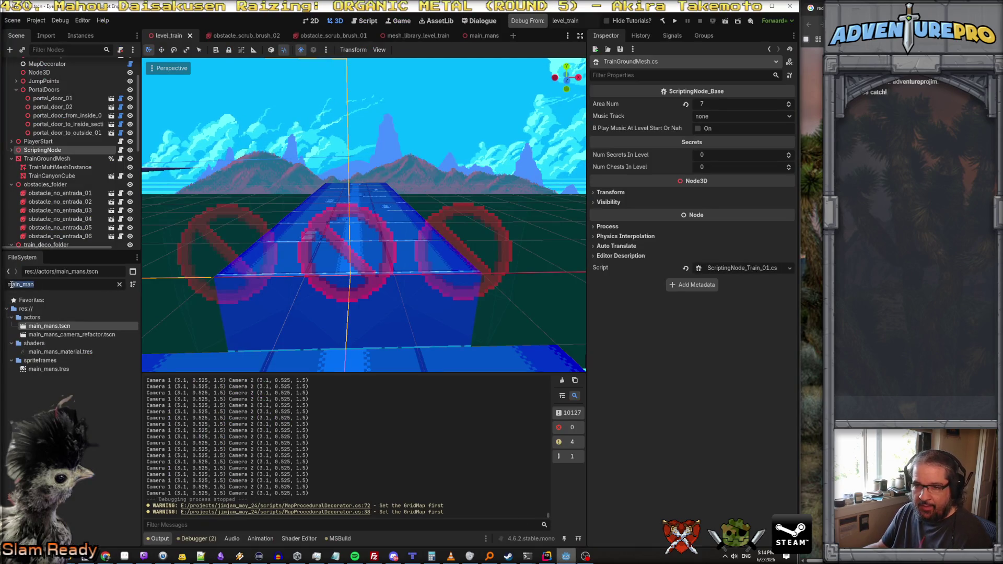
type("scrub")
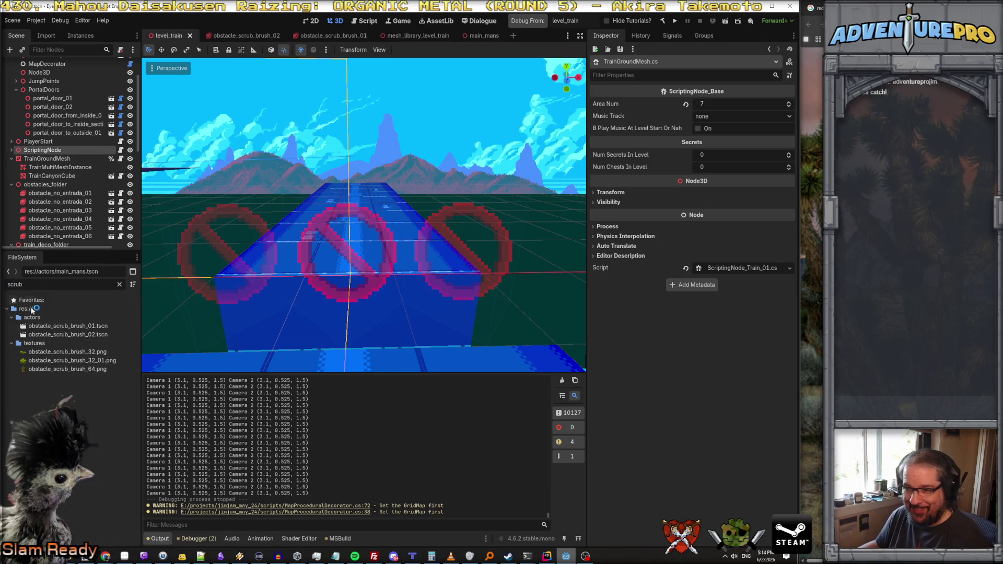
left_click(73, 336)
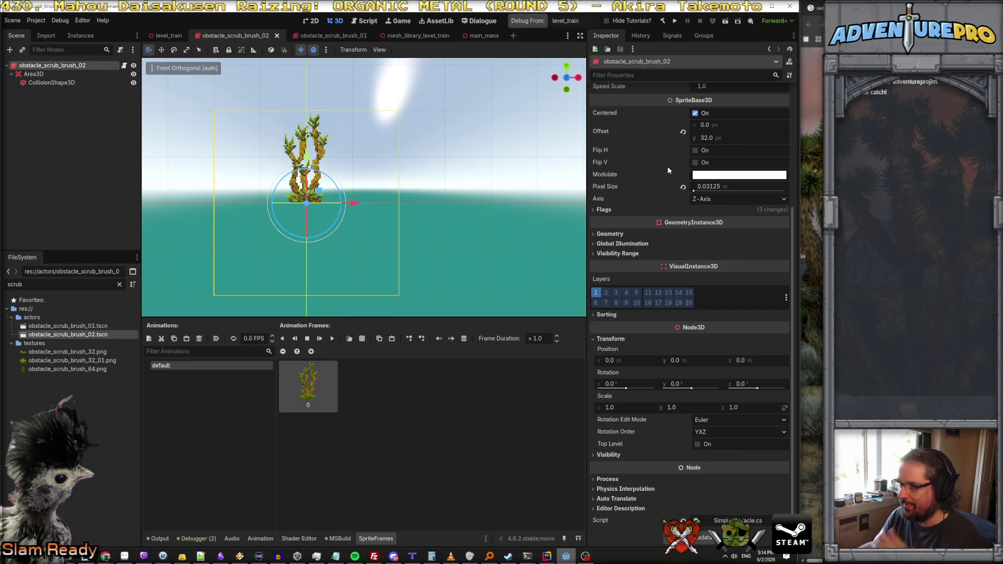
Step: Review brush_02's Fun Shader Params, Banner, Placement Rules and Destruction Behavior, then show level_train
scroll(682, 334, "up", 5)
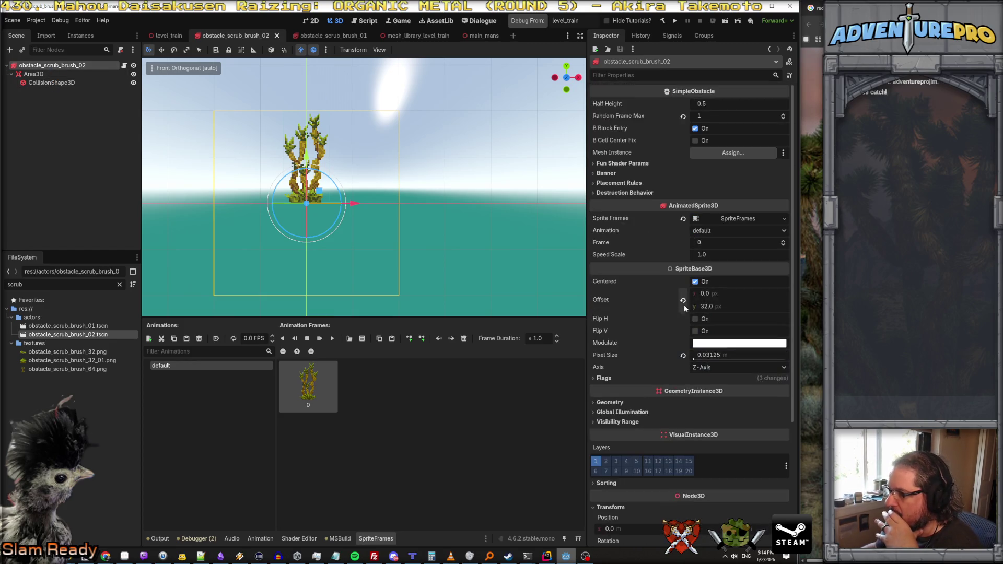
left_click(627, 163)
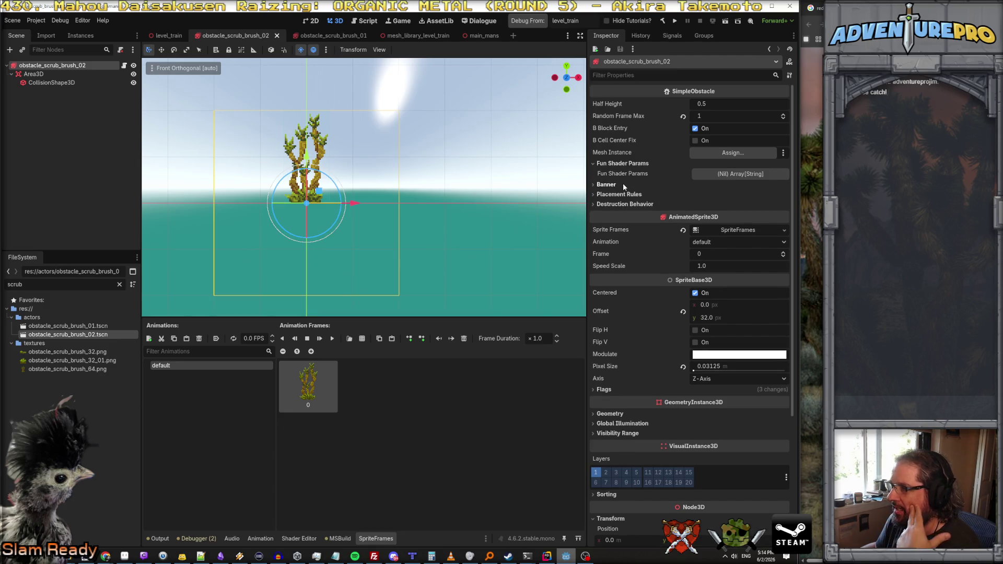
left_click(624, 184)
left_click(624, 206)
left_click(627, 239)
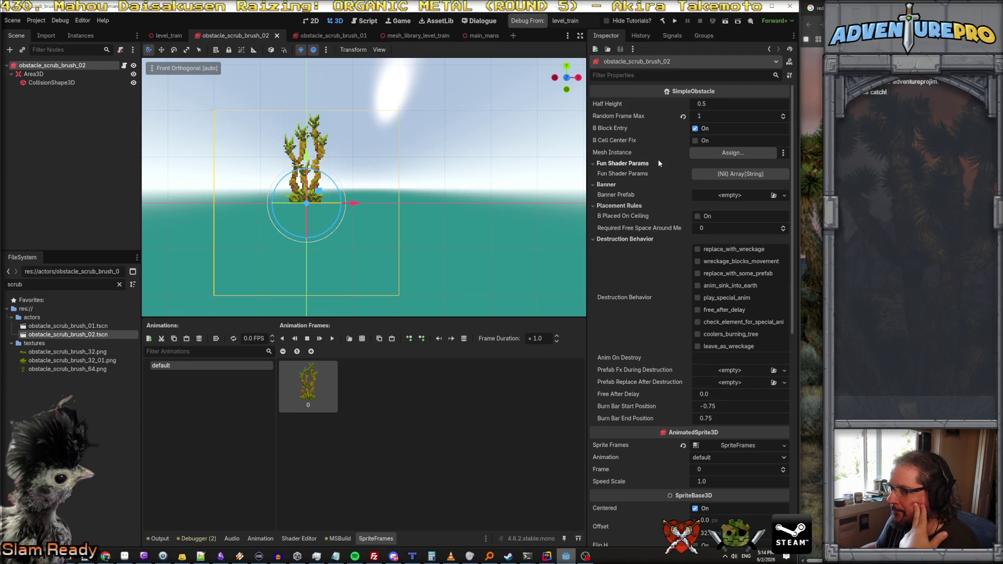
scroll(657, 160, "down", 8)
scroll(657, 161, "up", 10)
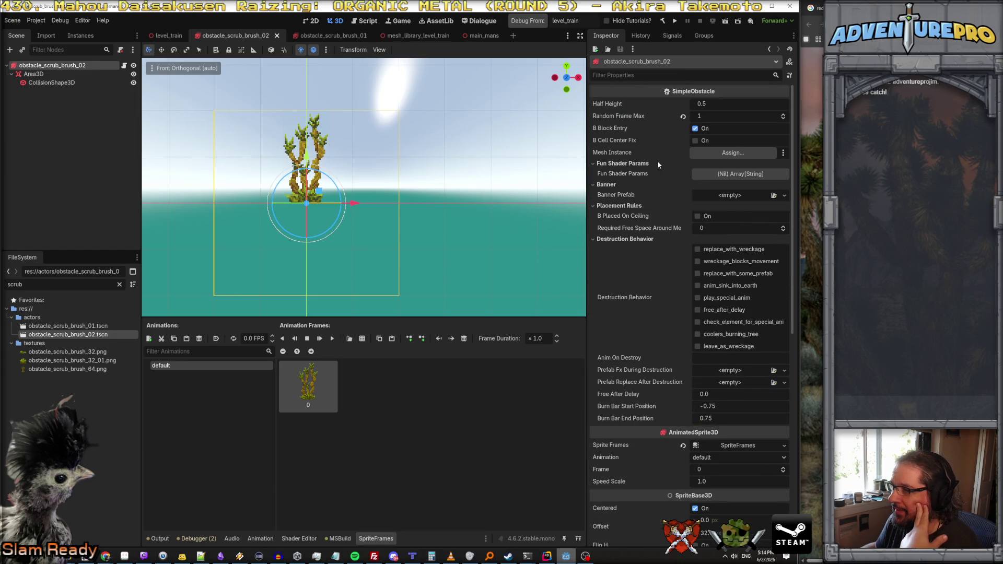
scroll(657, 164, "down", 5)
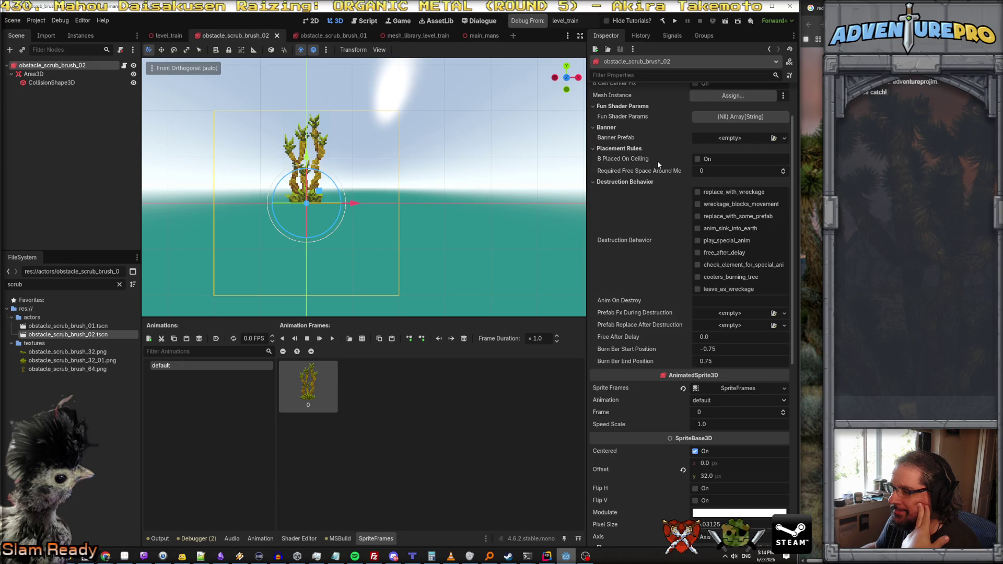
scroll(657, 164, "down", 2)
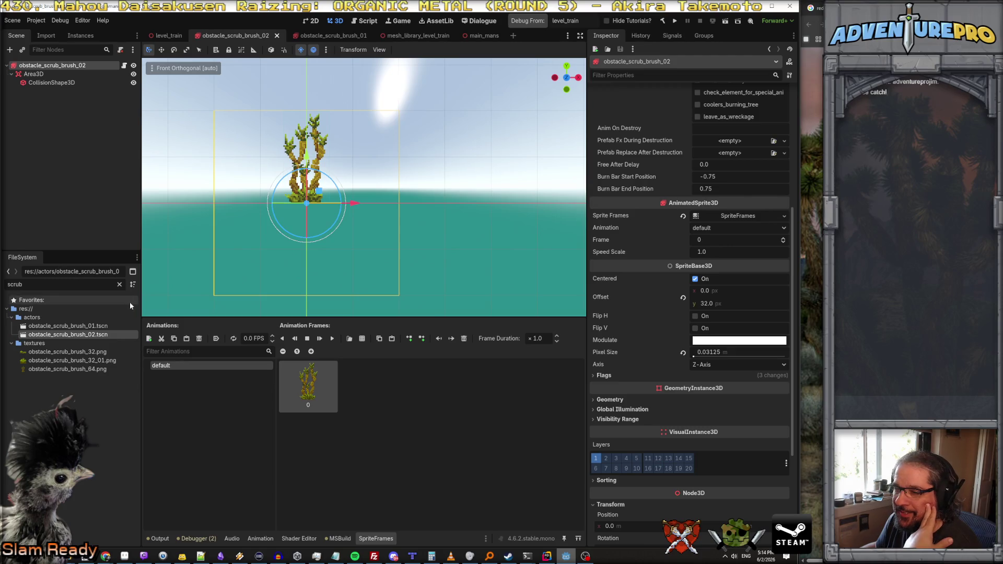
left_click(167, 35)
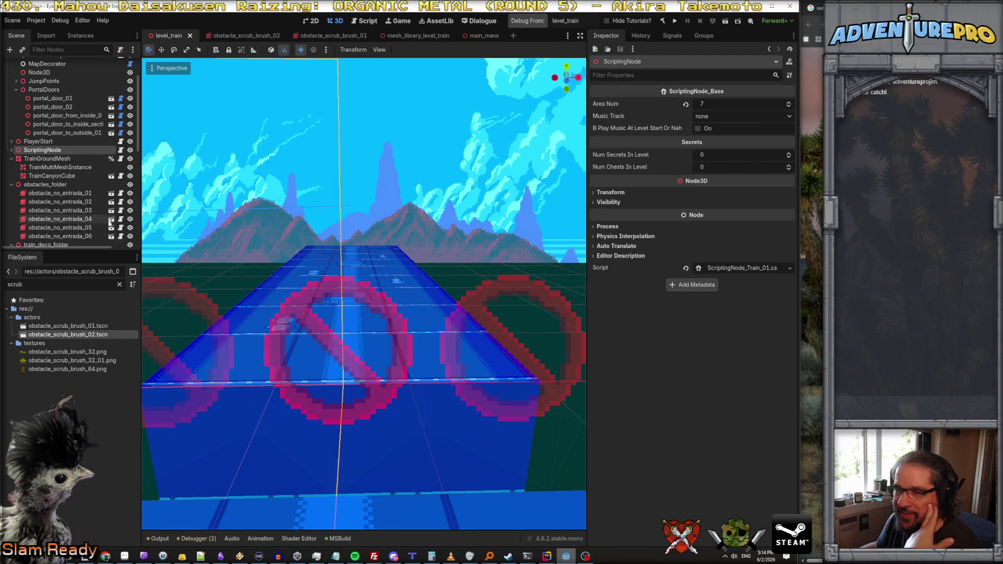
Step: Open the obstacle_no_entrada scene and close the obstacle_scrub_brush_01 tab
left_click(111, 173)
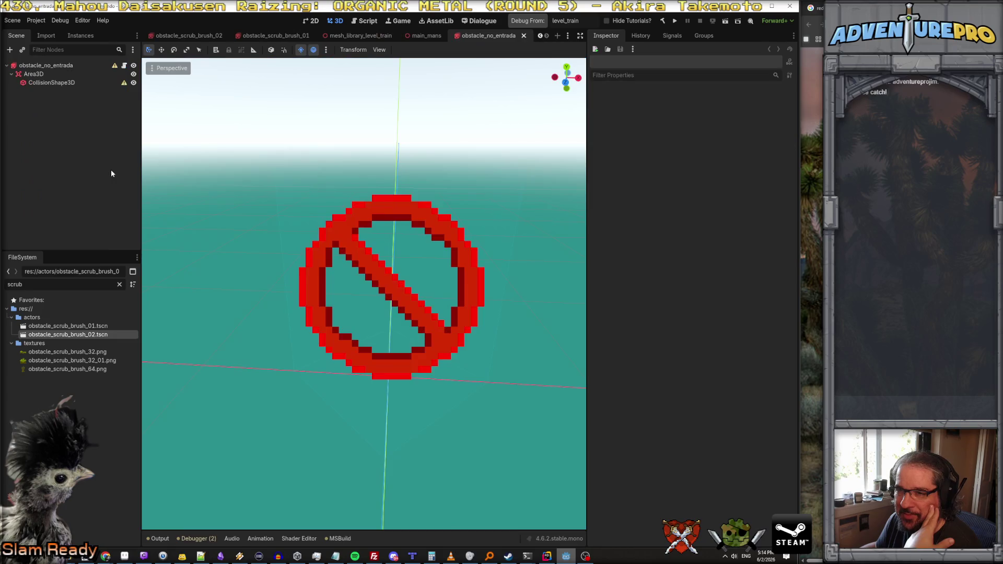
left_click(69, 66)
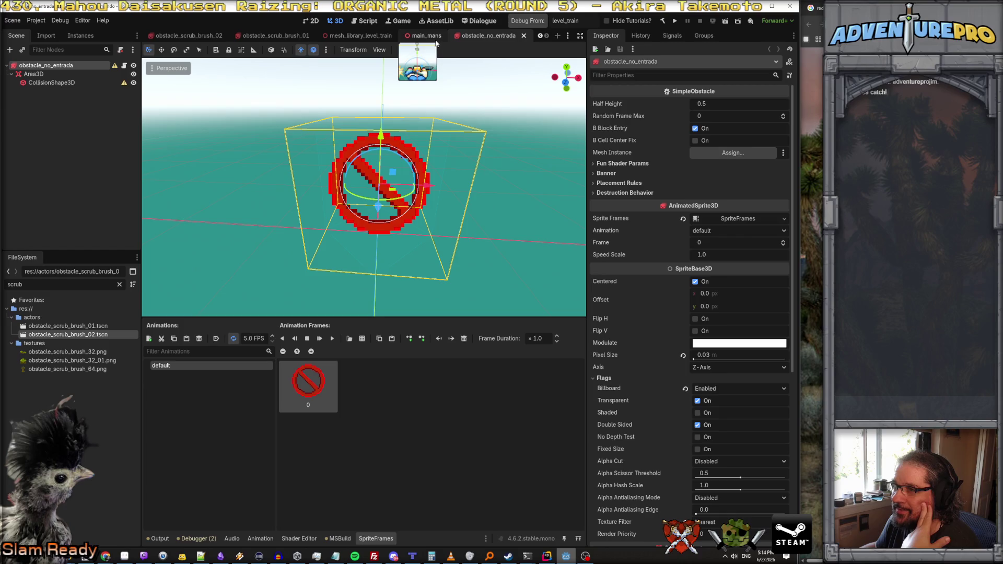
left_click_drag(282, 36, 417, 39)
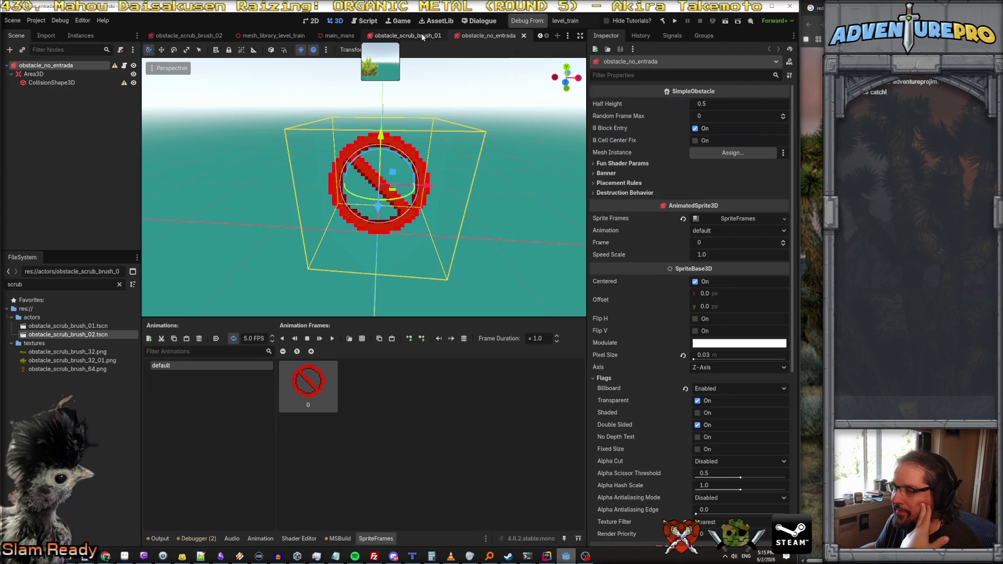
left_click(422, 37)
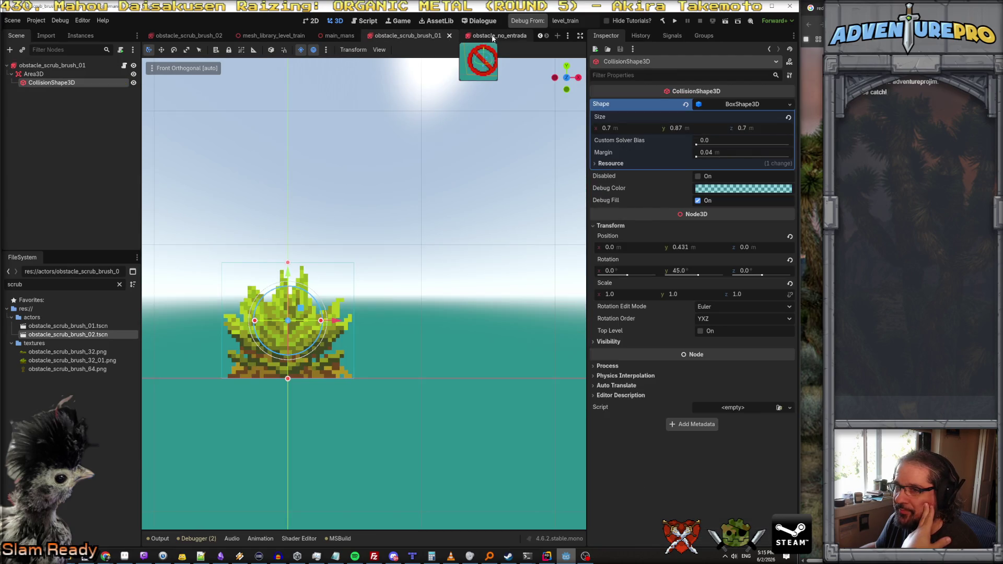
left_click(450, 38)
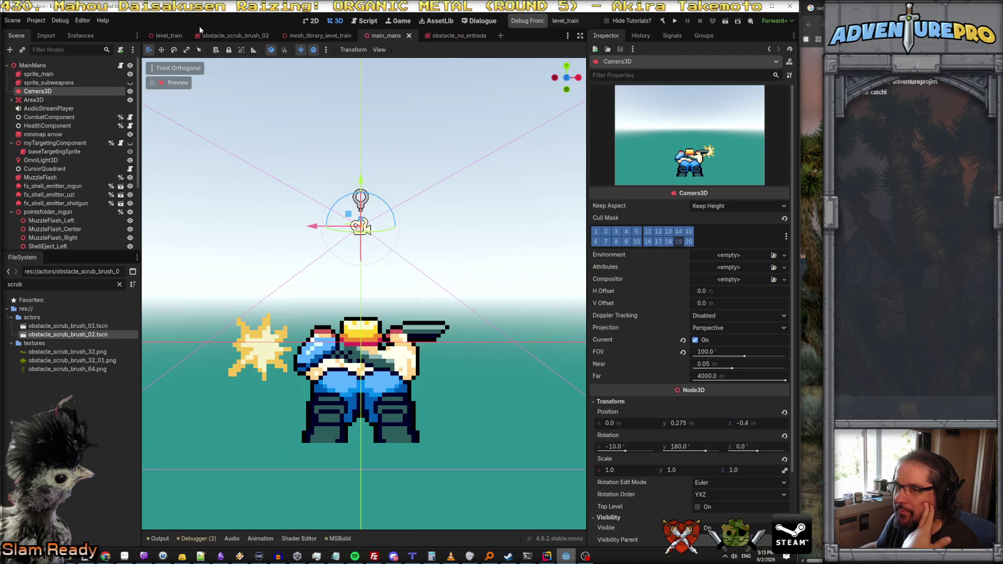
left_click(398, 38)
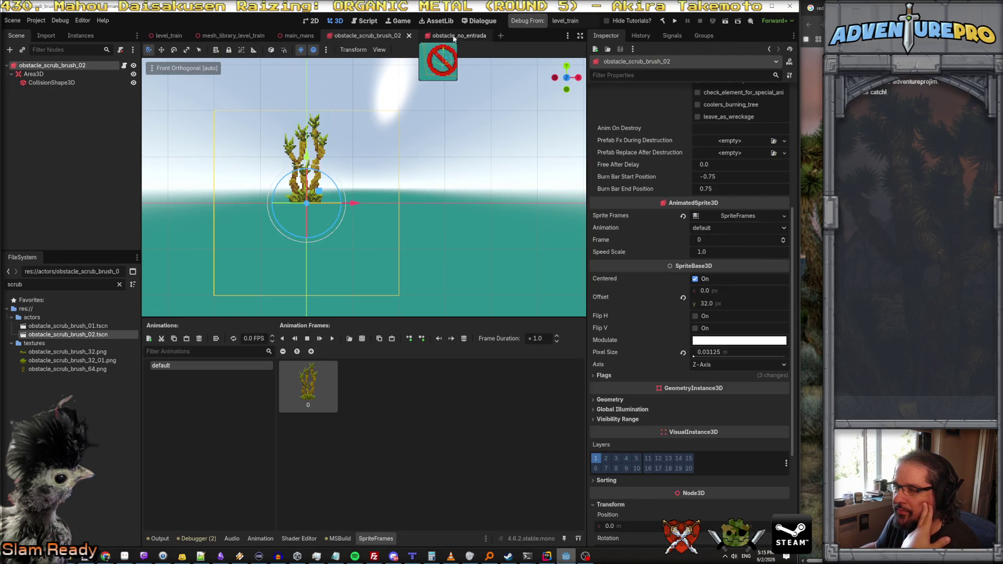
Step: Compare against obstacle_no_entrada and expand obstacle_scrub_brush_02's Visibility Range settings
left_click(454, 38)
left_click(379, 37)
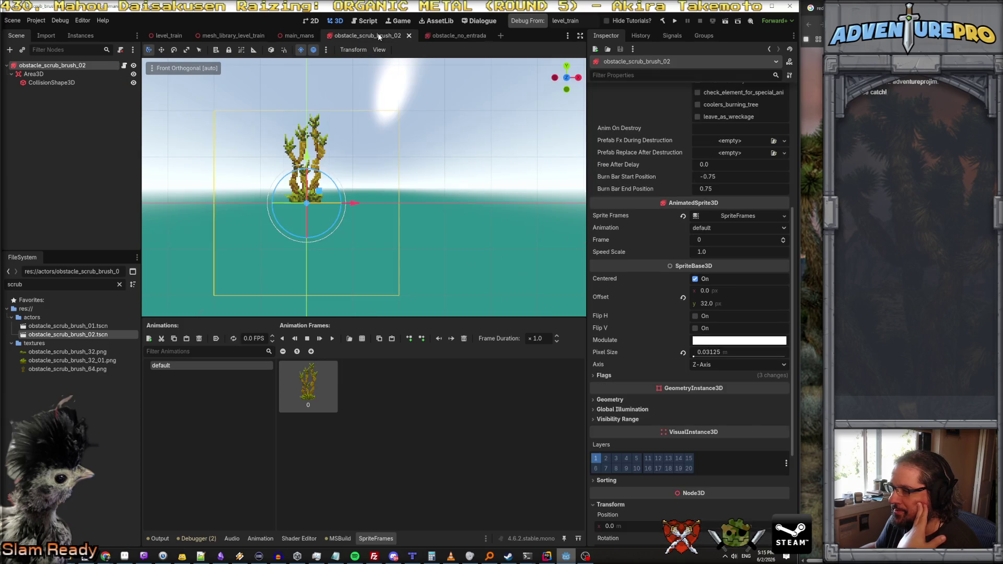
left_click(450, 35)
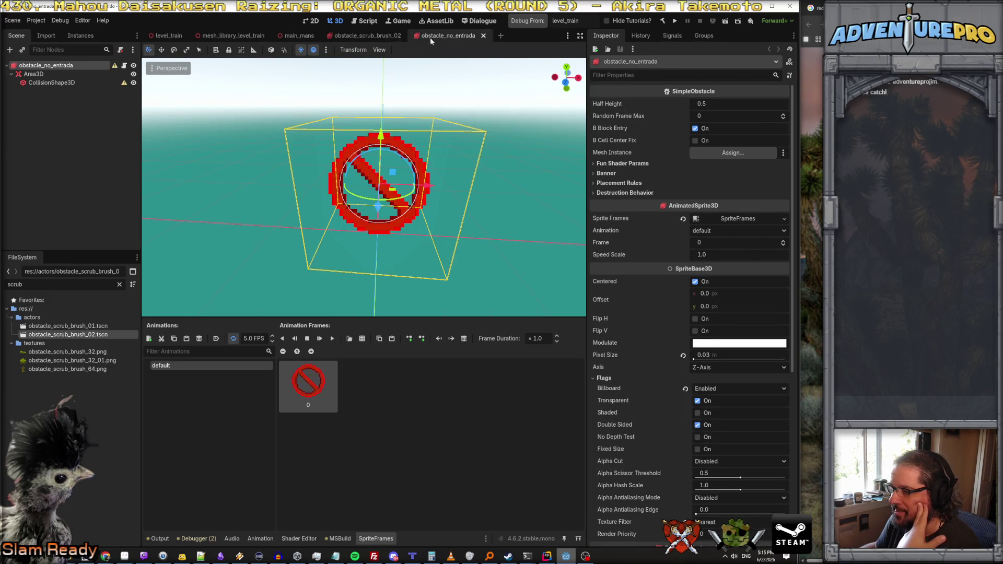
left_click(375, 34)
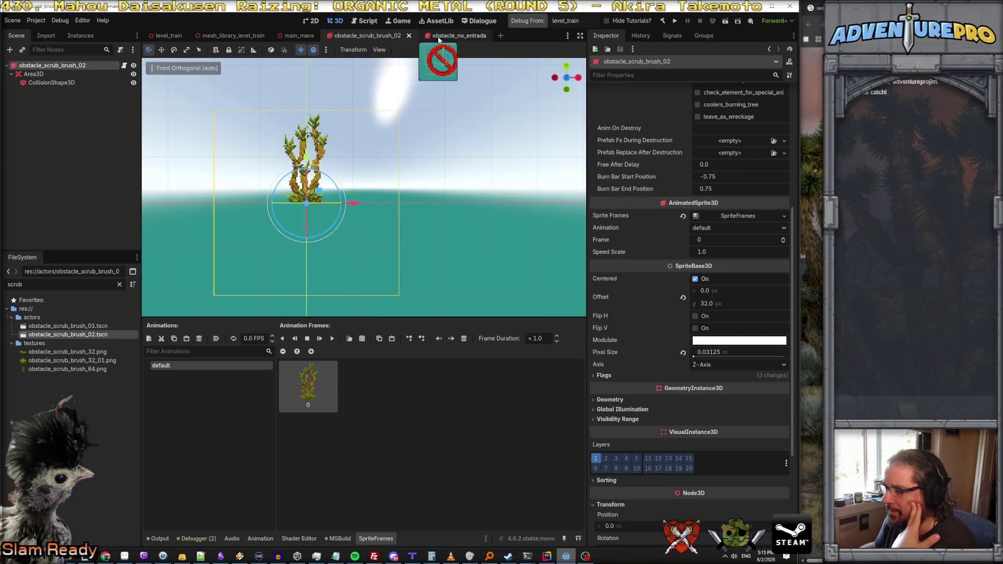
left_click(613, 419)
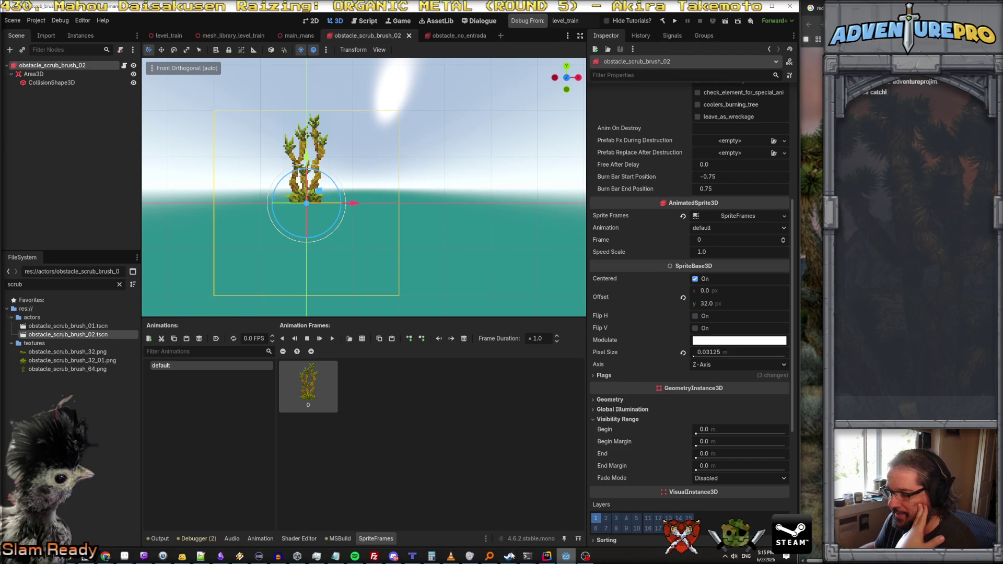
left_click(541, 559)
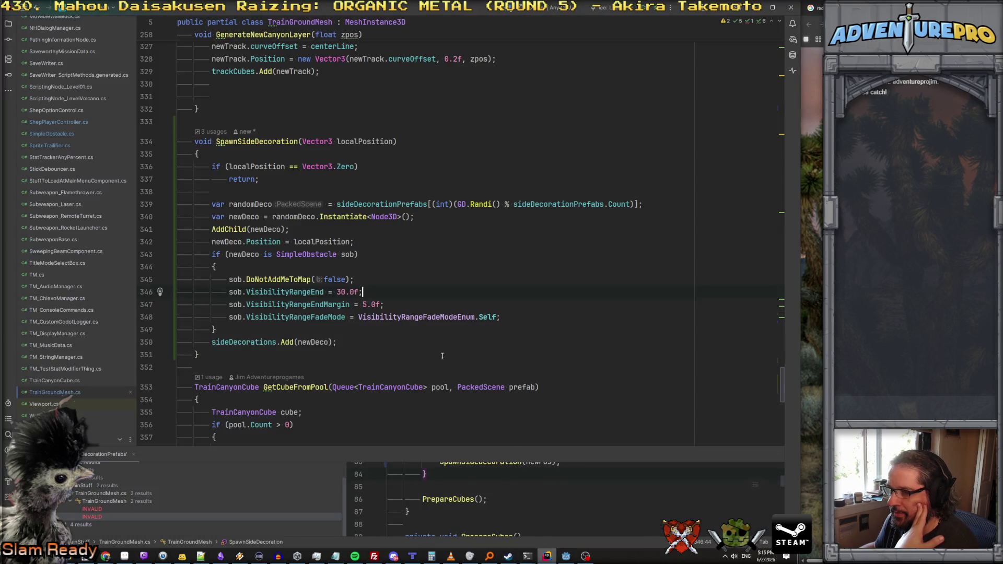
Step: Read the VisibilityRangeFadeModeEnum documentation in TrainGroundMesh.cs, then go back to Godot
mouse_move(431, 322)
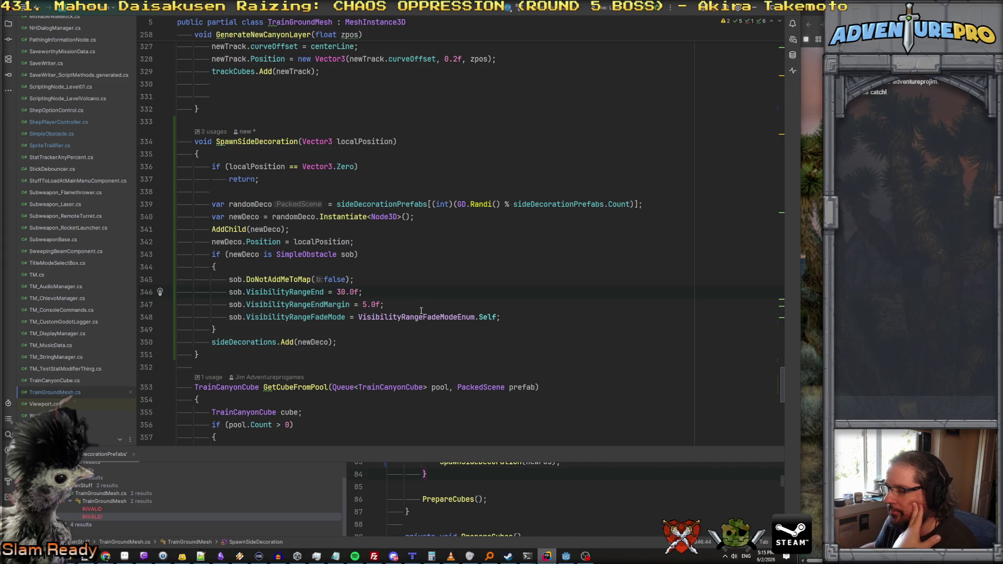
left_click(566, 556)
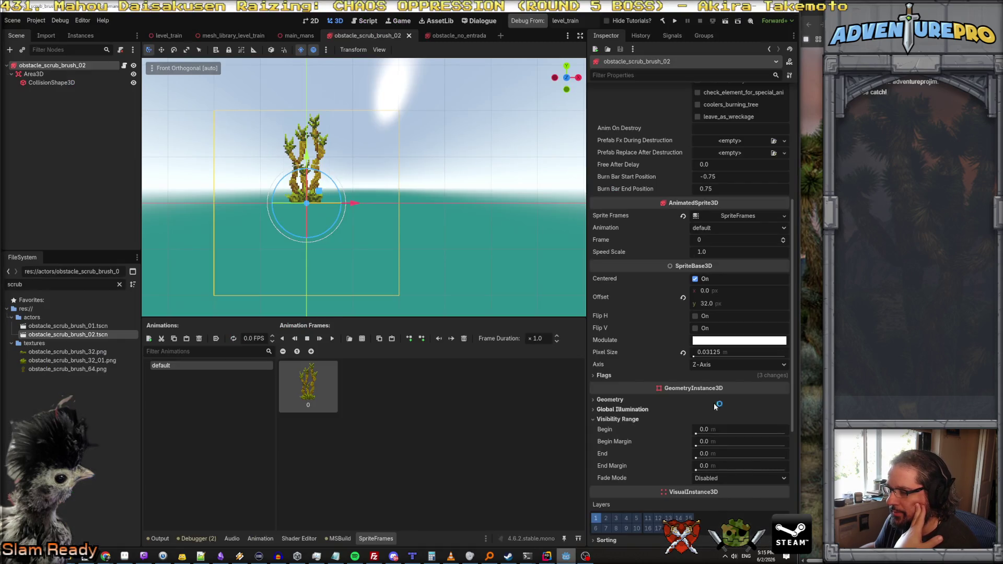
Step: Set the brush's visibility Fade Mode to Self, End to 30 and End Margin to 10
left_click(725, 478)
left_click(720, 500)
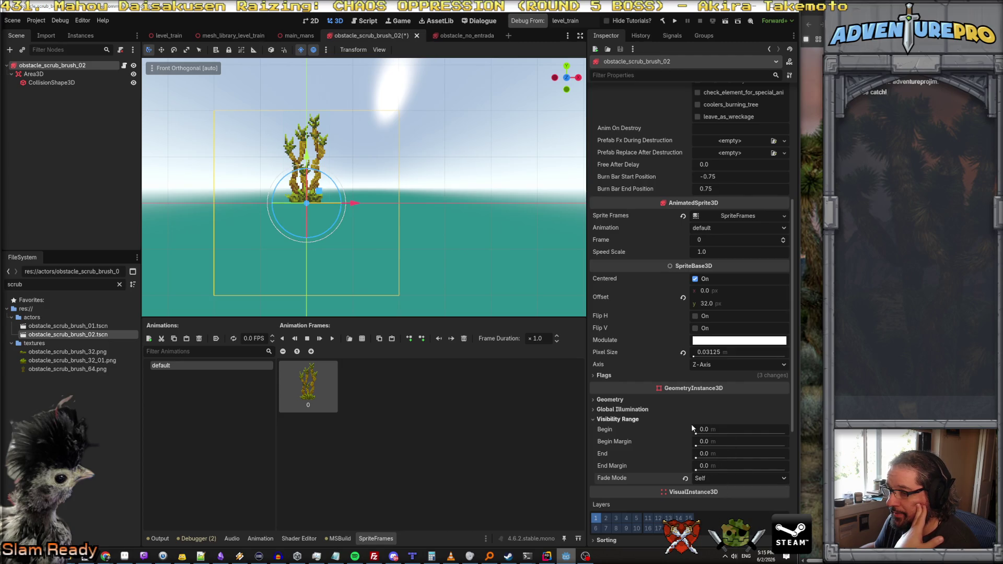
left_click(722, 455)
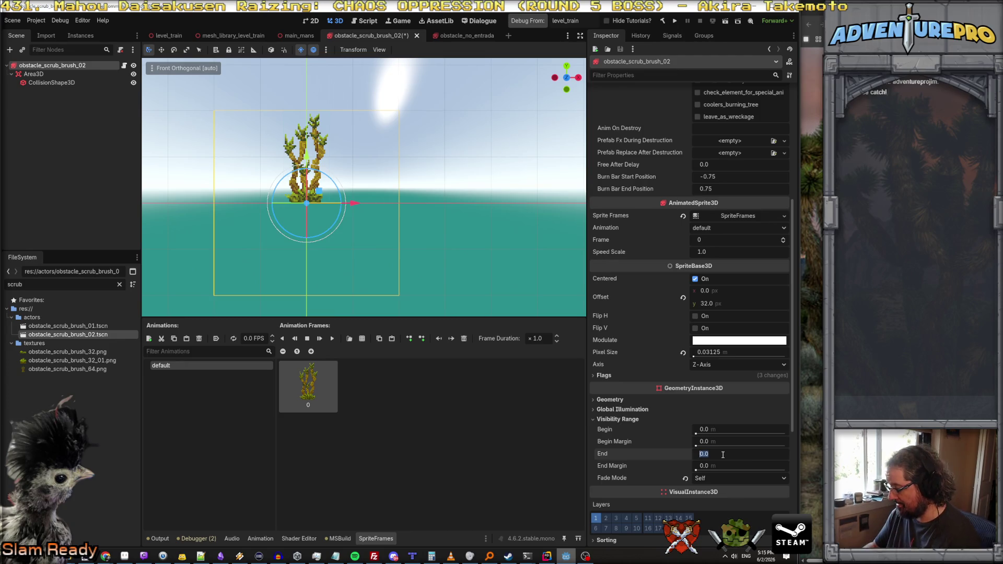
type("30")
key("Tab")
type("10")
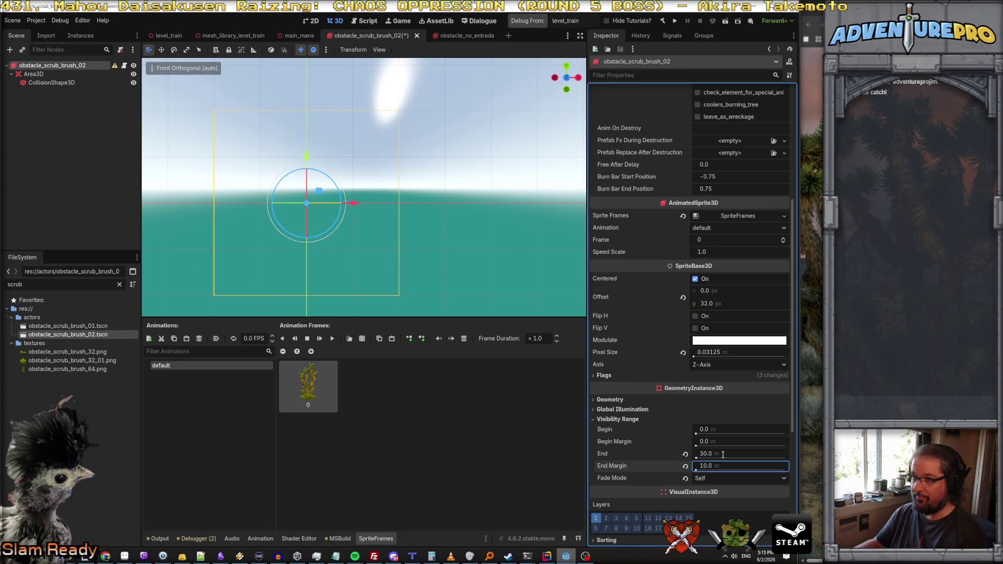
key("Return")
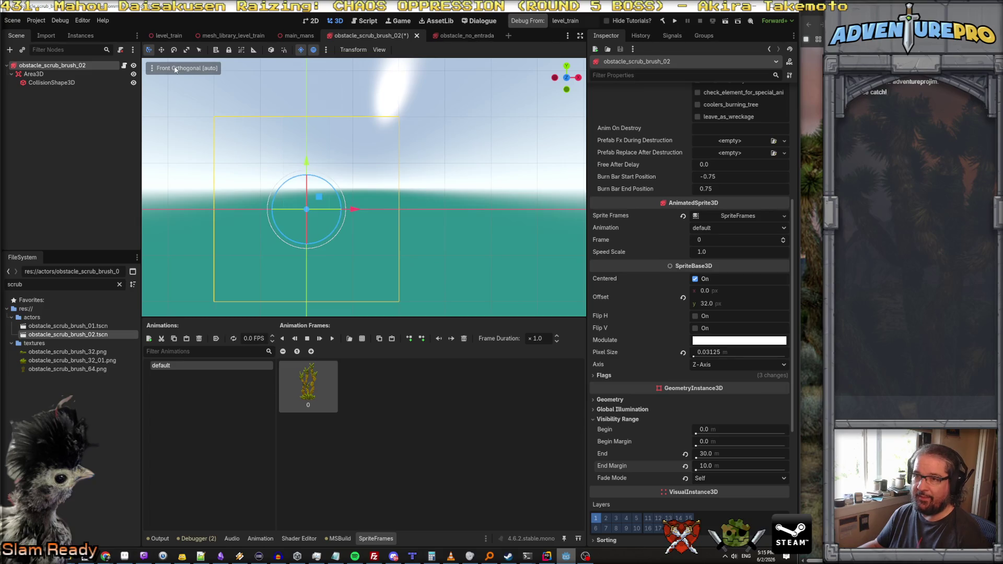
Step: Switch the viewport to Perspective projection and adjust the view
left_click(185, 68)
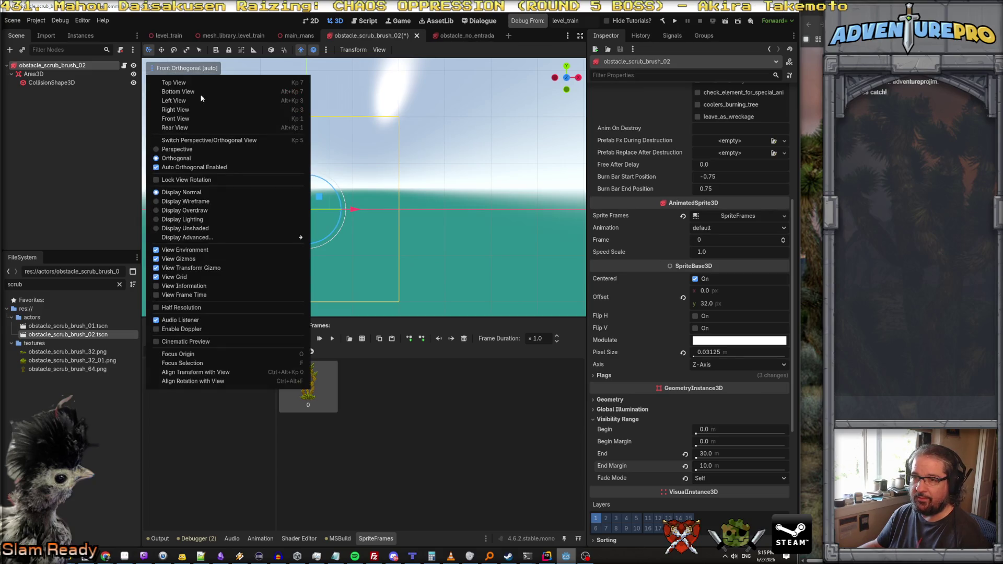
left_click(193, 150)
left_click(398, 227)
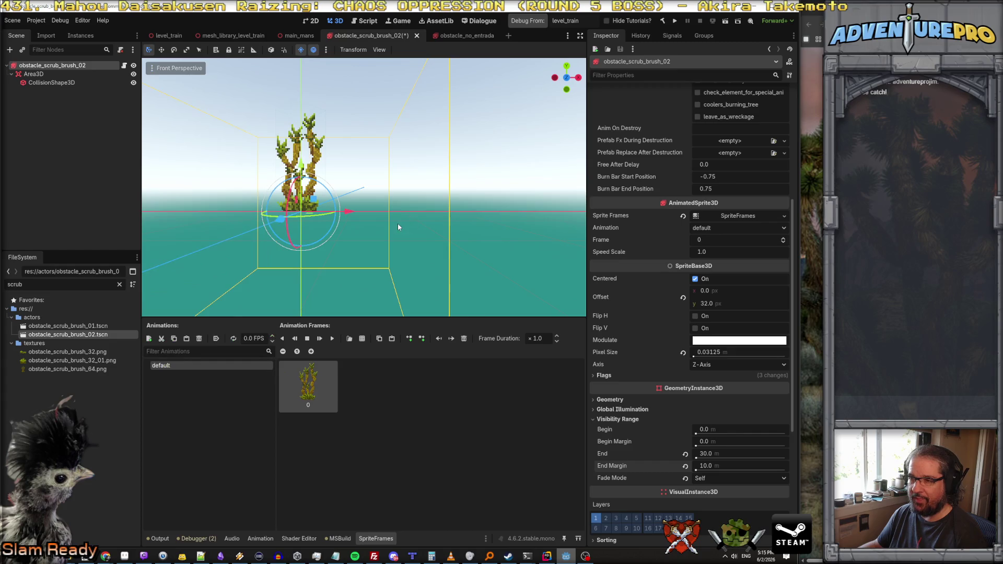
scroll(364, 187, "down", 6)
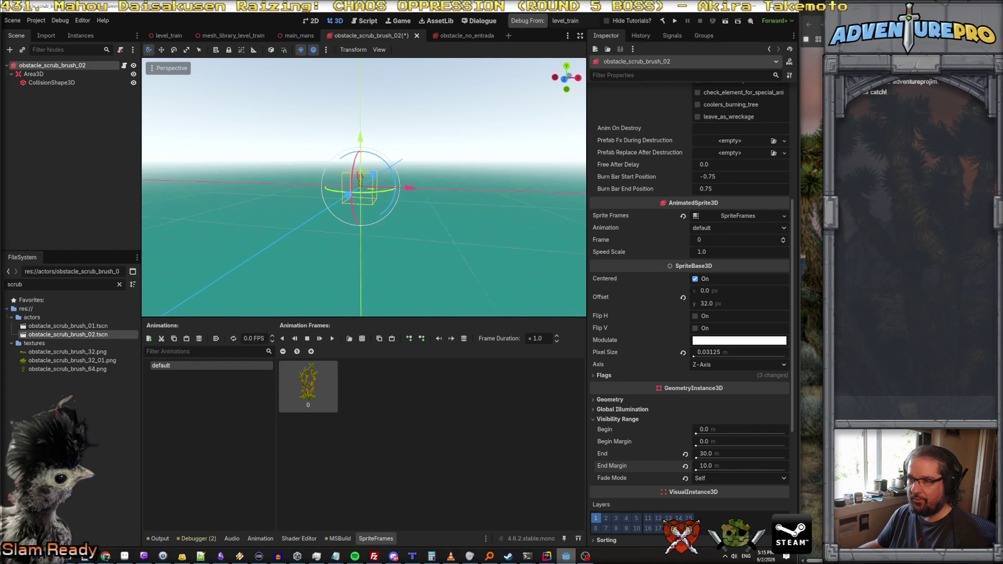
scroll(360, 188, "up", 2)
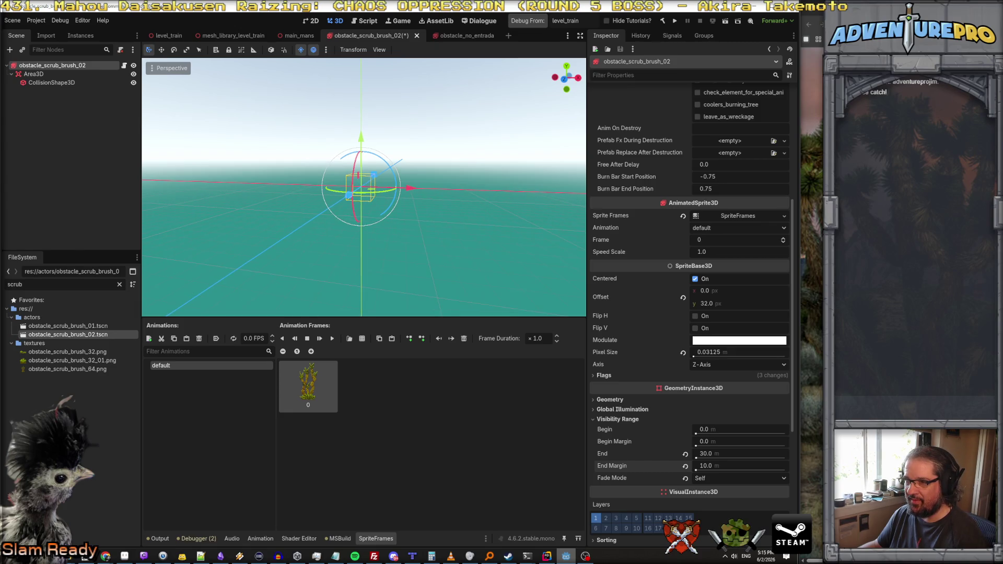
scroll(364, 187, "up", 5)
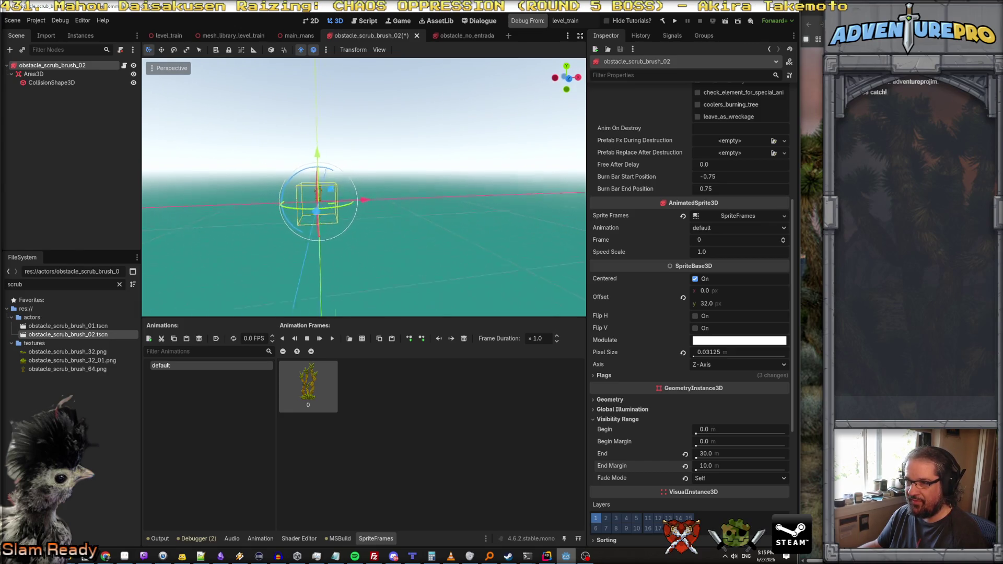
scroll(365, 193, "down", 8)
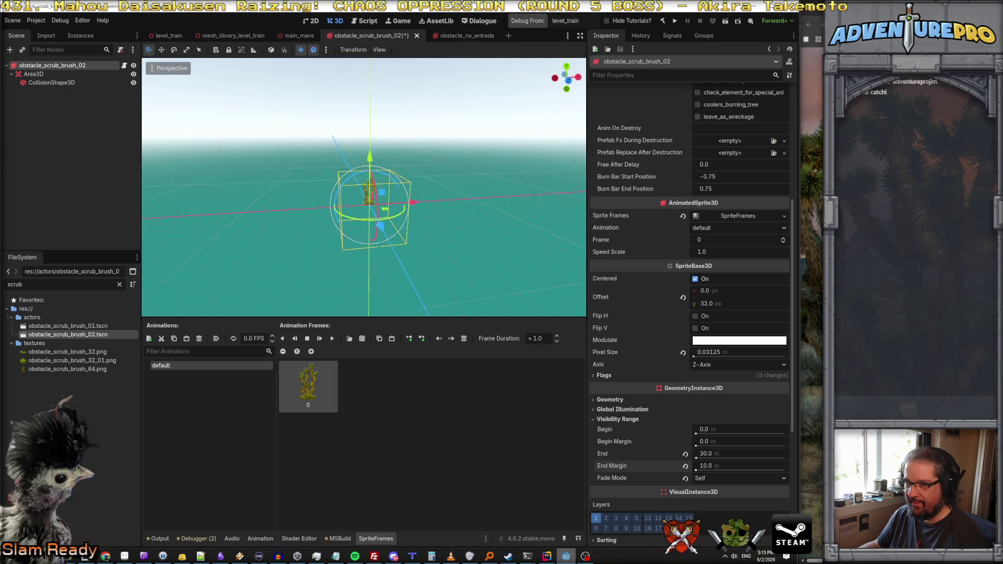
scroll(366, 196, "up", 6)
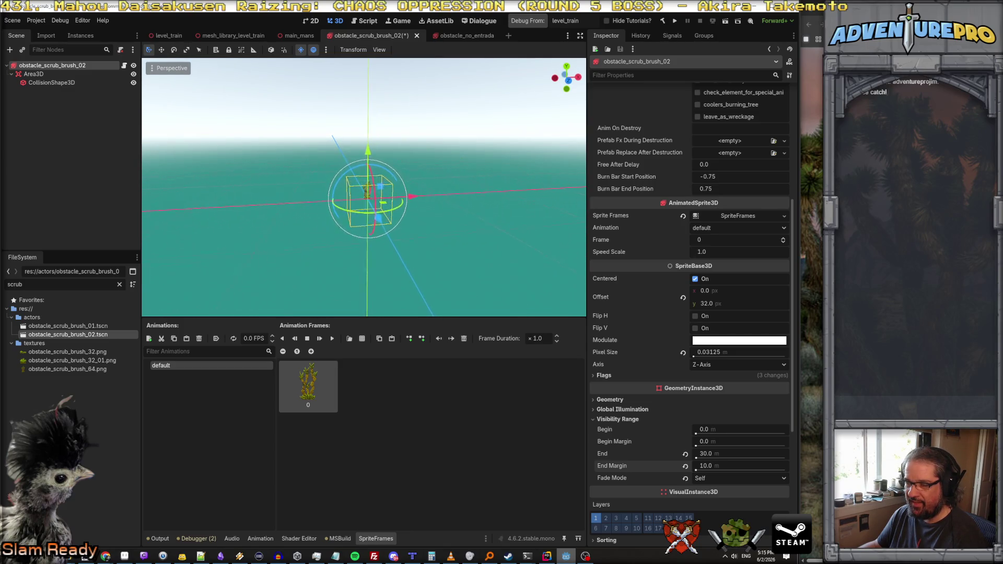
scroll(366, 195, "up", 2)
Step: Lower the visibility range End to 5 m with a 0.5 m End Margin
left_click(734, 450)
type("5")
key("Tab")
type("0.5")
key("Return")
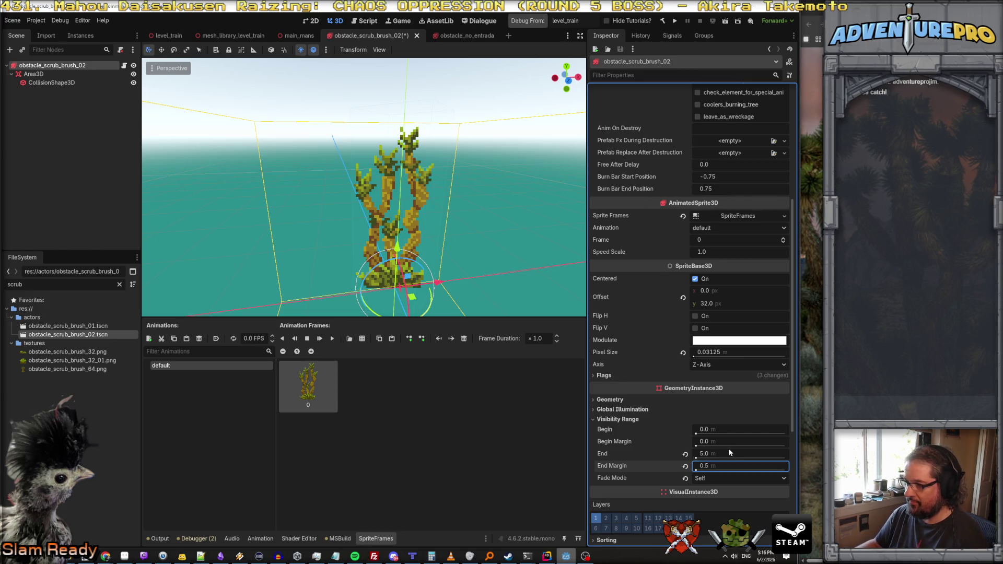
scroll(384, 235, "down", 5)
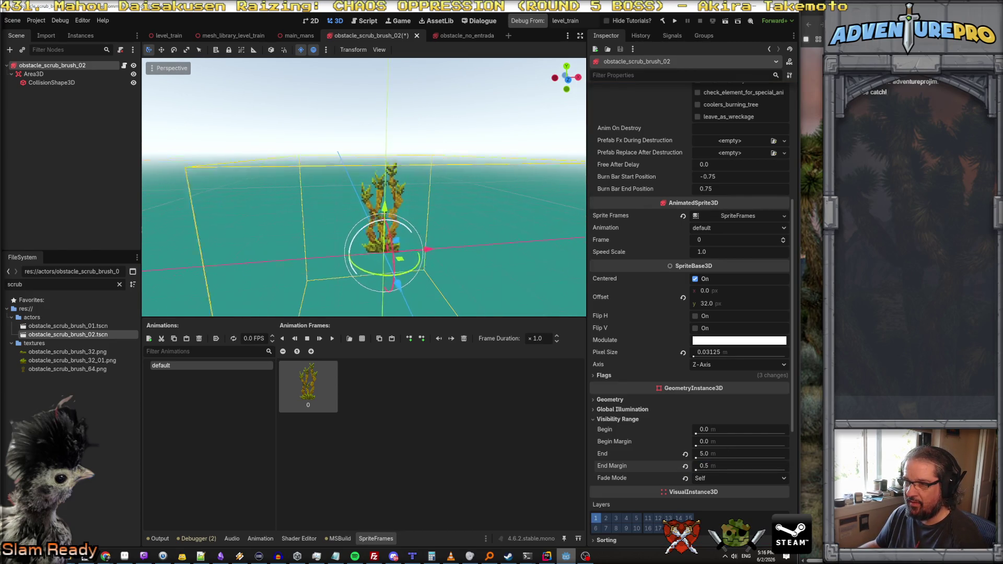
scroll(495, 255, "up", 3)
left_click(455, 35)
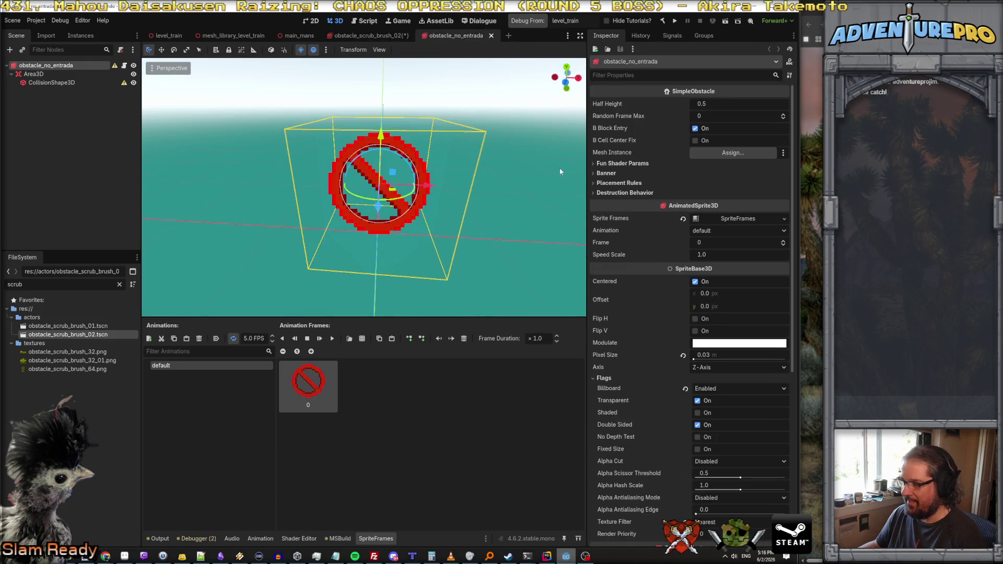
Step: Back the viewport camera away from the no-entry sign to confirm it fades with distance
scroll(673, 375, "down", 5)
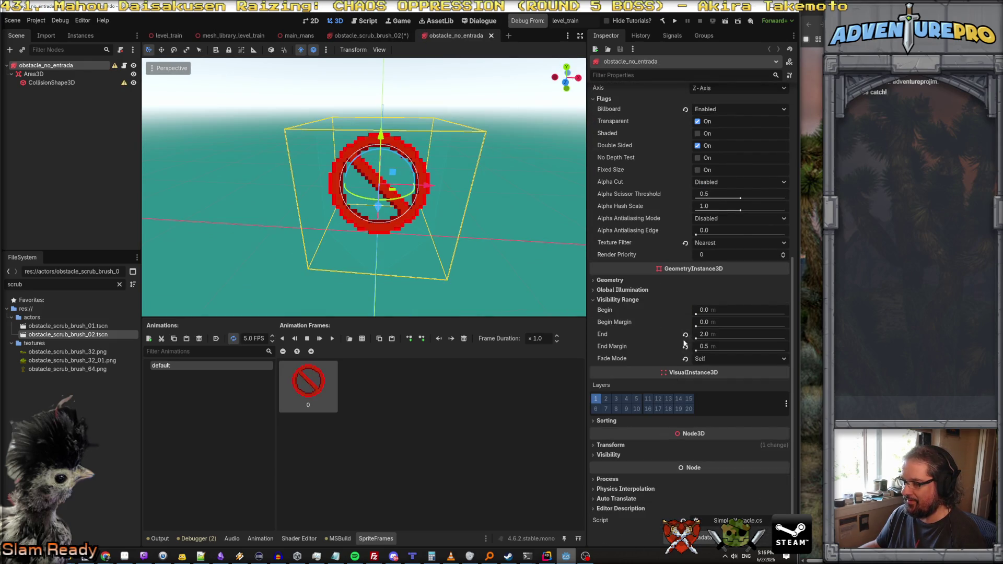
scroll(366, 209, "down", 3)
scroll(366, 209, "up", 3)
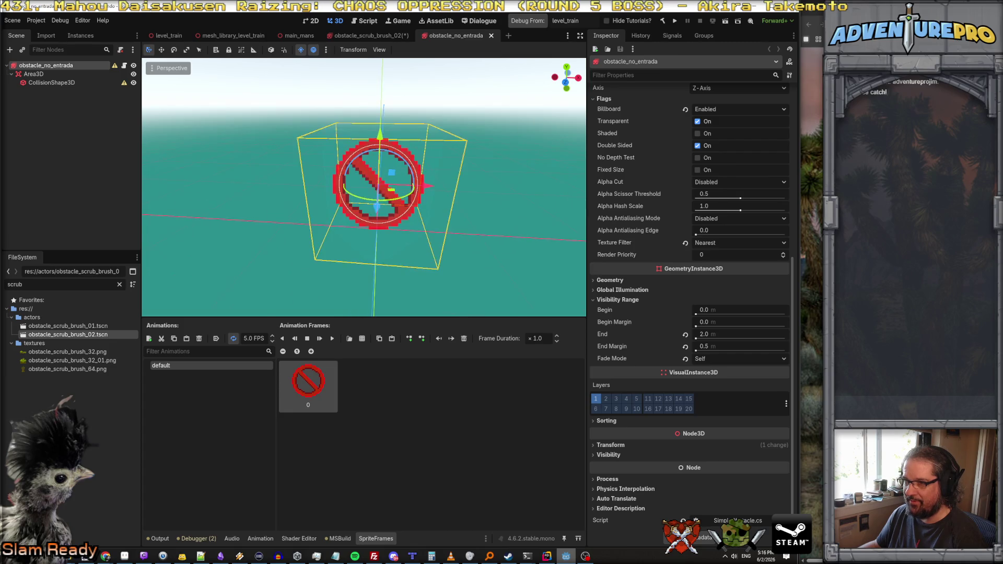
scroll(366, 209, "down", 2)
scroll(366, 209, "down", 1)
scroll(365, 209, "up", 3)
scroll(366, 209, "down", 3)
scroll(365, 209, "up", 3)
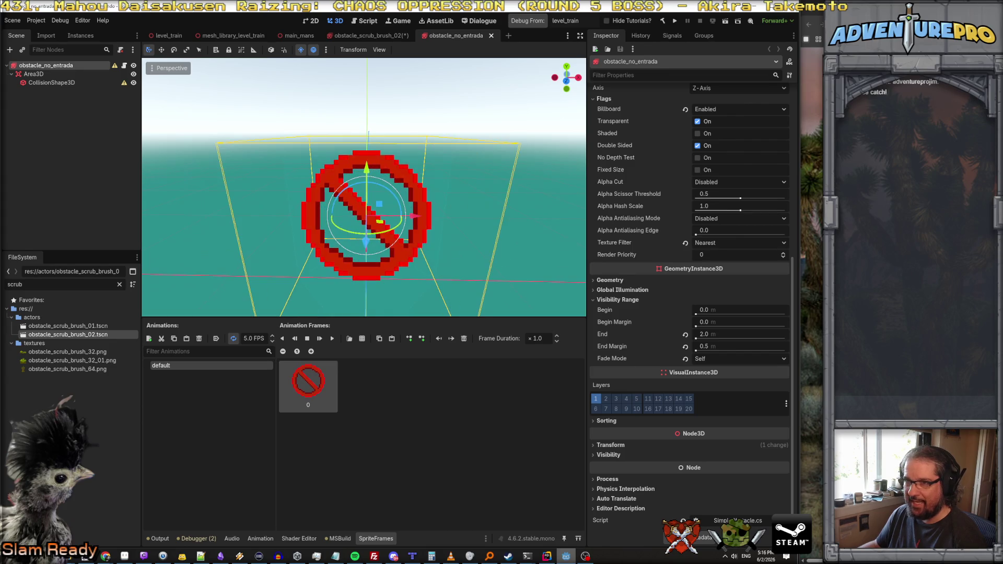
scroll(366, 209, "up", 2)
scroll(366, 209, "down", 5)
key("s")
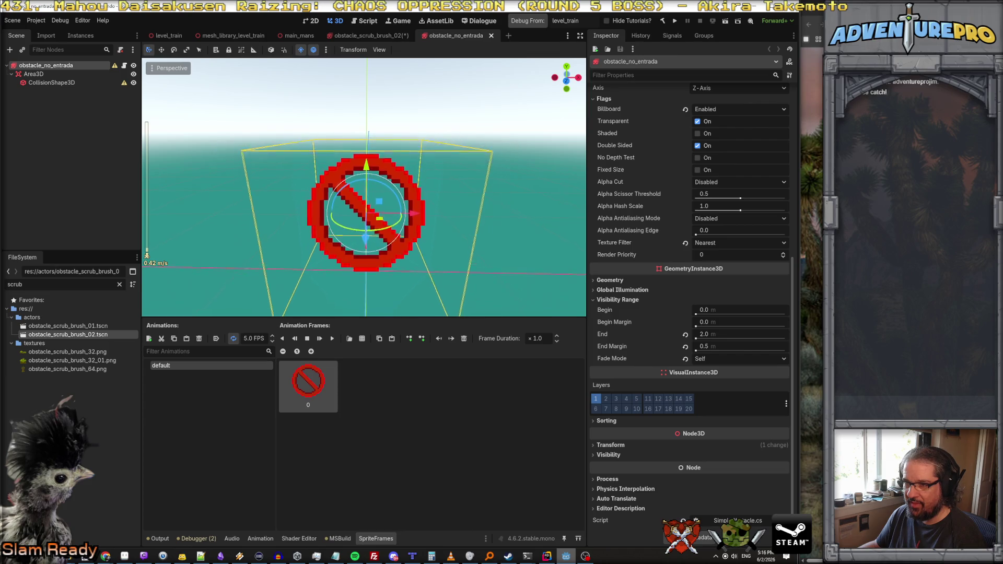
key("s")
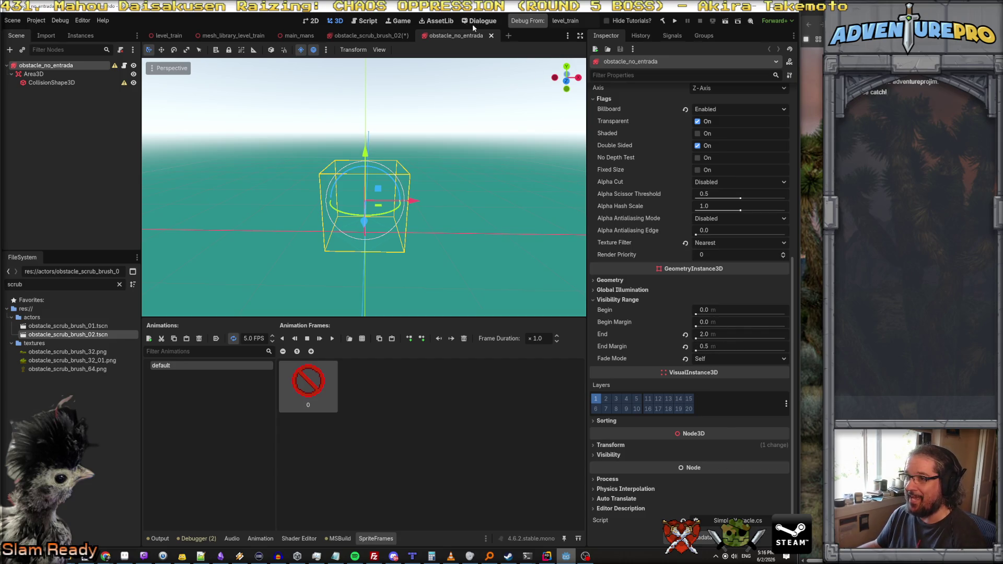
Step: In obstacle_scrub_brush_02, set Visibility Range End to 2 m
left_click(372, 35)
left_click(716, 456)
key("Return")
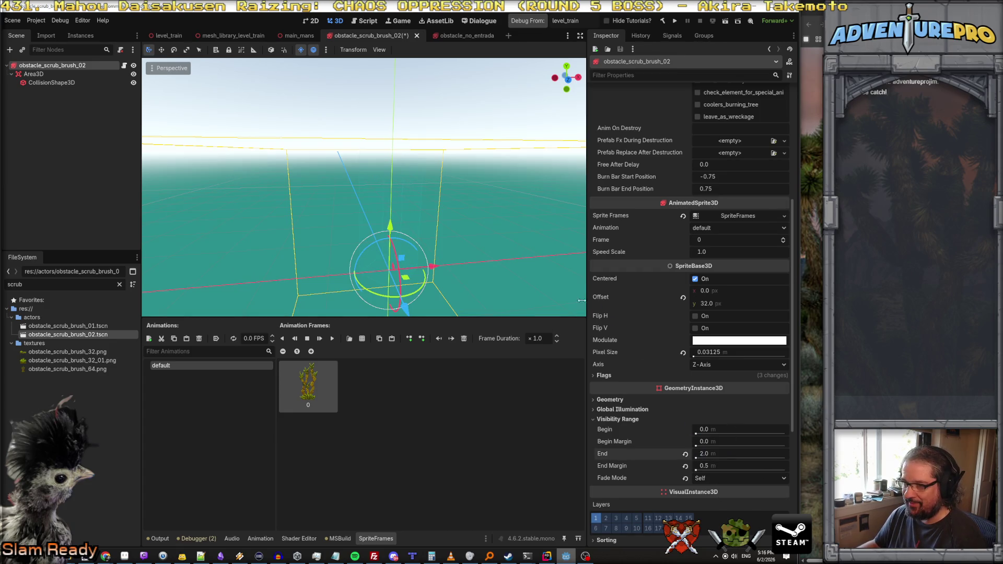
scroll(397, 275, "up", 2)
scroll(398, 275, "up", 5)
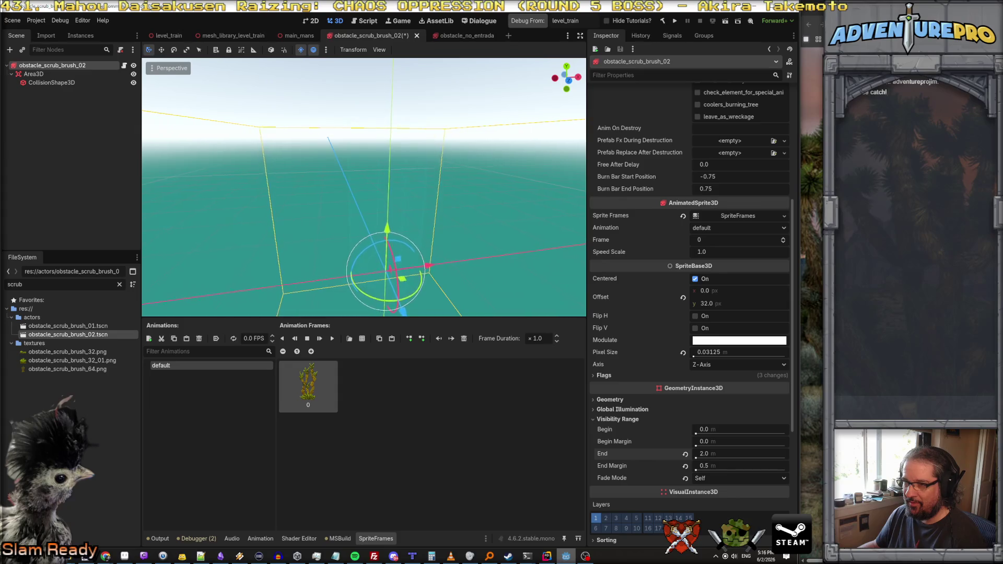
scroll(398, 276, "up", 5)
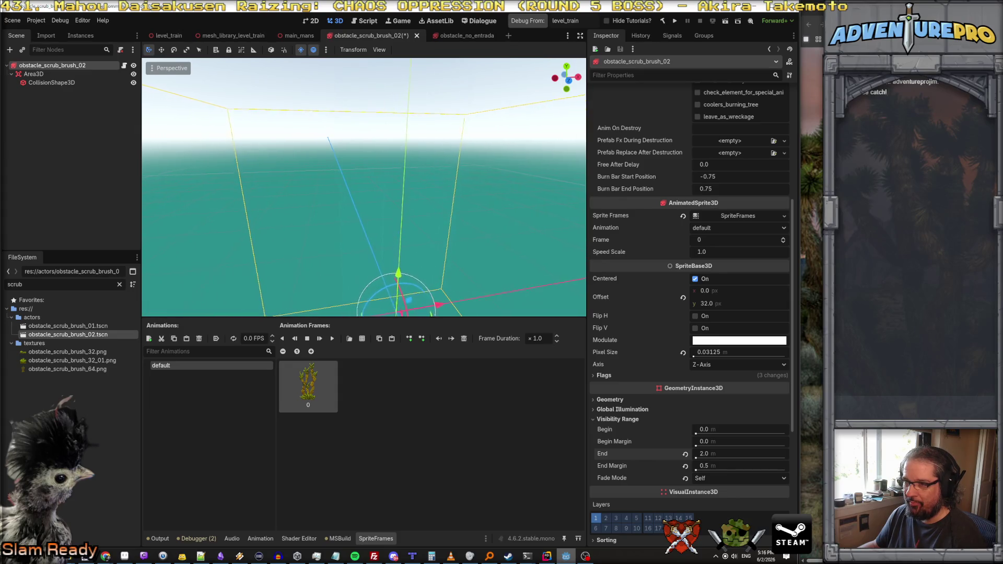
scroll(398, 275, "down", 3)
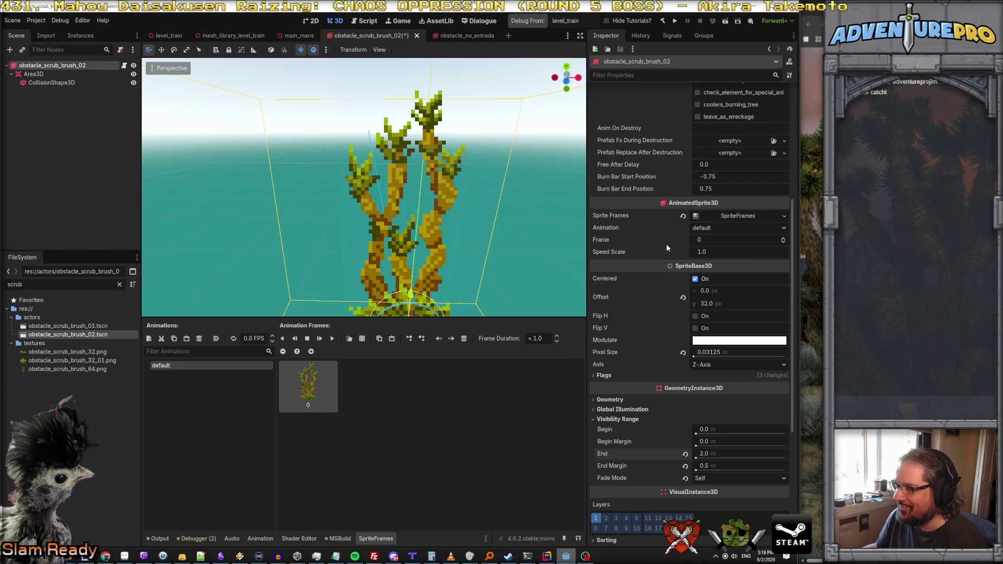
scroll(661, 218, "up", 5)
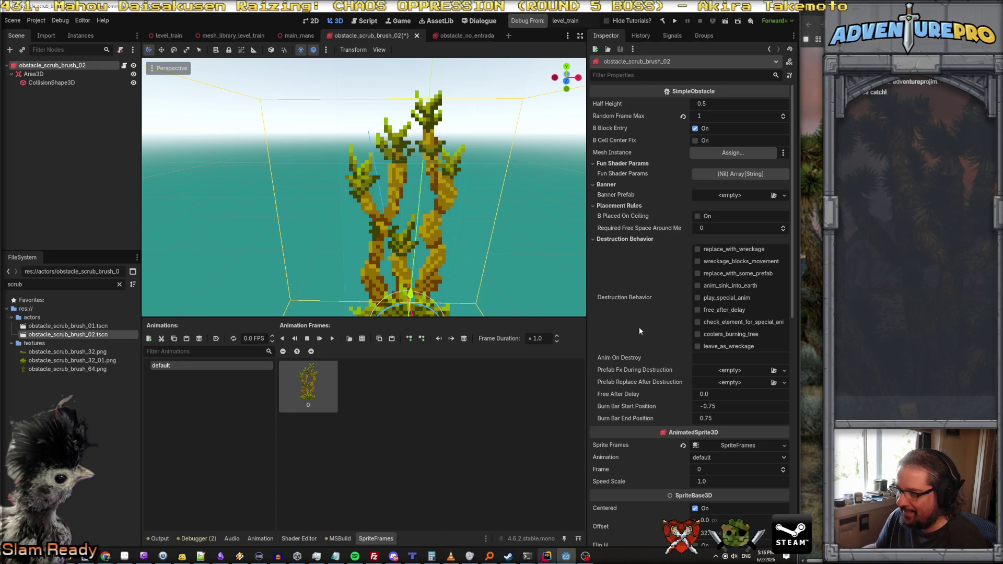
scroll(644, 295, "down", 10)
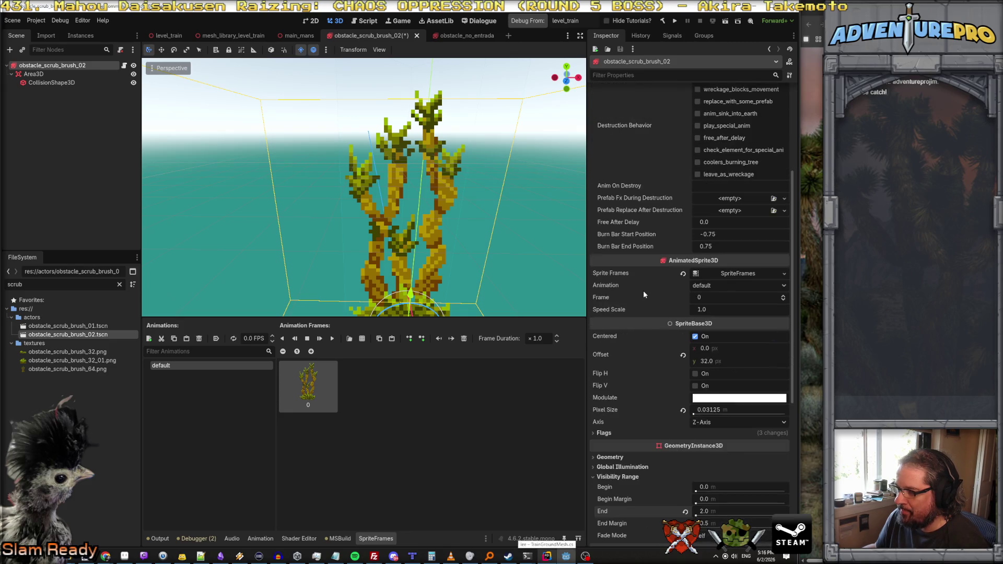
scroll(644, 294, "down", 3)
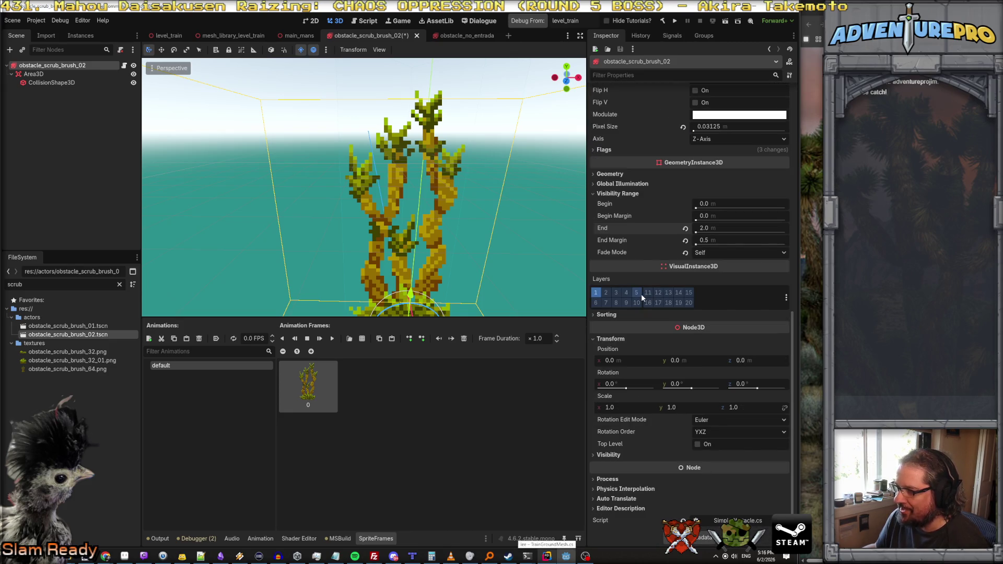
Step: Expand the scrub brush's Geometry and Global Illumination settings
left_click(622, 183)
left_click(611, 174)
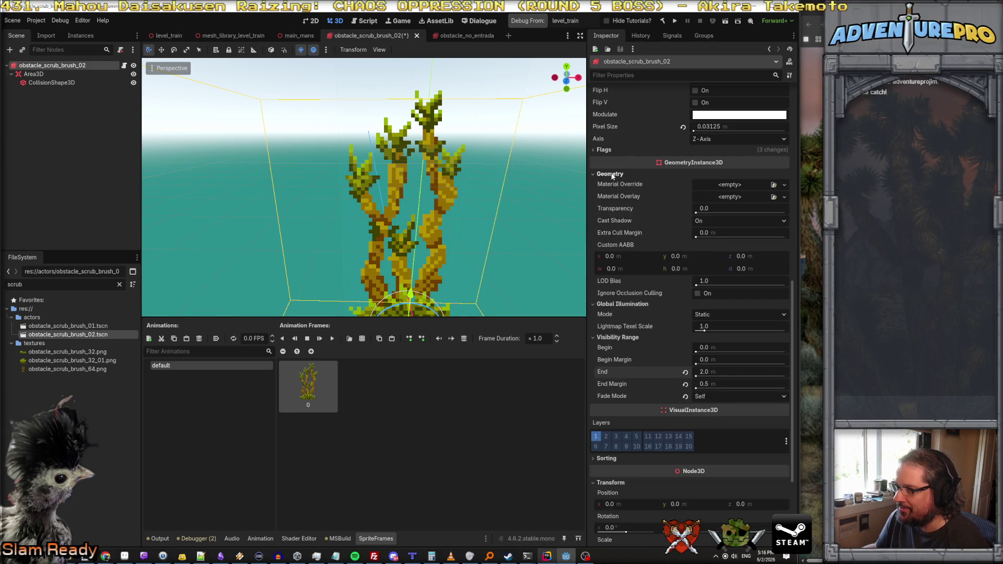
left_click(611, 175)
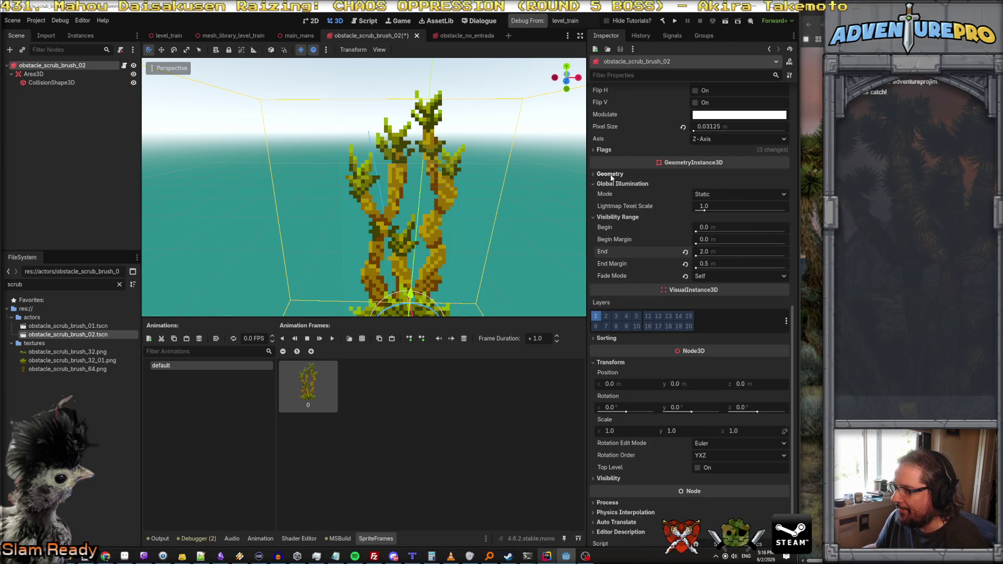
left_click(610, 174)
Step: In obstacle_no_entrada, expand the sign's Geometry, Global Illumination and Visibility Range settings
left_click(455, 36)
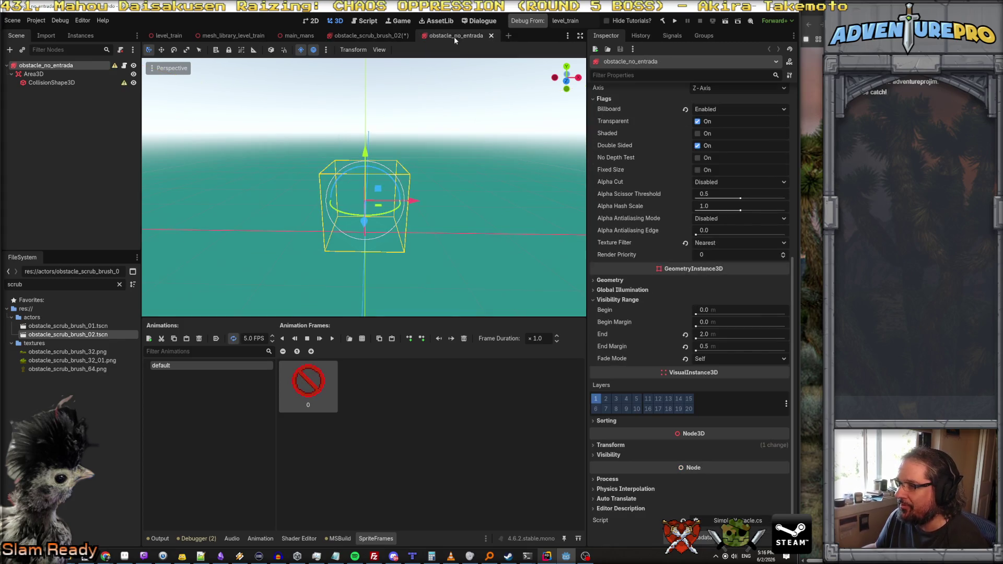
left_click(610, 280)
scroll(624, 382, "down", 3)
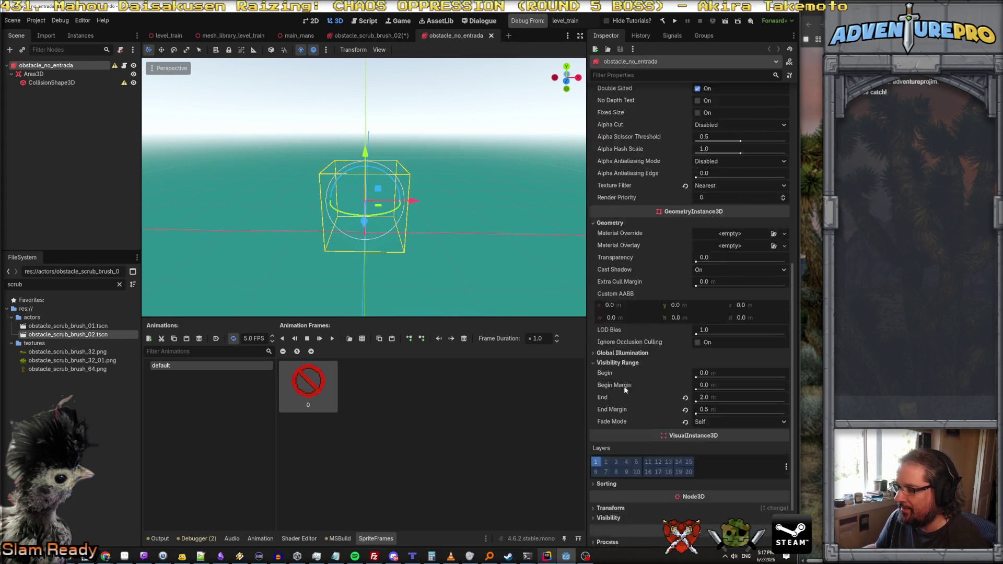
left_click(622, 290)
left_click(621, 325)
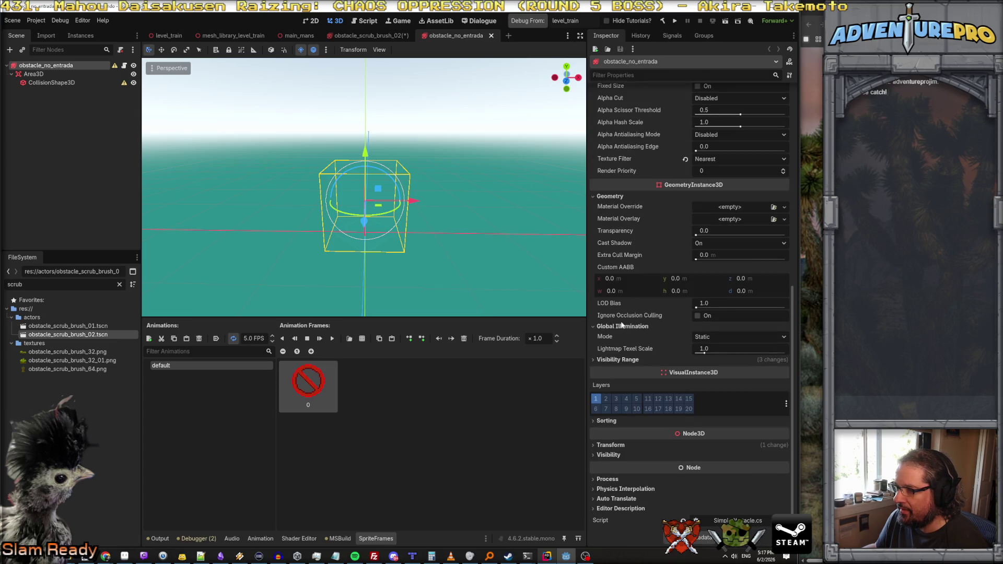
left_click(620, 360)
scroll(634, 340, "down", 2)
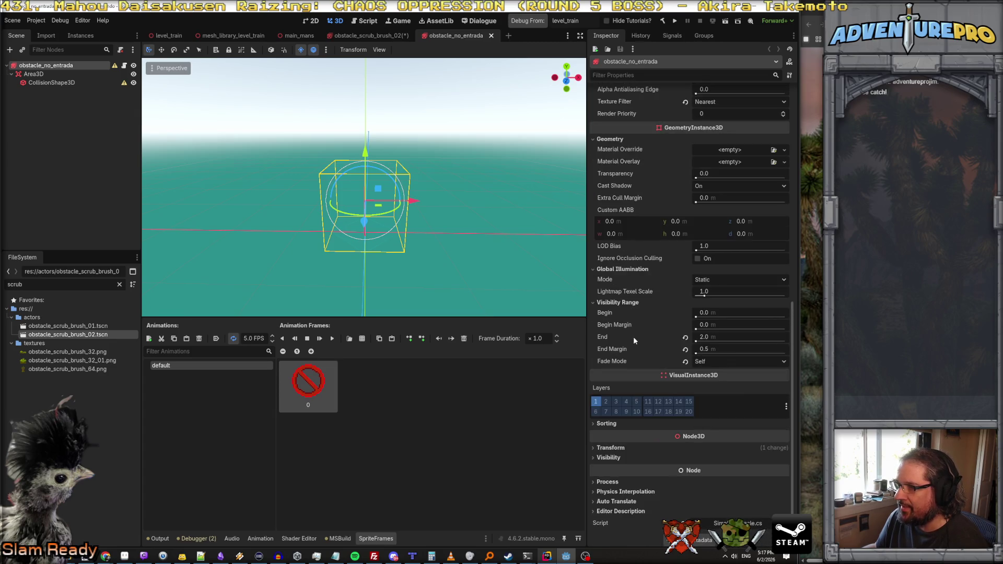
Step: Flip between the scrub brush and no-entry sign scenes to compare their settings
left_click(379, 37)
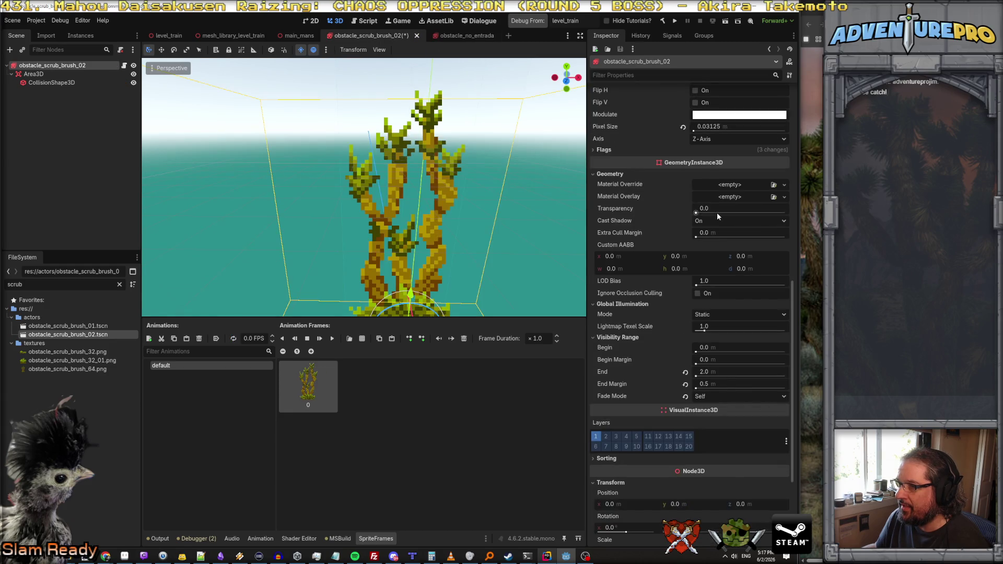
scroll(717, 213, "down", 2)
left_click(454, 43)
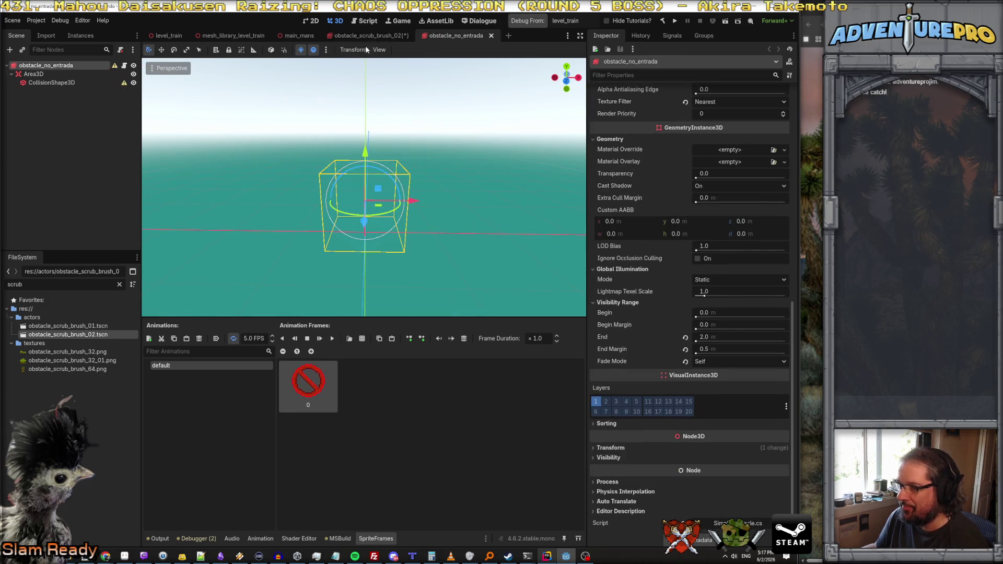
left_click(380, 38)
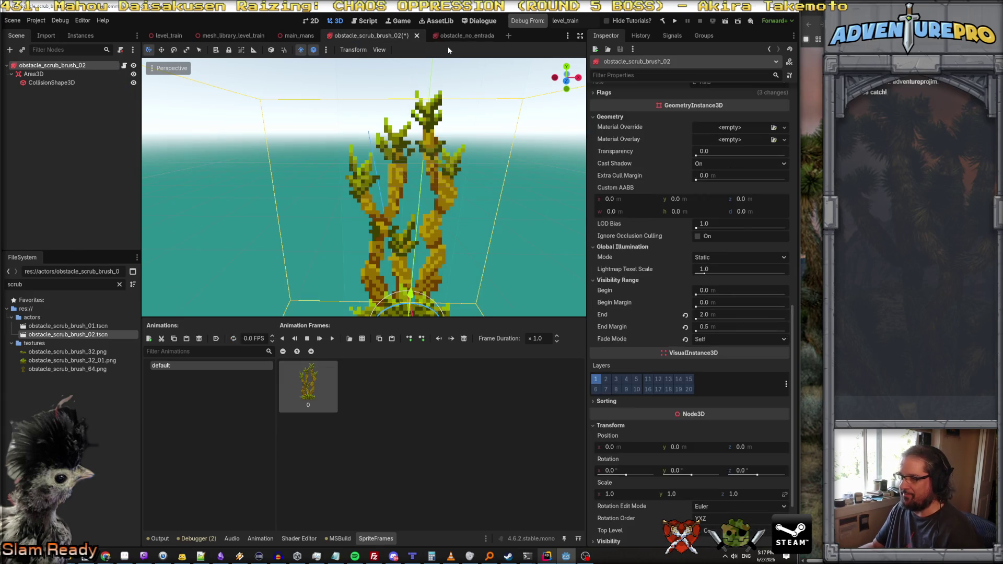
left_click(458, 37)
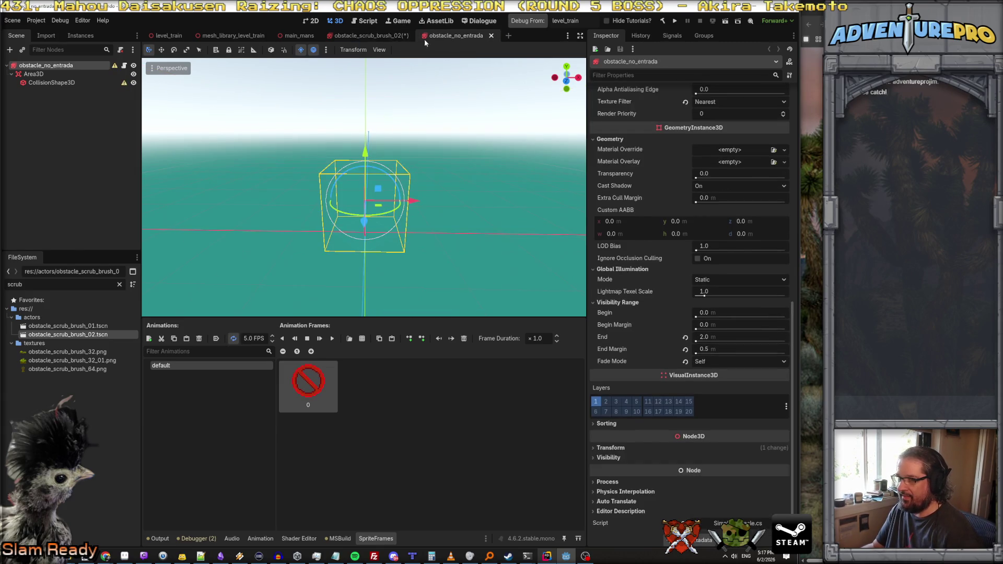
left_click(381, 33)
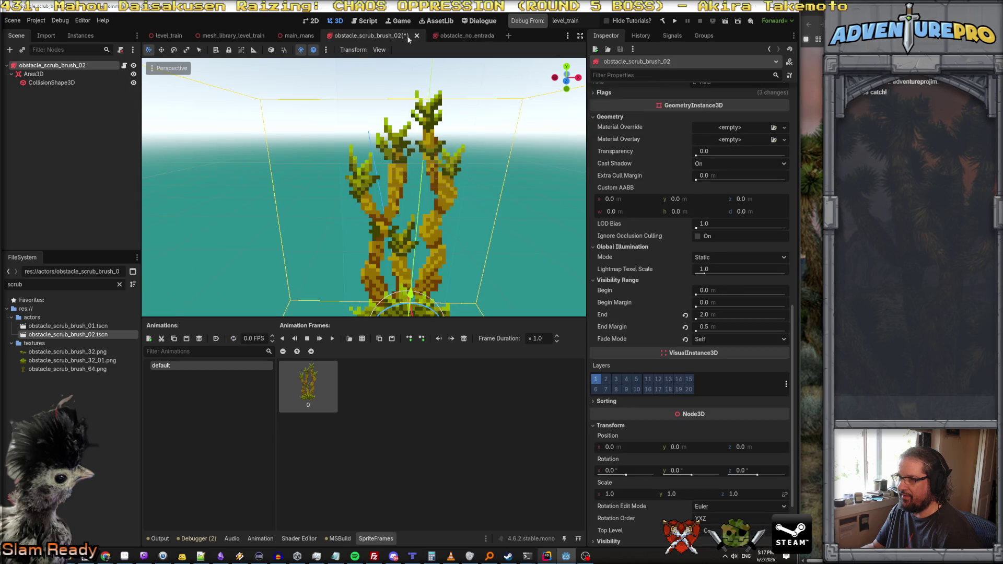
left_click(468, 36)
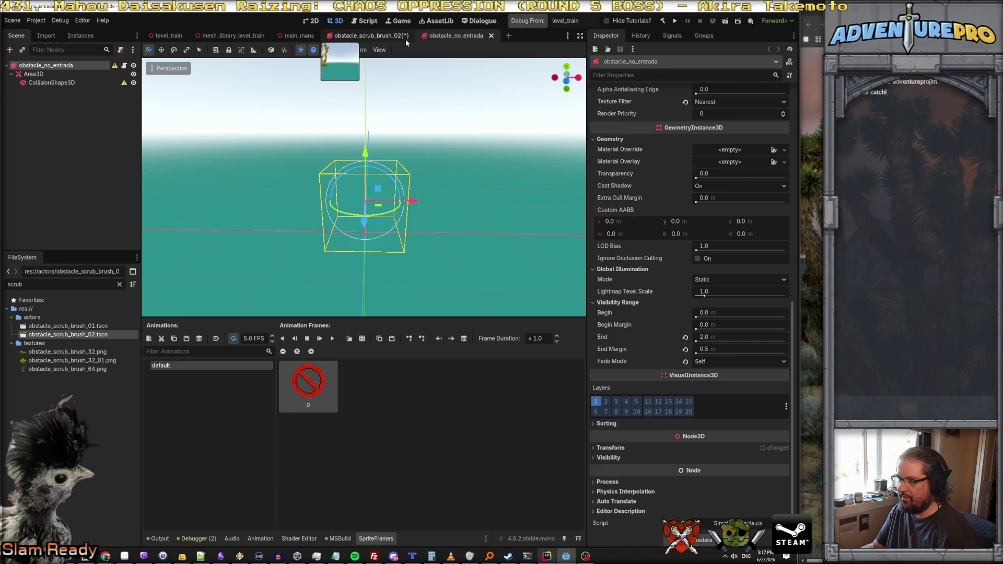
Step: Compare both sprites' Sorting and Flags settings, ending on obstacle_no_entrada with Alpha Cut Disabled
left_click(606, 424)
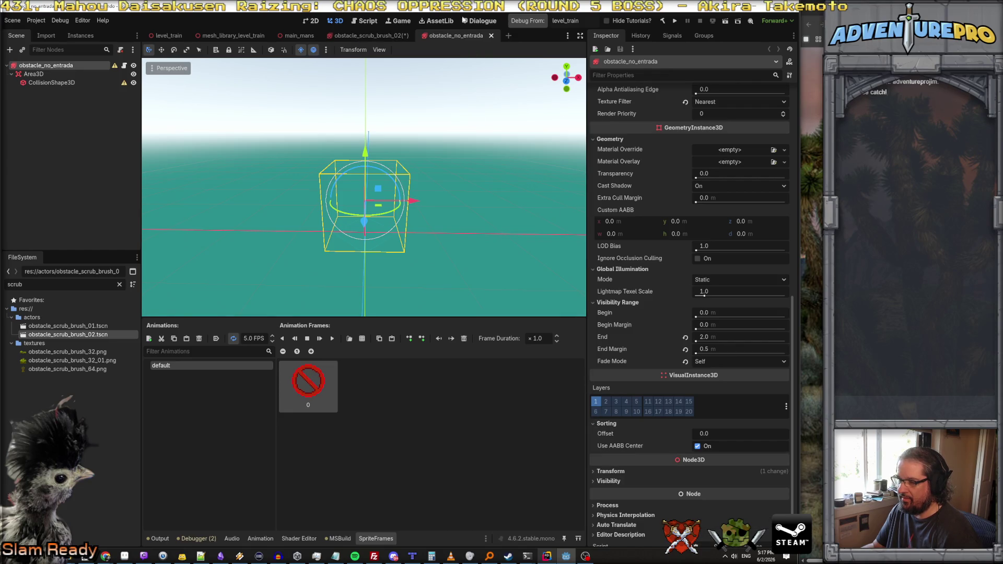
left_click(365, 35)
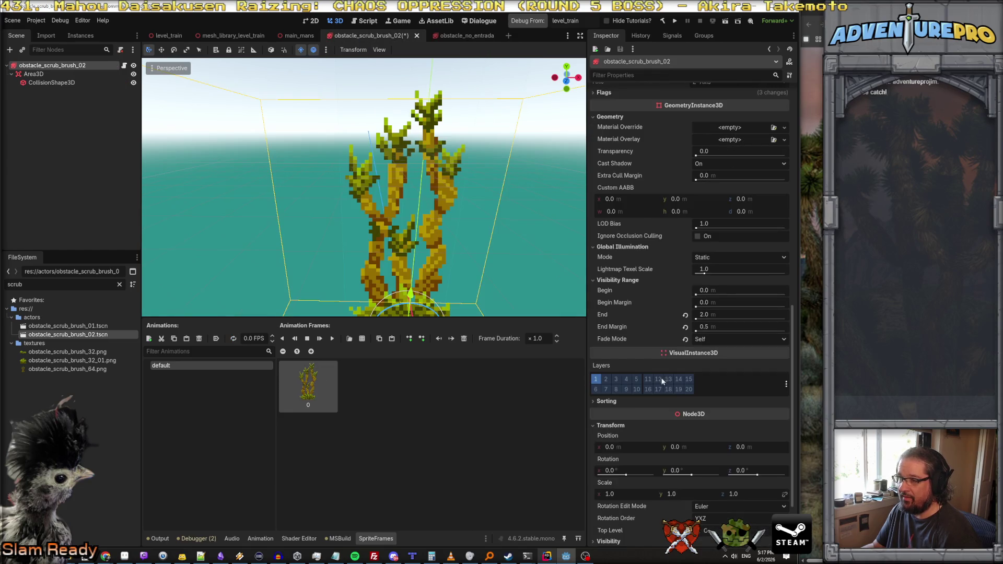
left_click(608, 402)
scroll(659, 287, "up", 3)
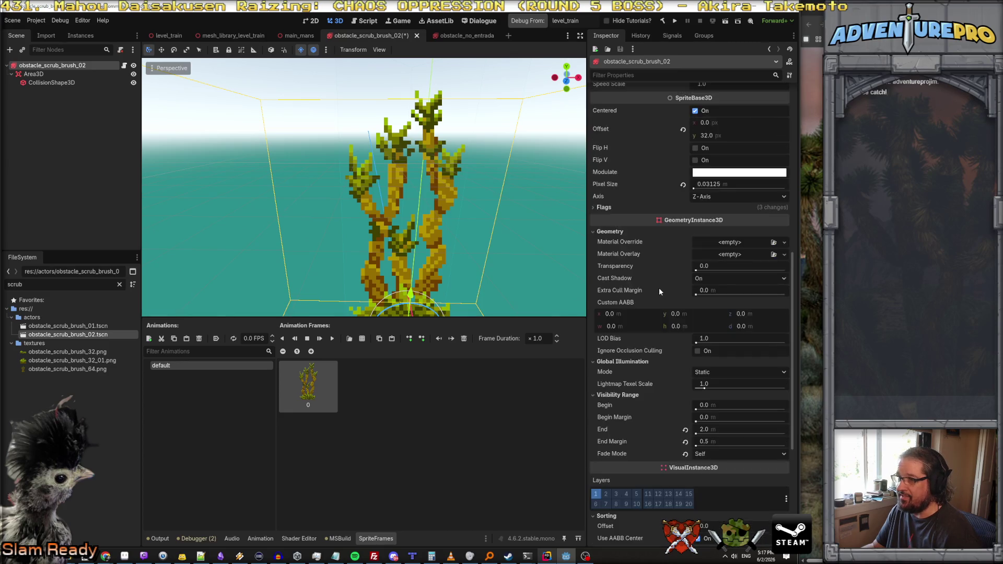
scroll(660, 287, "up", 3)
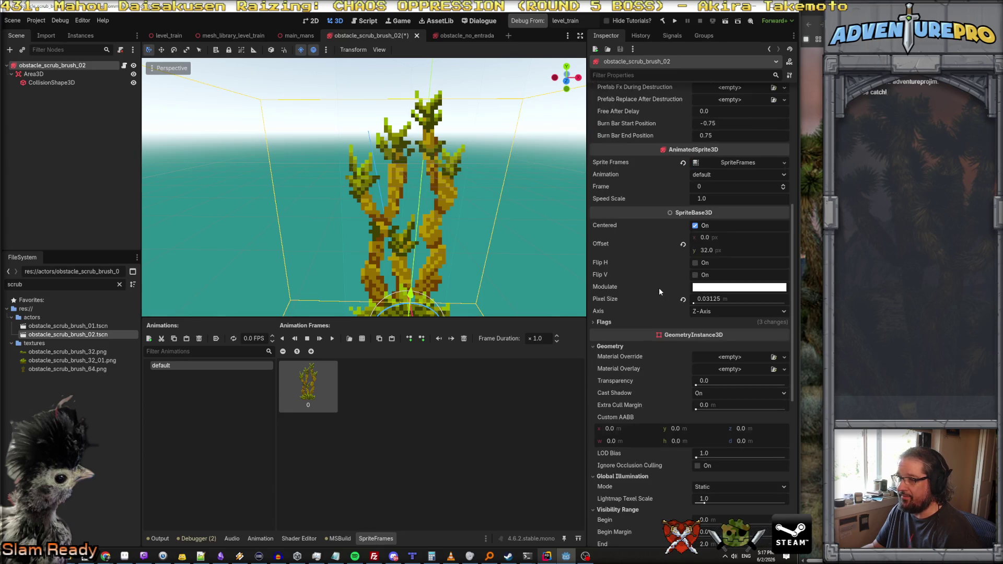
left_click(454, 35)
key("ctrl+shift+Tab")
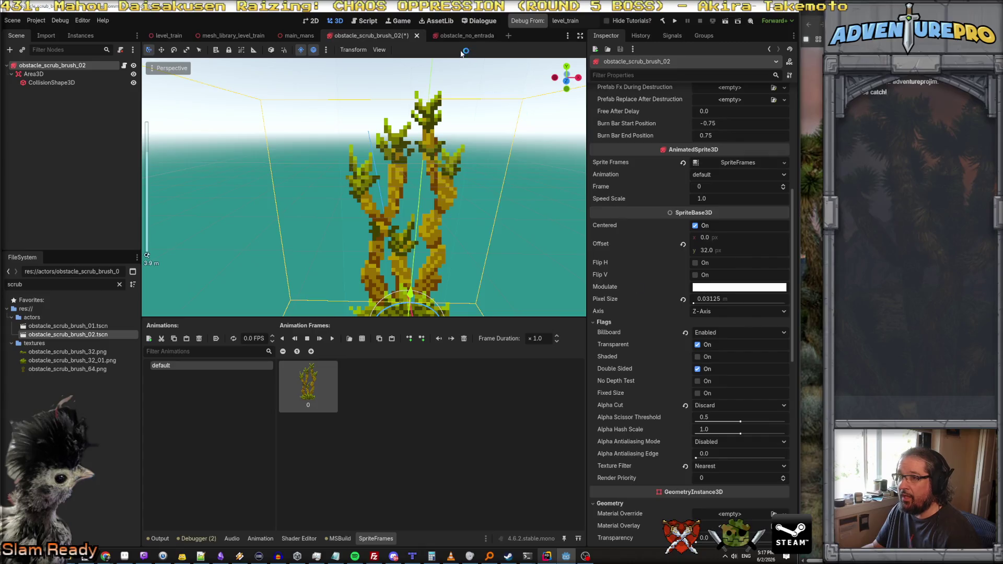
left_click(460, 36)
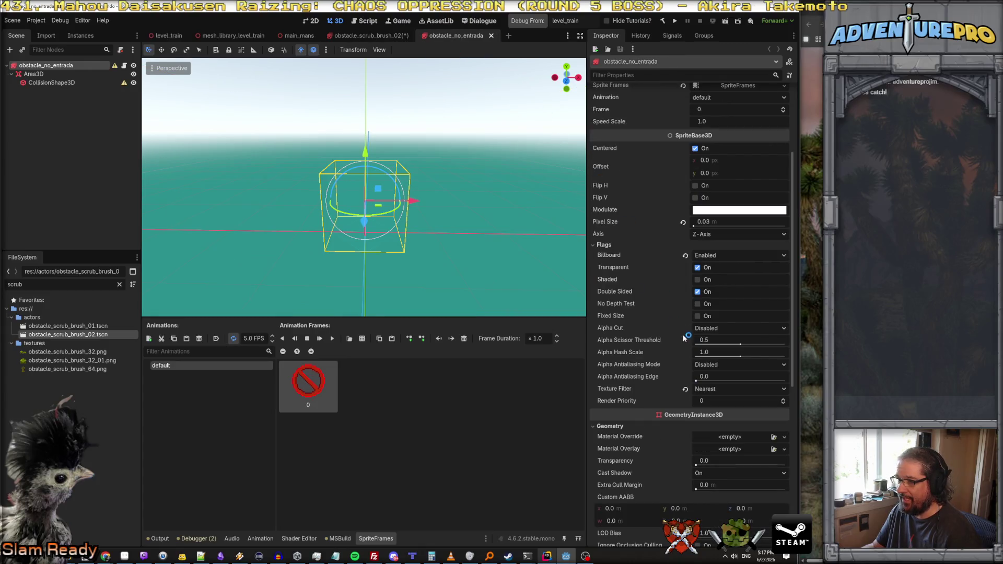
Step: Change obstacle_scrub_brush_02's sprite Alpha Cut from Discard to Disabled and inspect the plant
left_click(383, 34)
left_click(722, 406)
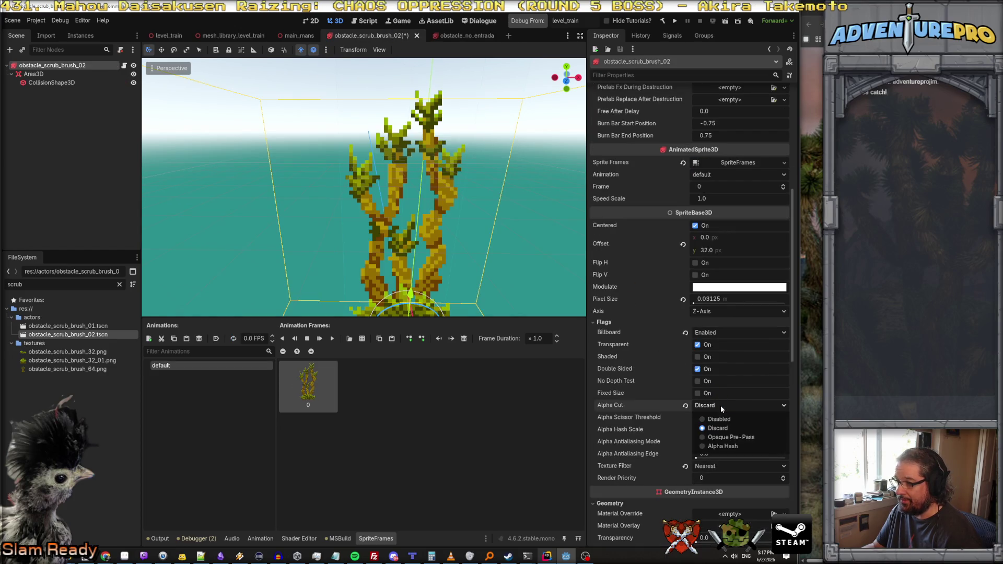
left_click(716, 418)
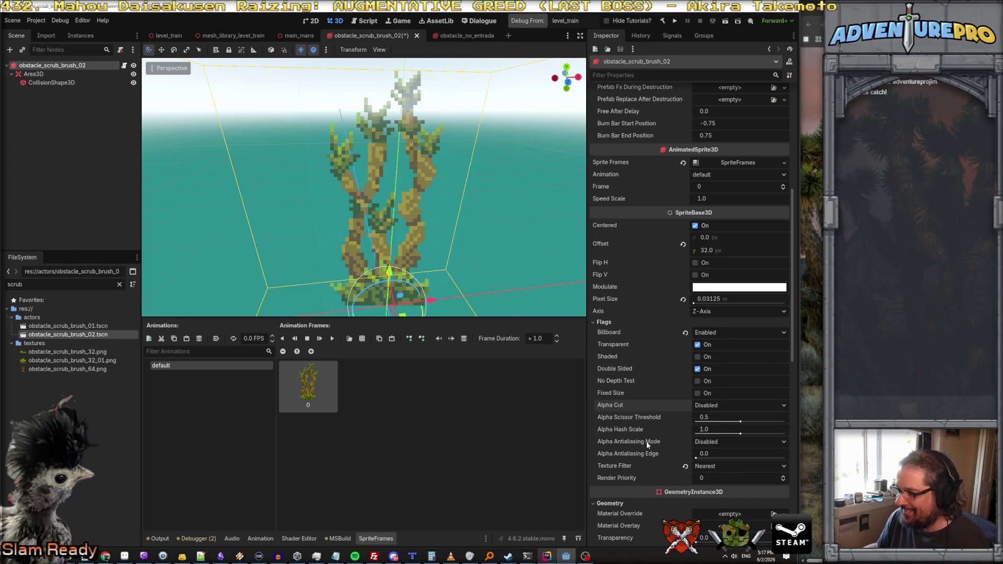
mouse_move(647, 441)
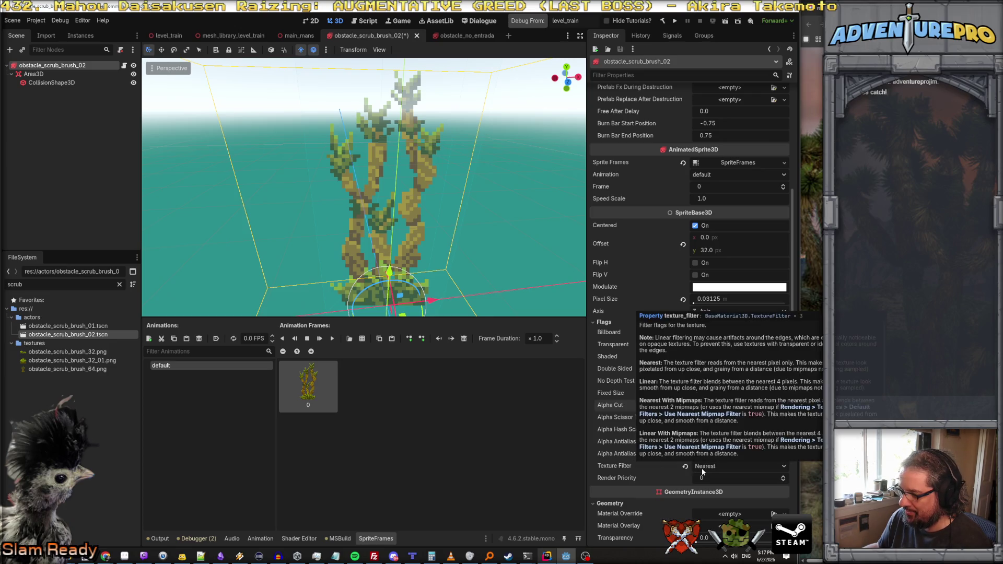
mouse_move(640, 421)
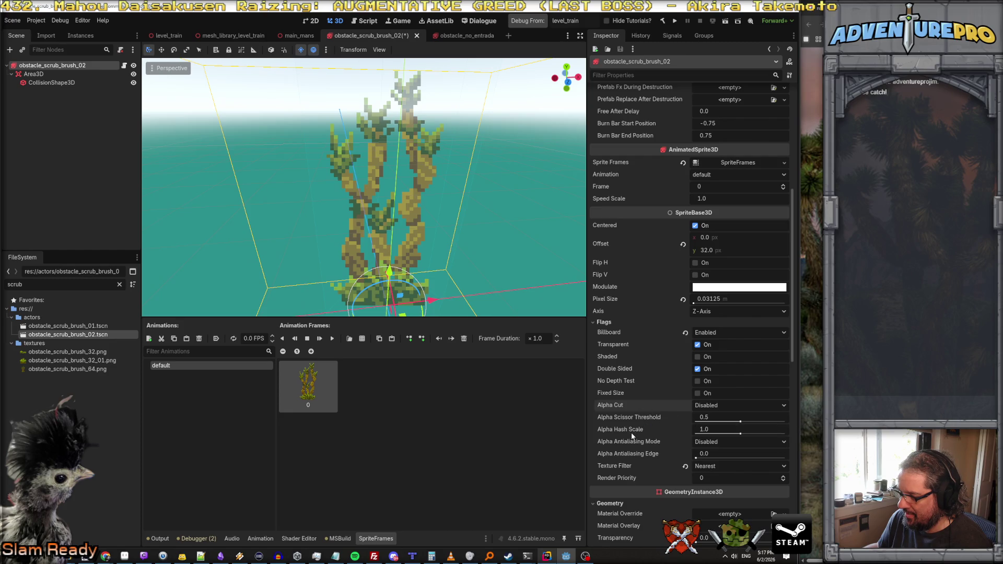
left_click_drag(493, 228, 478, 233)
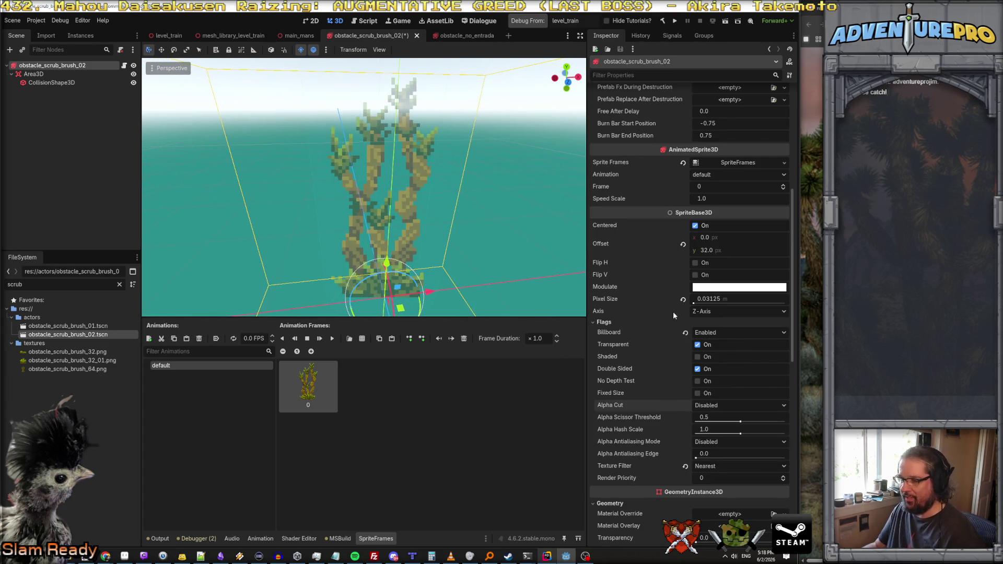
Step: Save the scene, then try a visibility range End of 30 with a 10 m End Margin
key("ctrl+s")
scroll(663, 336, "down", 10)
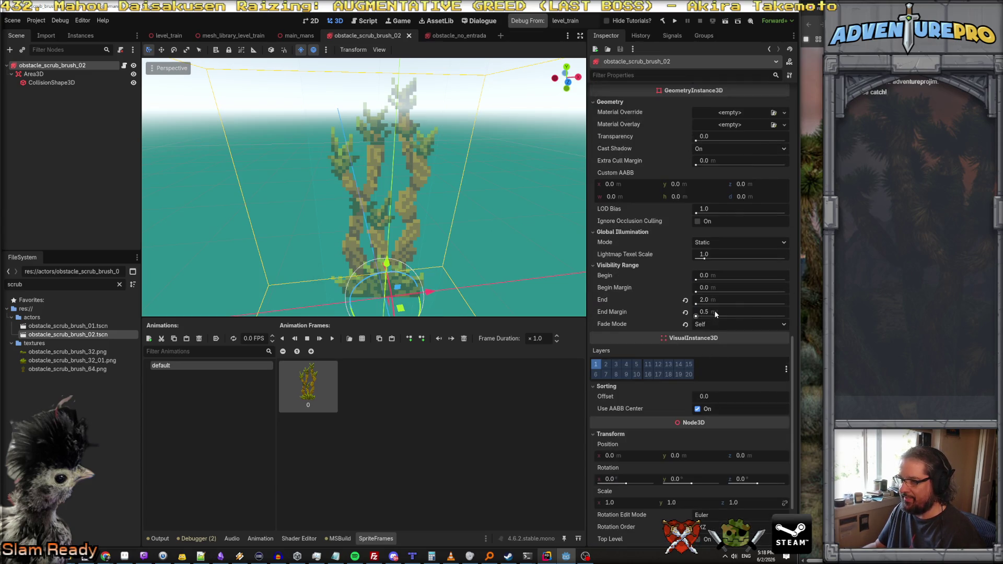
left_click(719, 300)
type("30")
key("Tab")
type("10")
key("Return")
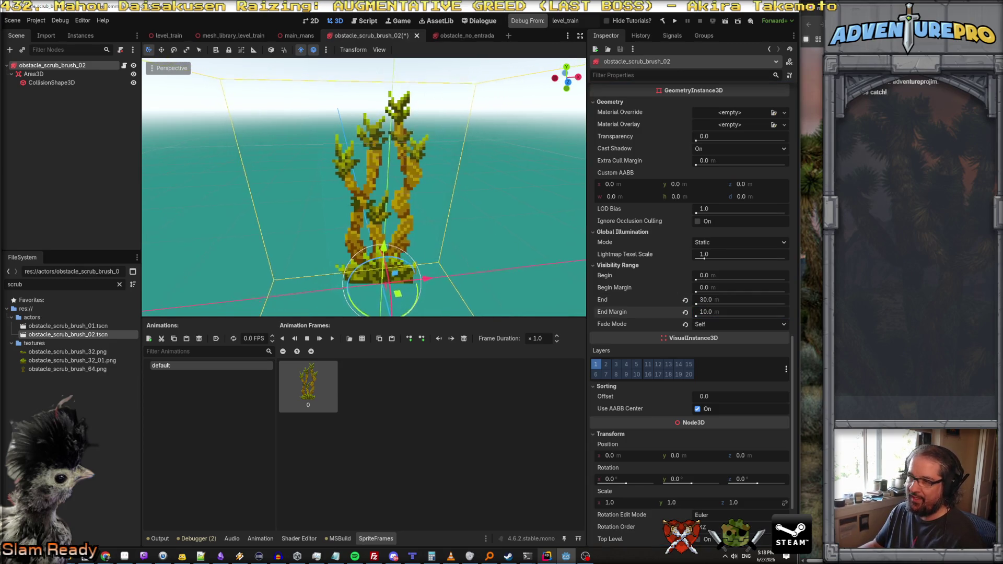
Step: Move the camera back and sideways from the scrub brush to check the fade
scroll(364, 187, "down", 2)
key("s")
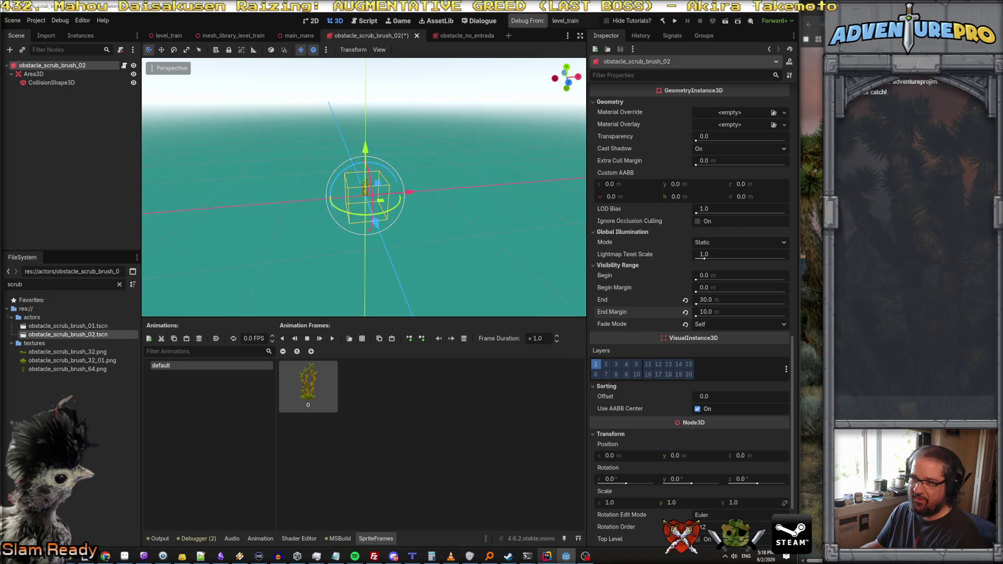
key("d")
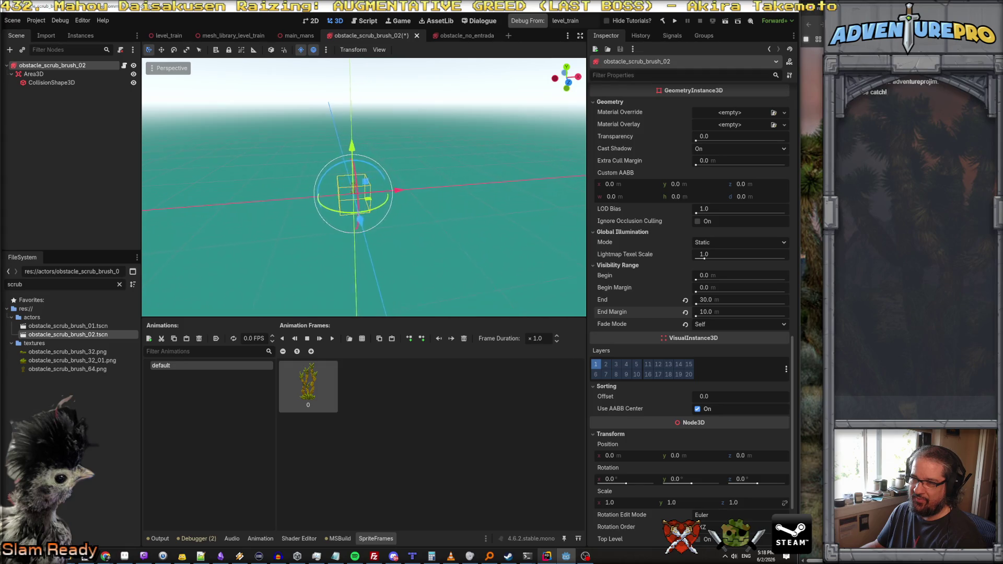
key("a")
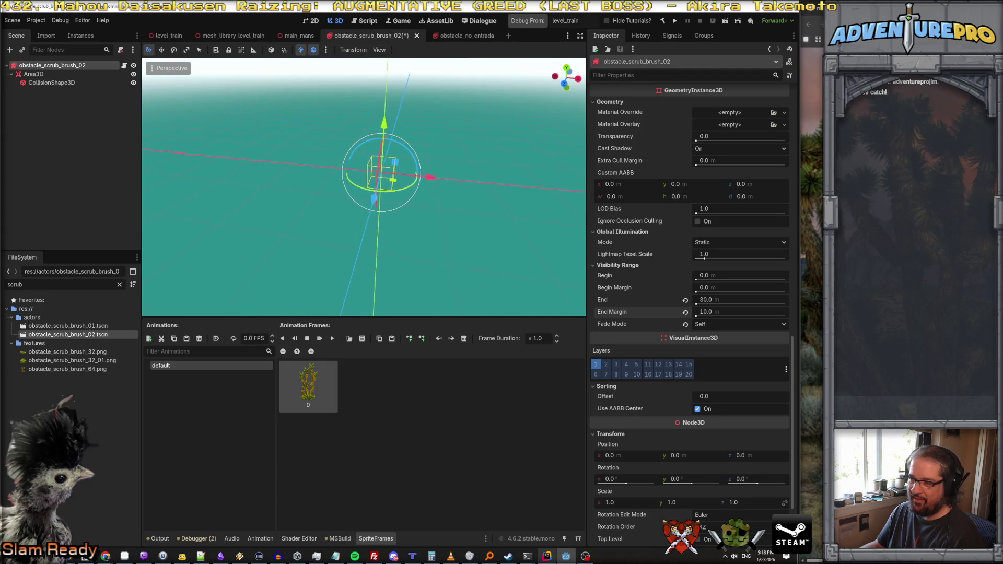
Step: Try a visibility range End of 25 with a 5 m End Margin instead
left_click(727, 300)
type("25")
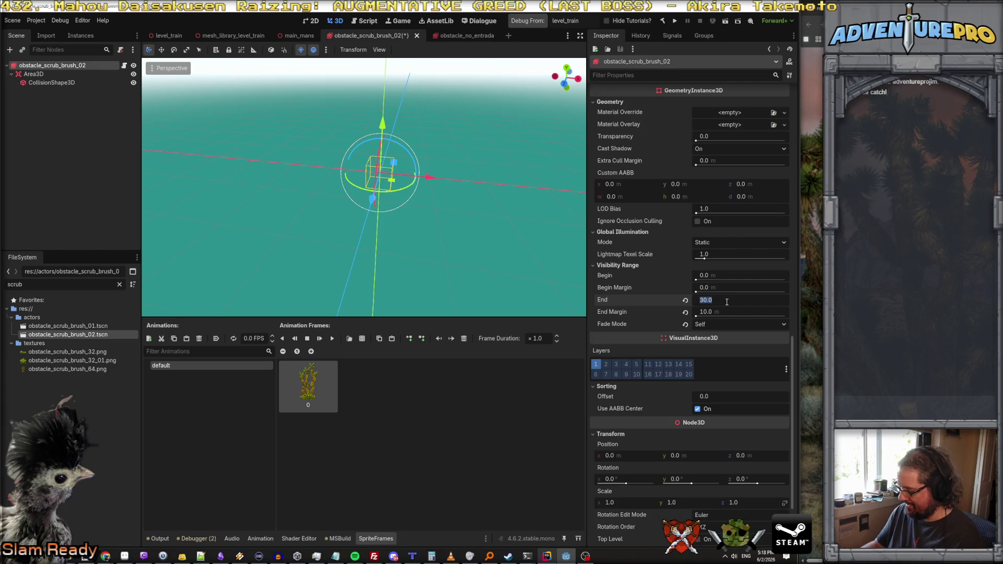
key("Tab")
type("5")
key("Return")
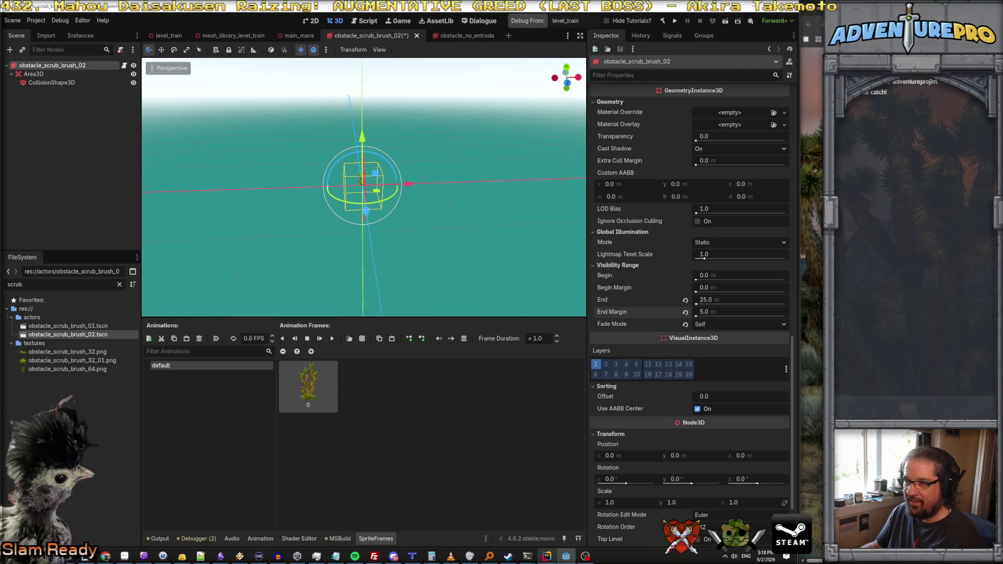
Step: Set the visibility range End back to 30 with a 3 m End Margin and save
left_click(753, 301)
type("30")
key("Tab")
key("ctrl+s")
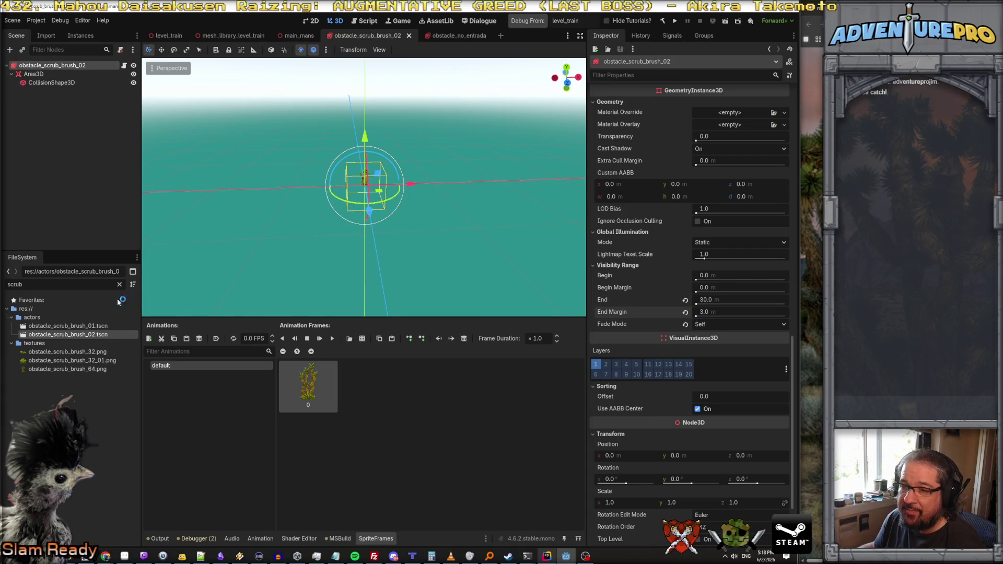
double_click(84, 327)
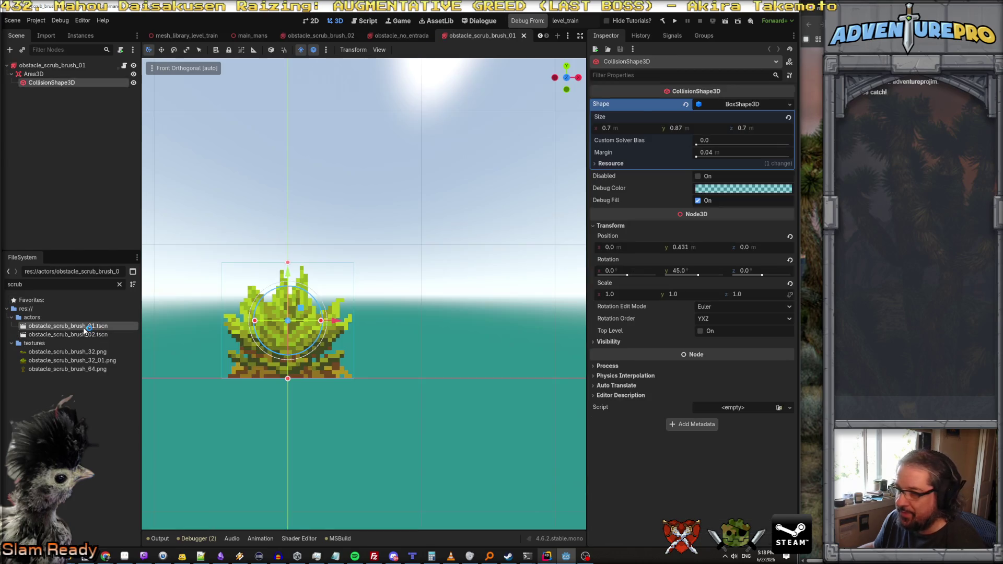
Step: Set Alpha Cut to Disabled on the scrub brush's root sprite node
left_click(628, 343)
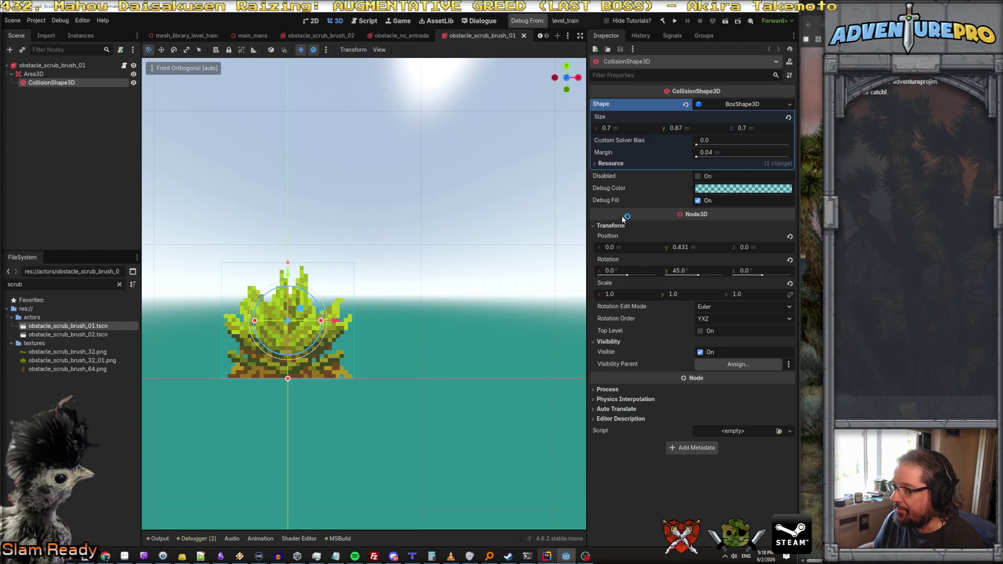
left_click(53, 65)
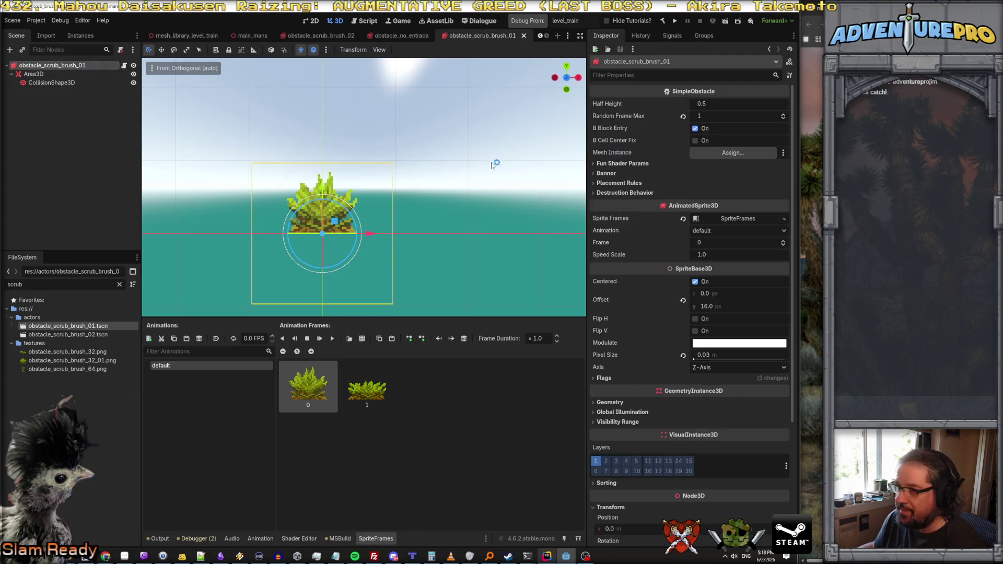
left_click(606, 379)
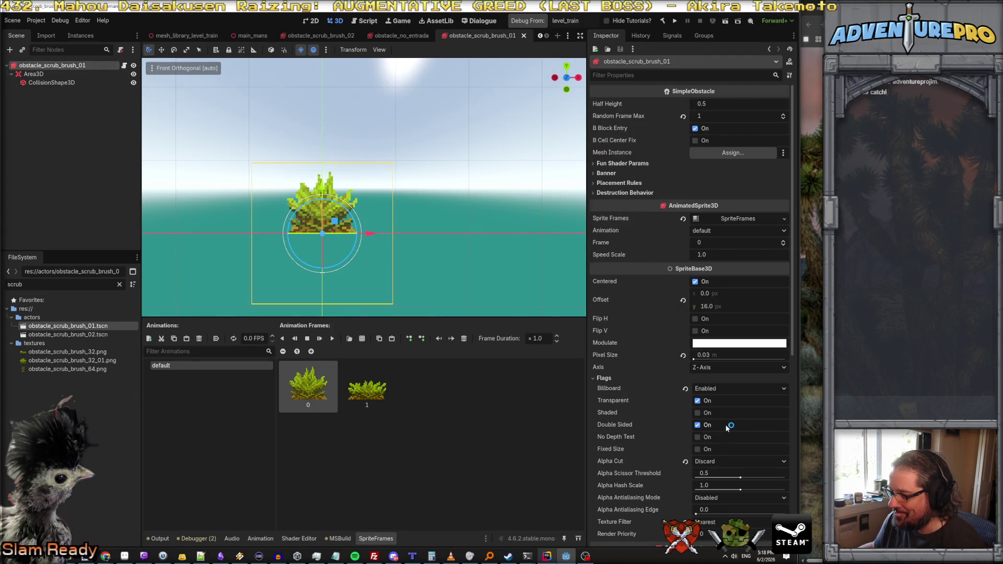
left_click(724, 462)
left_click(725, 476)
Step: Give the sprite a visibility range End of 30 with a 3 m margin, save, and run the game
scroll(680, 444, "down", 5)
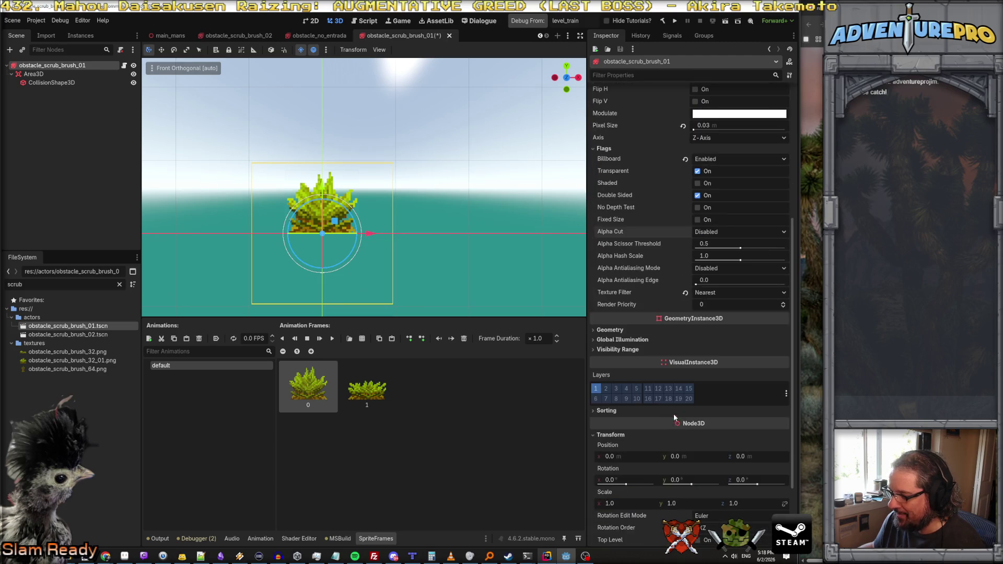
left_click(616, 349)
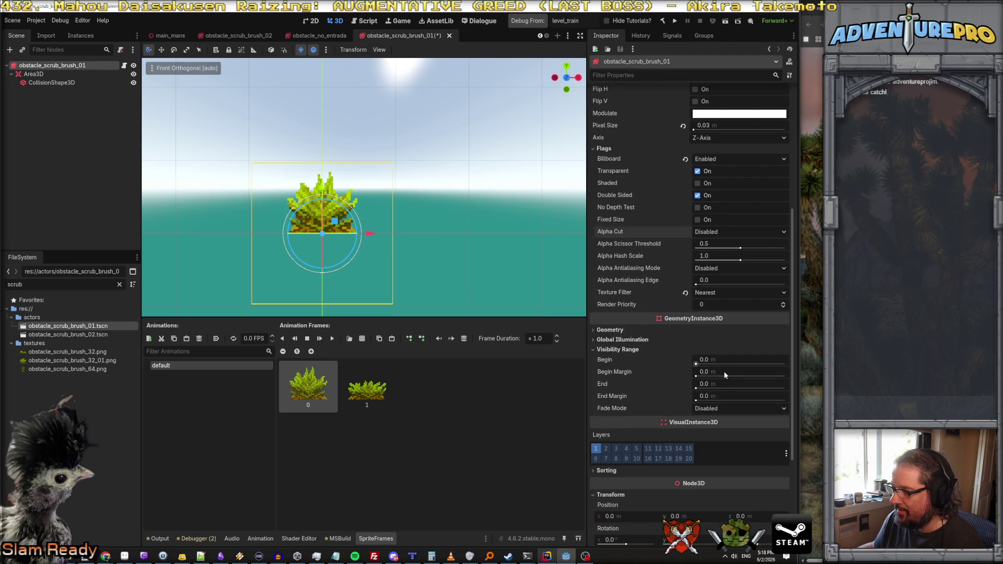
type("30")
key("Tab")
key("ctrl+s")
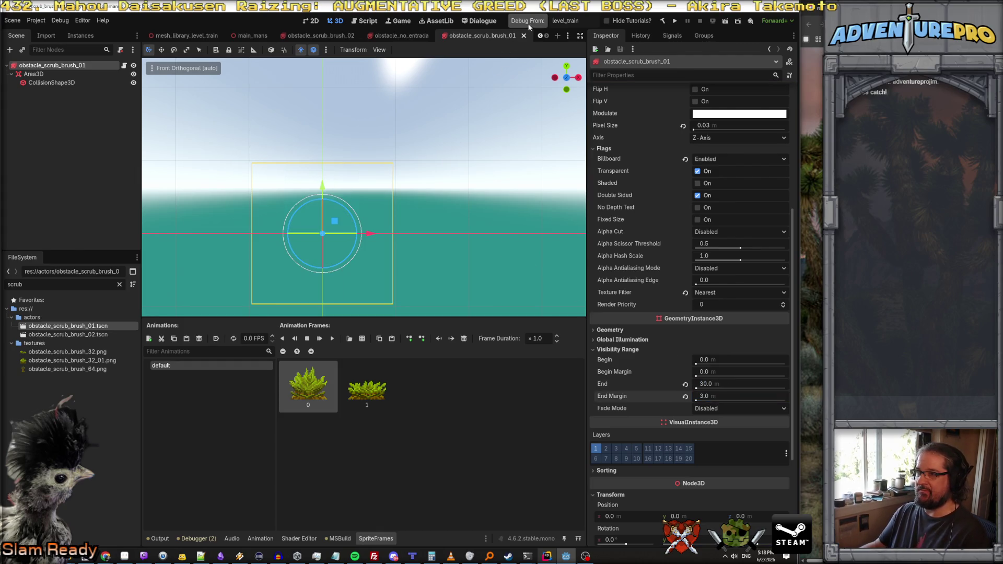
left_click(529, 23)
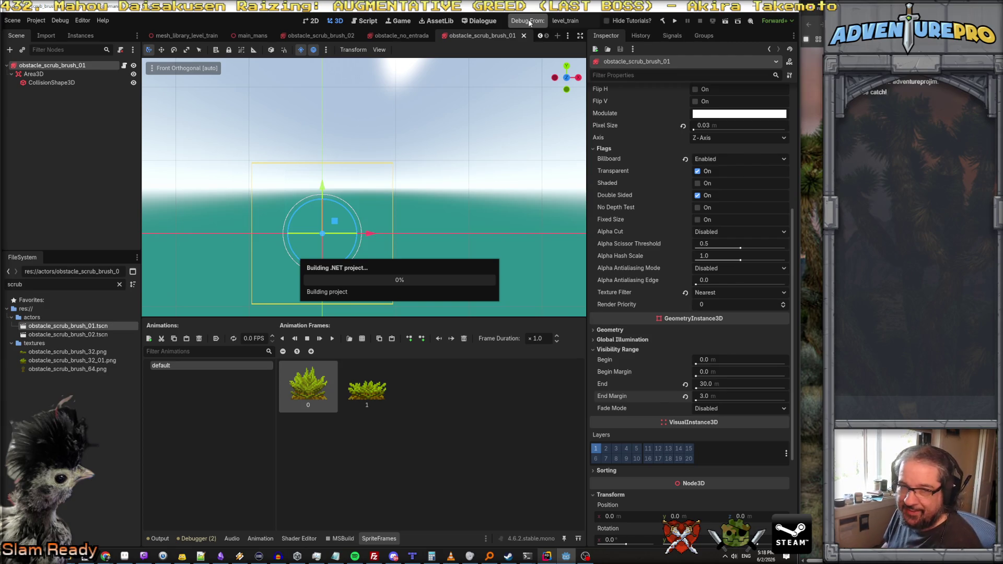
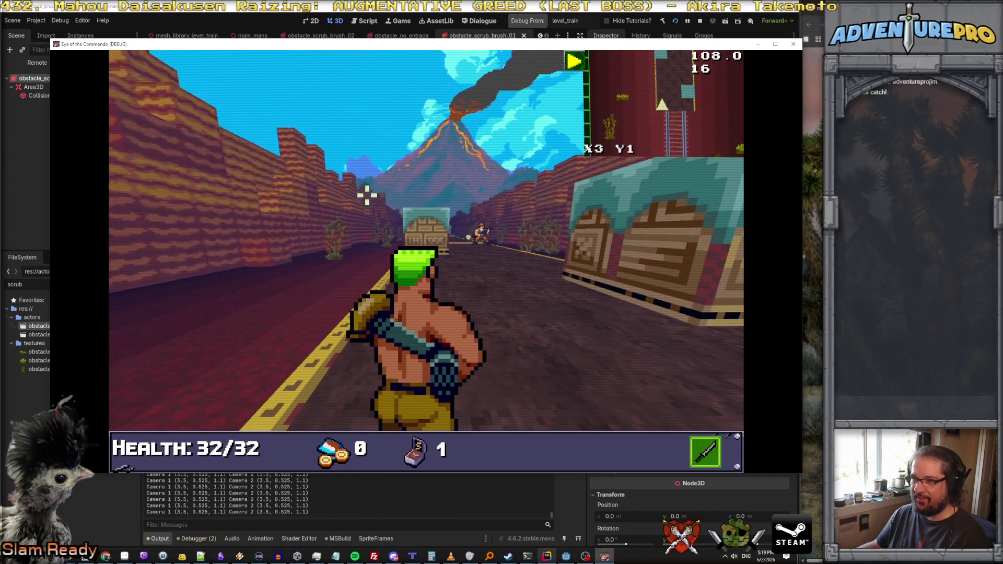
Step: Shoot the enemies down the road, behind the crate and on the right, then dismiss the radio message
left_click(535, 271)
left_click(479, 235)
left_click(488, 233)
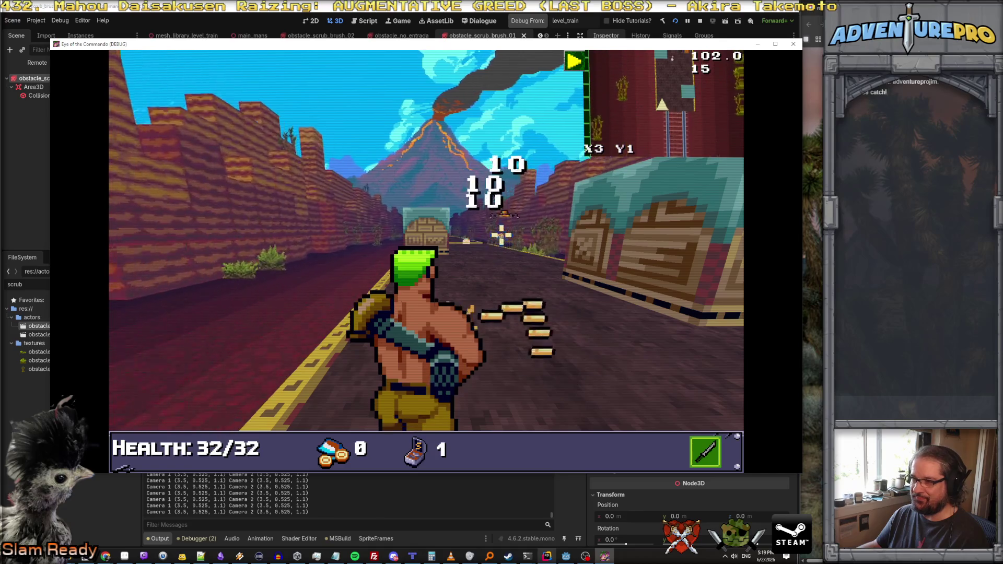
left_click(439, 252)
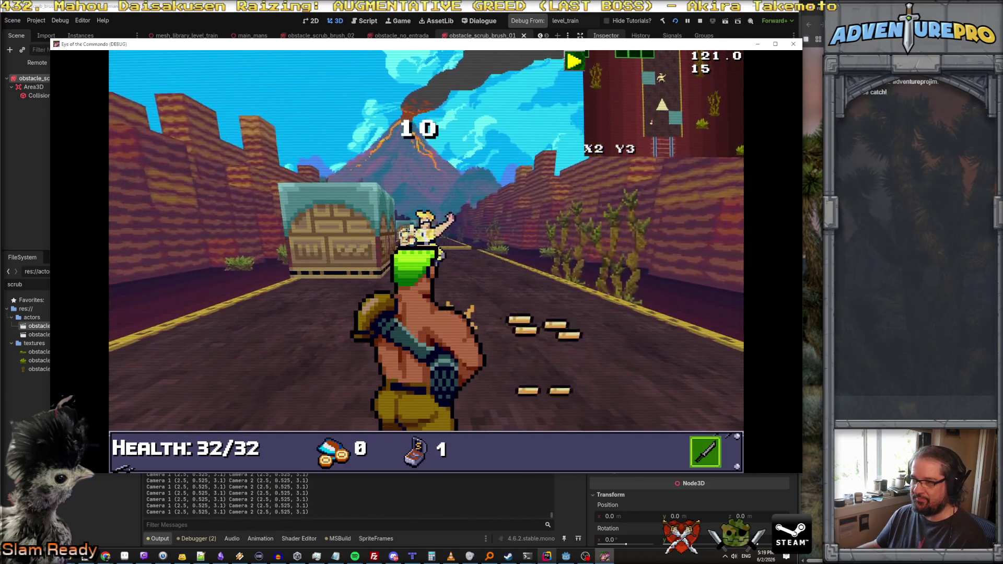
left_click(511, 233)
left_click(561, 237)
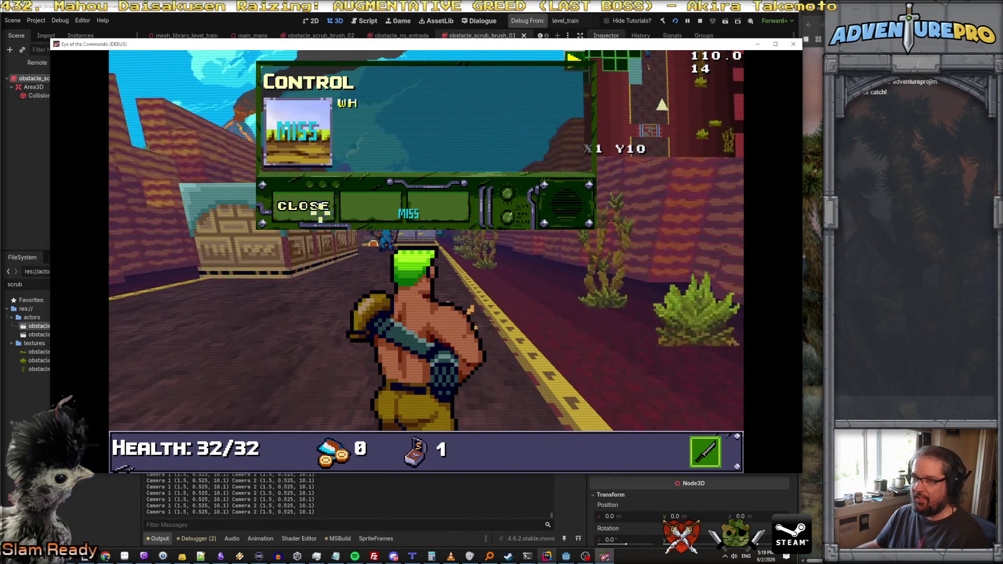
left_click(315, 206)
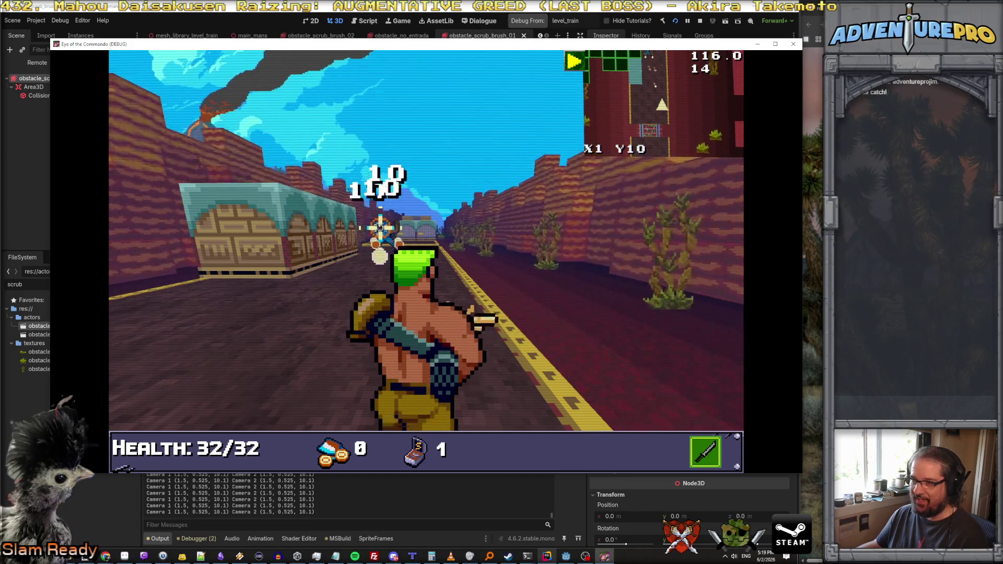
Step: Shoot the targets down the road, dismiss the medal notice, and fire at the enemies ahead
left_click(410, 233)
left_click(419, 233)
left_click(426, 238)
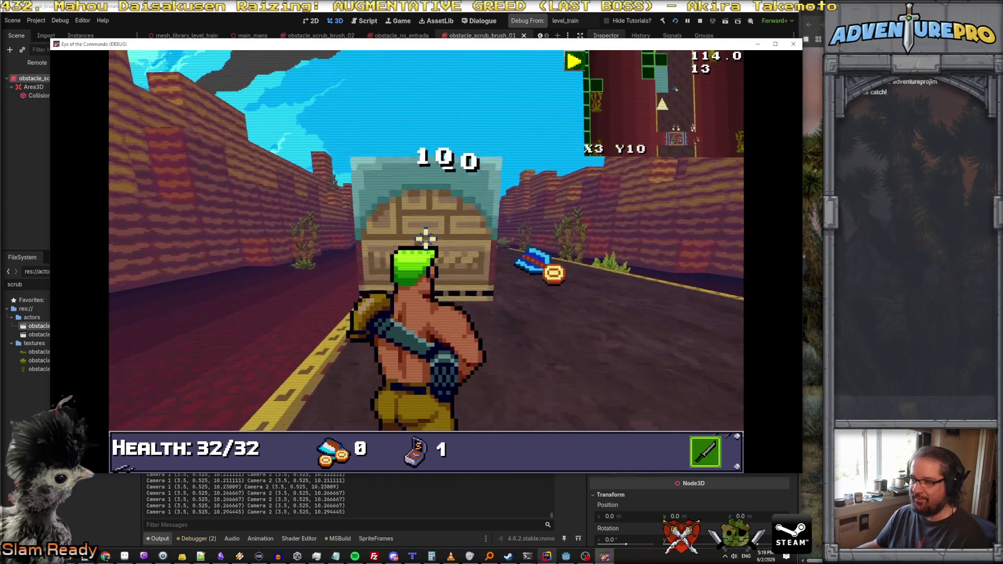
left_click(320, 208)
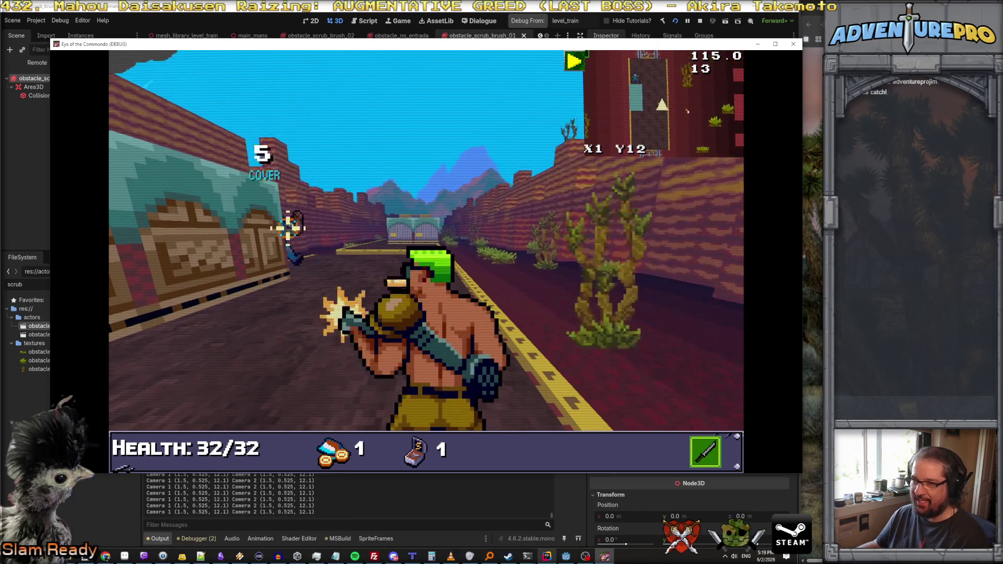
left_click(374, 236)
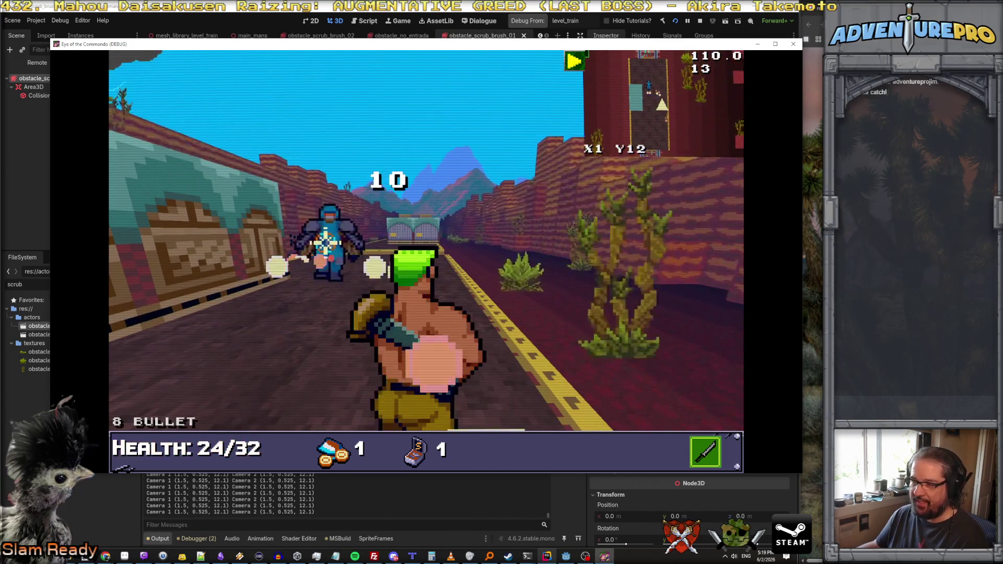
Step: Toggle the in-game console, shoot the enemies along the train, then shrink the game window
key("grave")
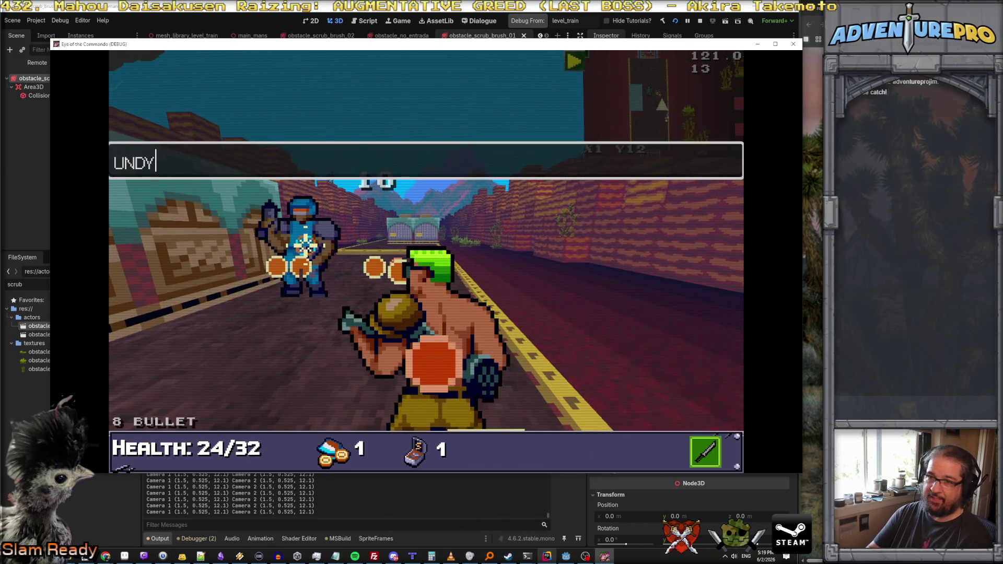
key("grave")
left_click(301, 243)
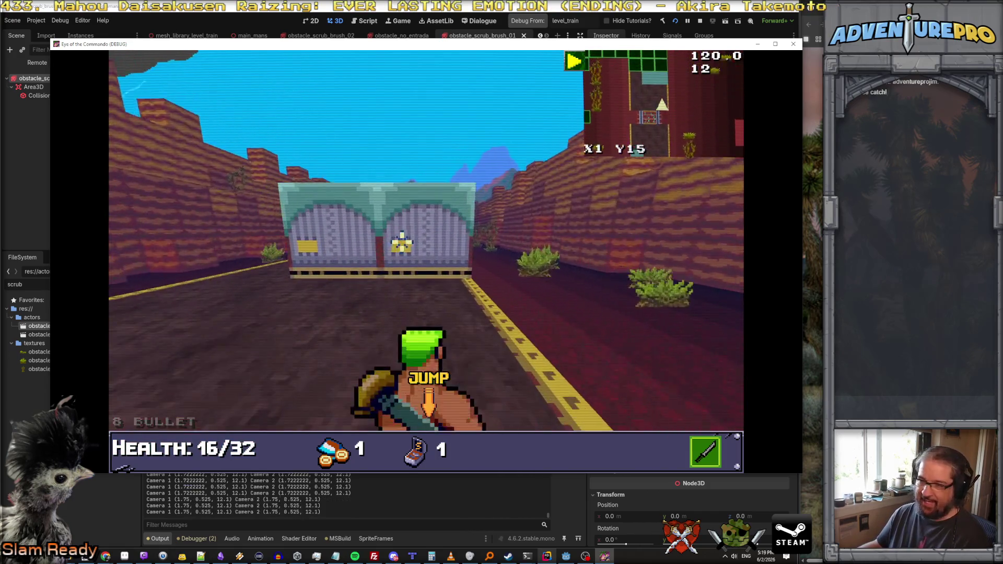
left_click(504, 230)
left_click(529, 212)
left_click(674, 230)
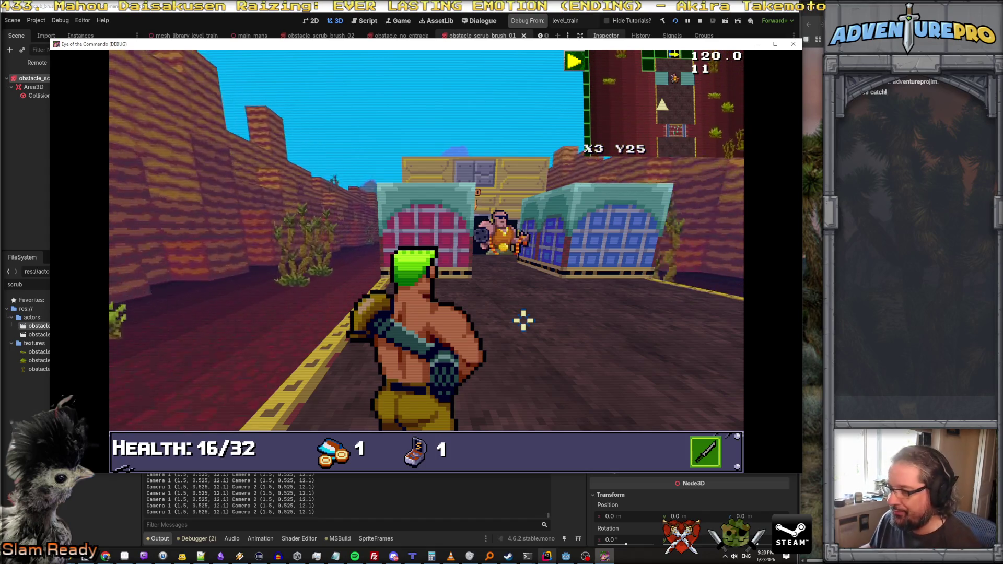
left_click(565, 130)
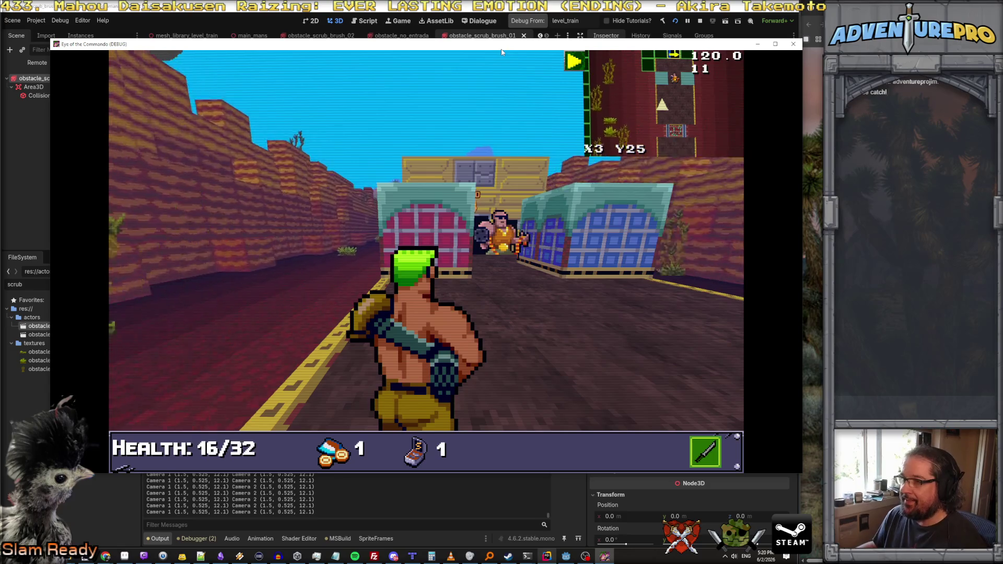
key("Escape")
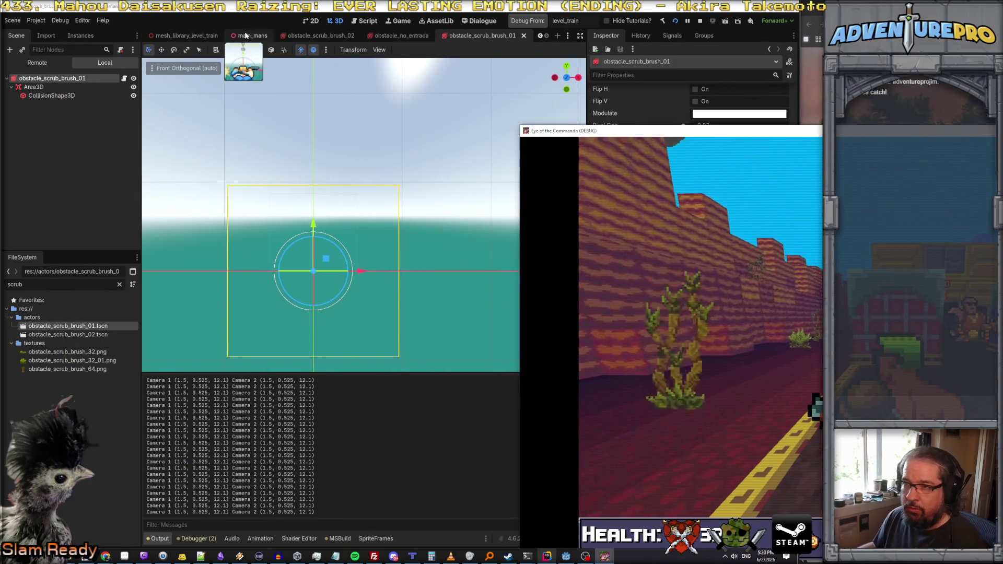
Step: Bring the level_train scene forward and fly the view over the train roof
left_click(230, 38)
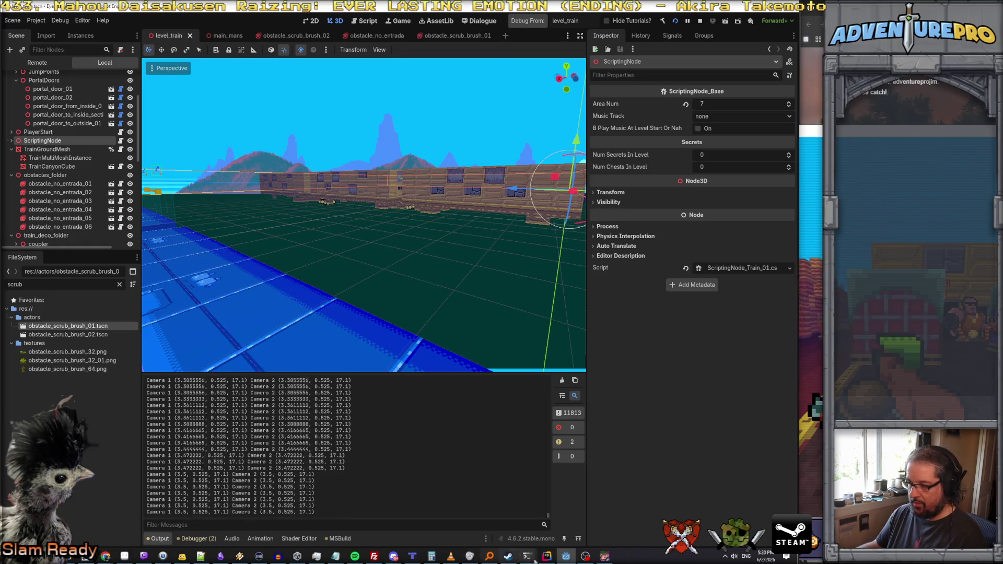
key("f")
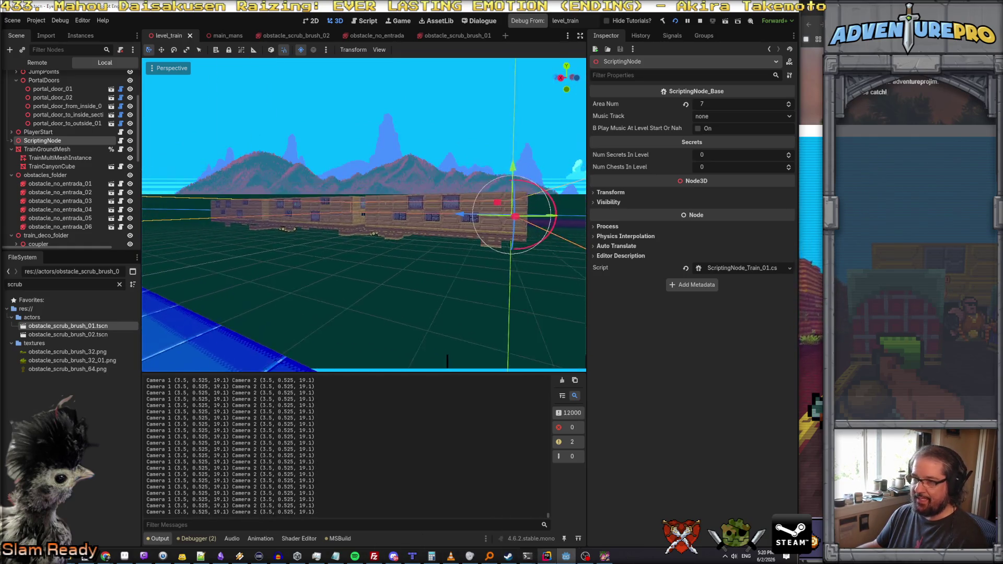
key("w")
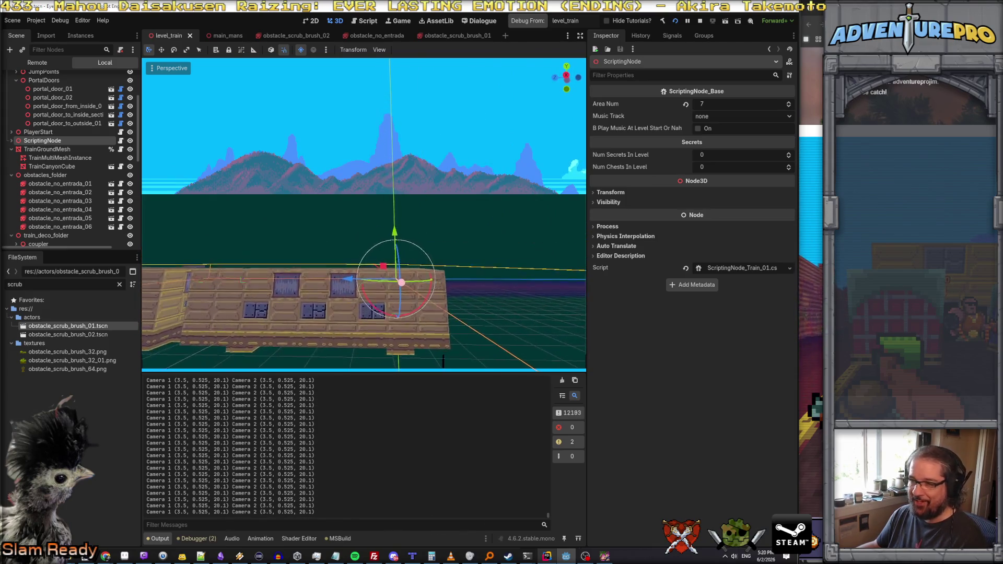
key("w")
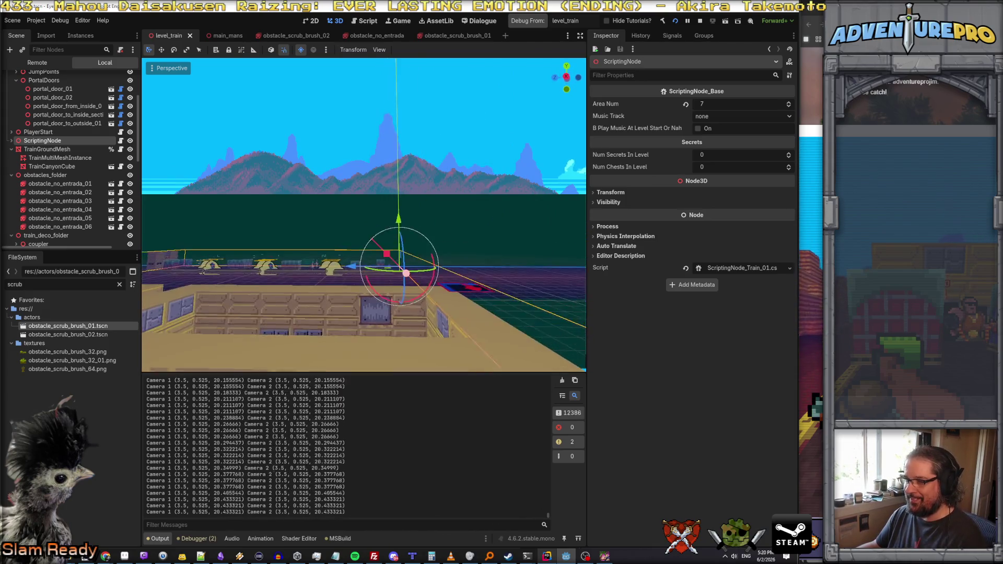
key("a")
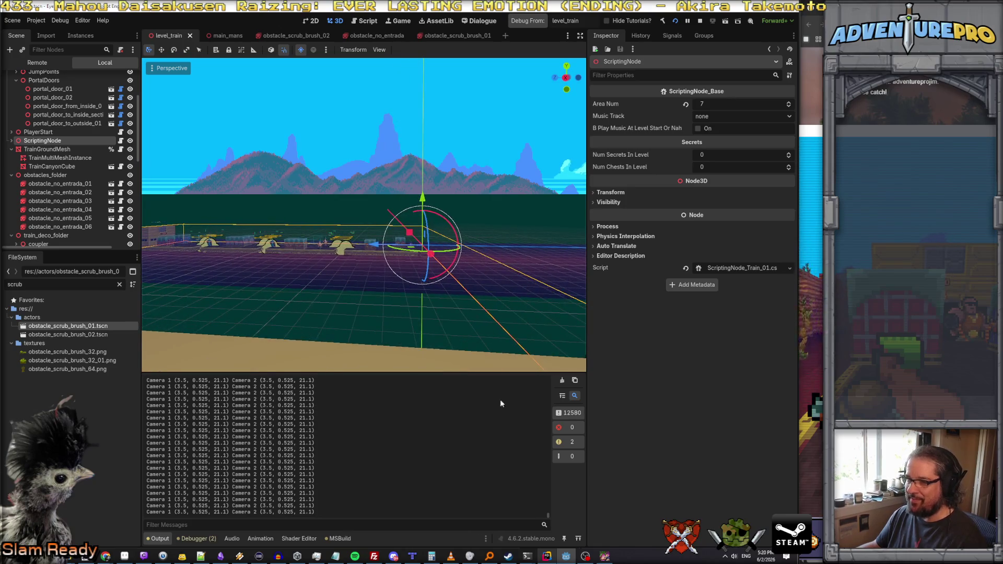
Step: Stop the running game and open ShepPlayerController.cs in Rider
left_click(700, 20)
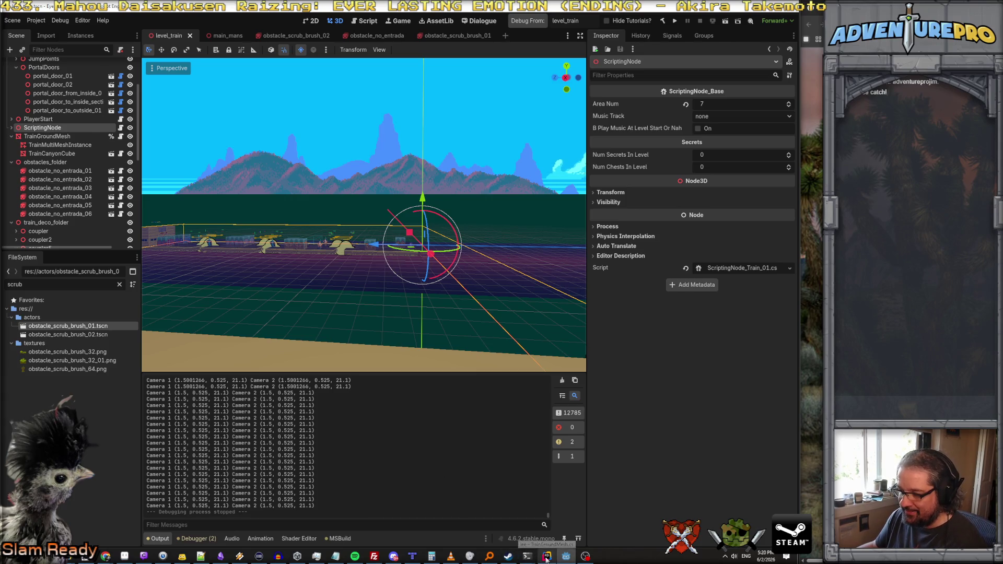
left_click(546, 557)
double_click(54, 122)
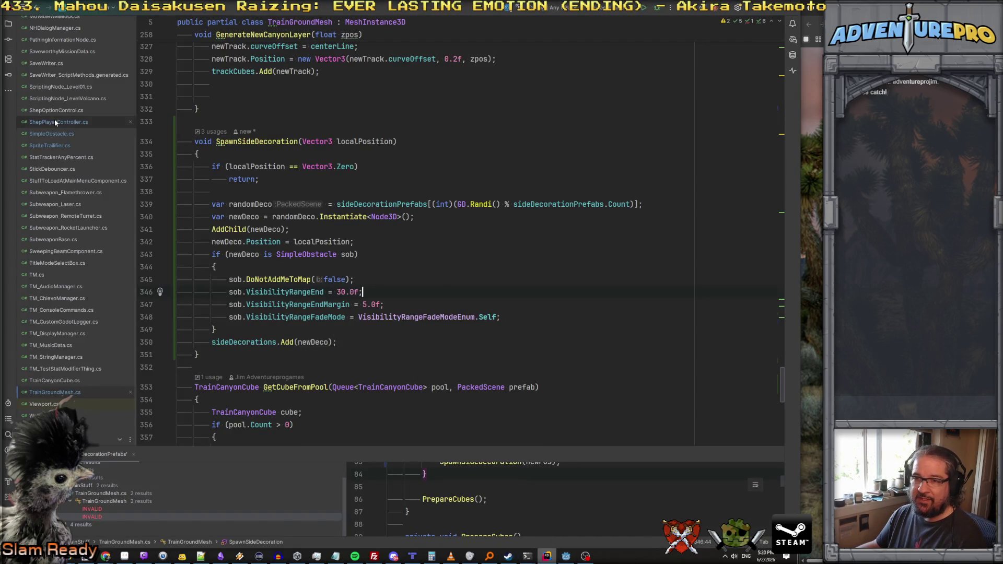
Step: Find the cachedCamera return, delete the someOtherCam and PrintDebug lines above it, and return to Godot
key("ctrl+f")
type("cachedcv")
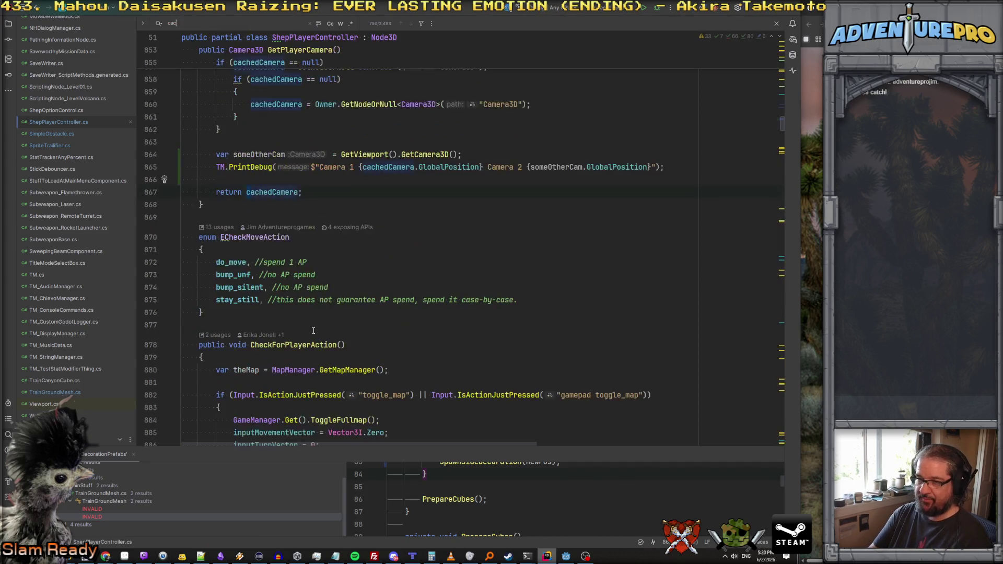
left_click(277, 201)
key("Escape")
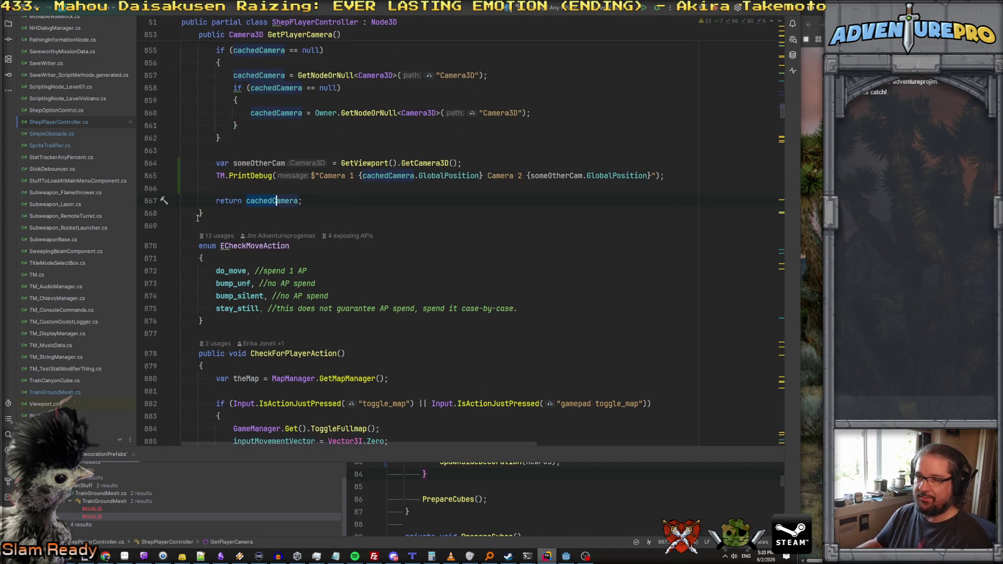
key("shift+Down")
key("shift+Down")
key("shift+Down")
key("Delete")
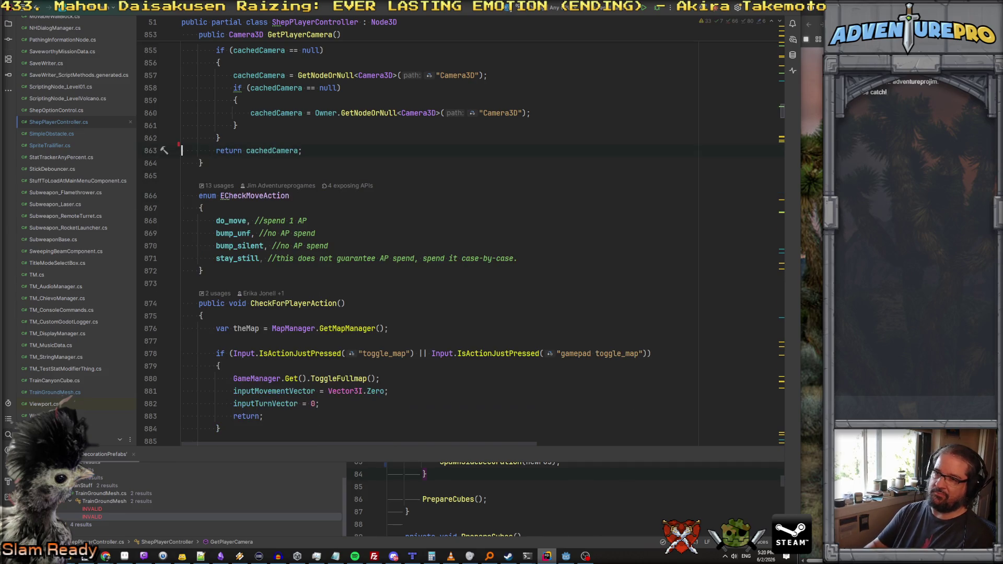
key("Return")
key("alt+Tab")
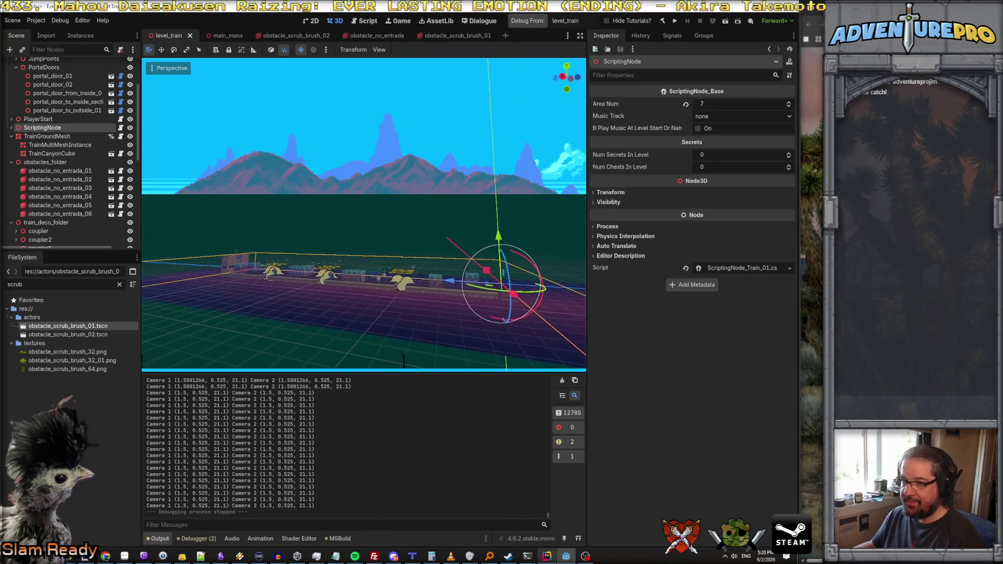
Step: Fly the view toward the train building and select the gatling enemy on the train
scroll(364, 215, "up", 3)
scroll(364, 215, "down", 10)
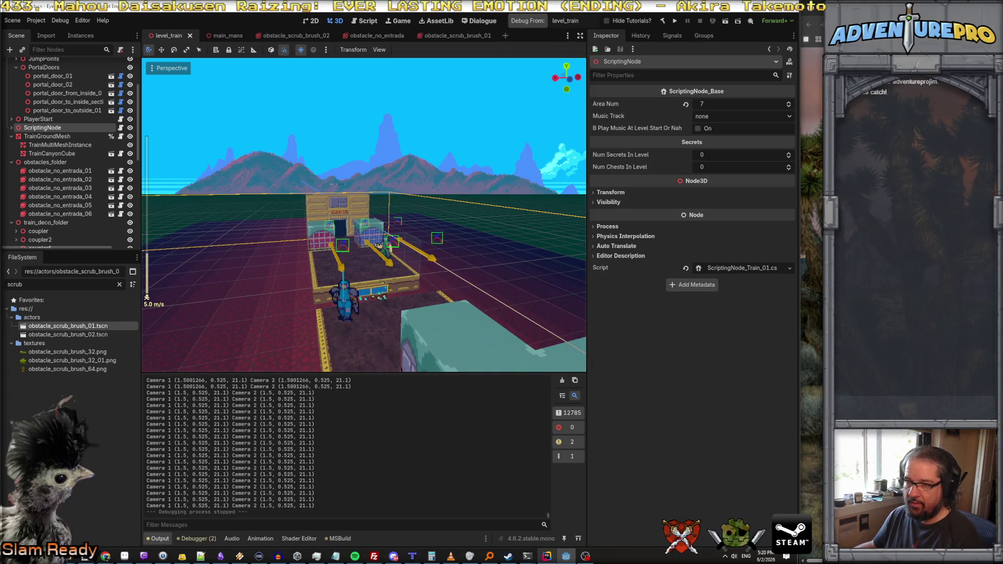
key("w")
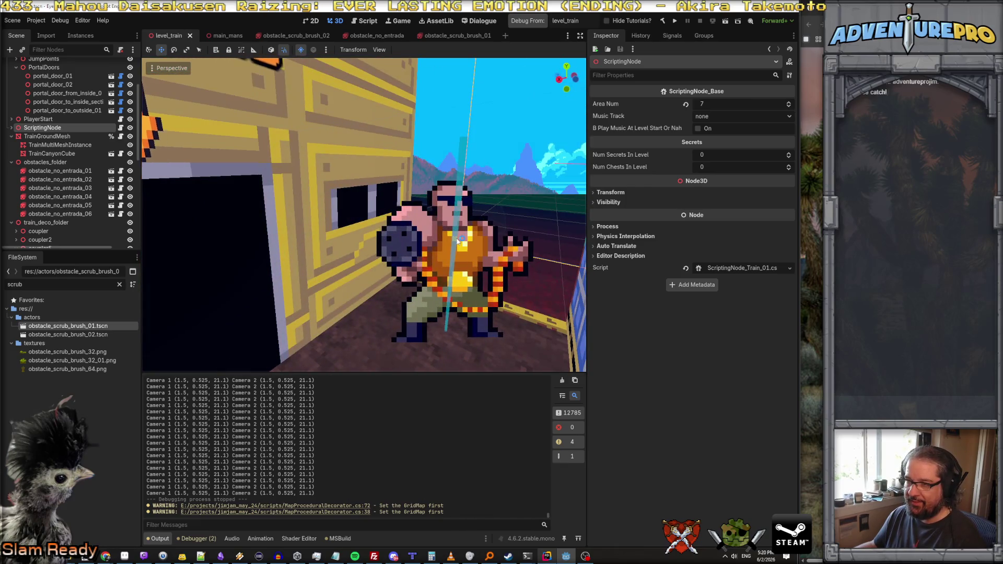
left_click(354, 211)
left_click(80, 239)
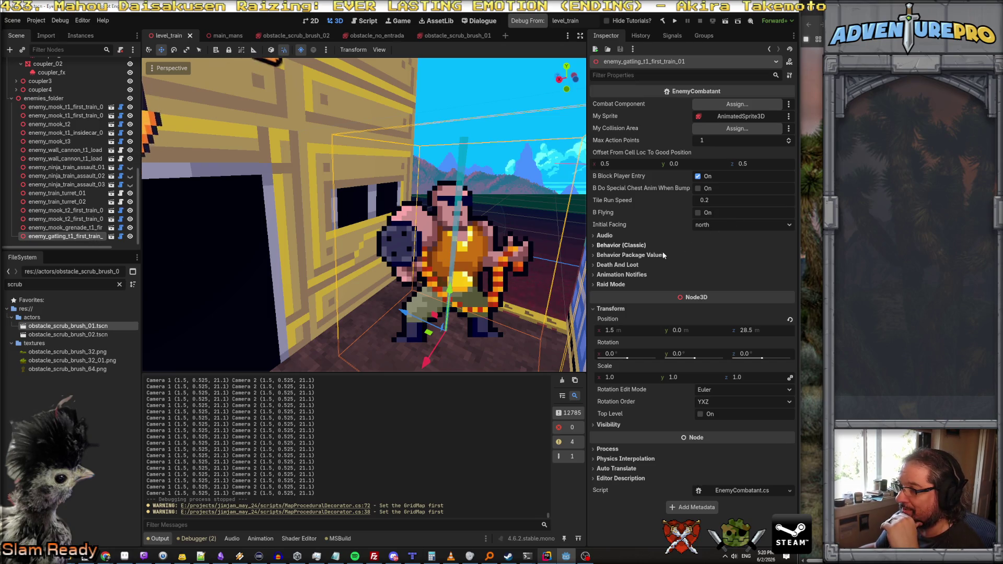
left_click(602, 425)
left_click(602, 425)
Step: Open the enemy_gatling_t1 scene, leave its AnimatedSprite3D alpha cut Disabled, and filter files for 'scrub'
left_click(112, 236)
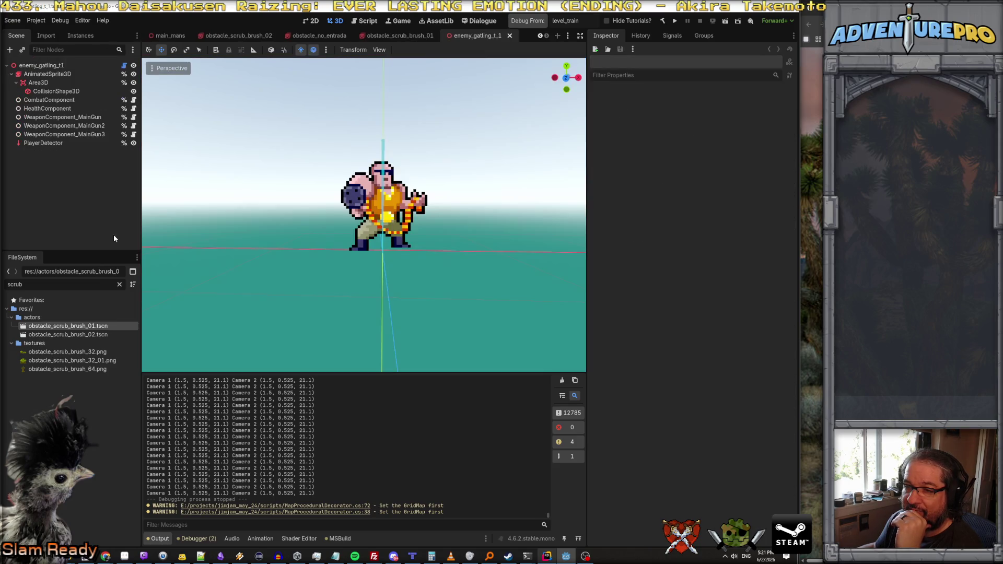
left_click(51, 76)
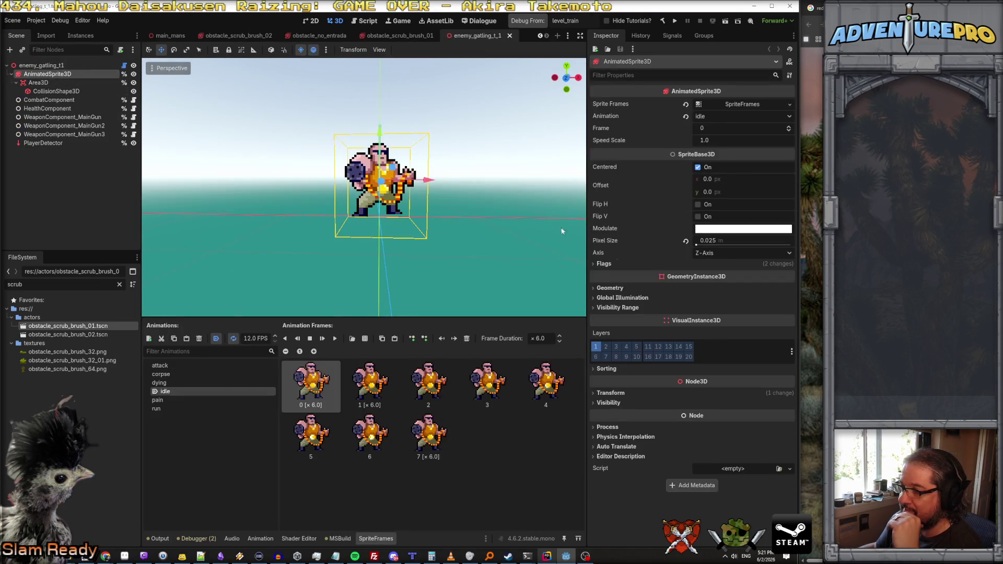
left_click(605, 264)
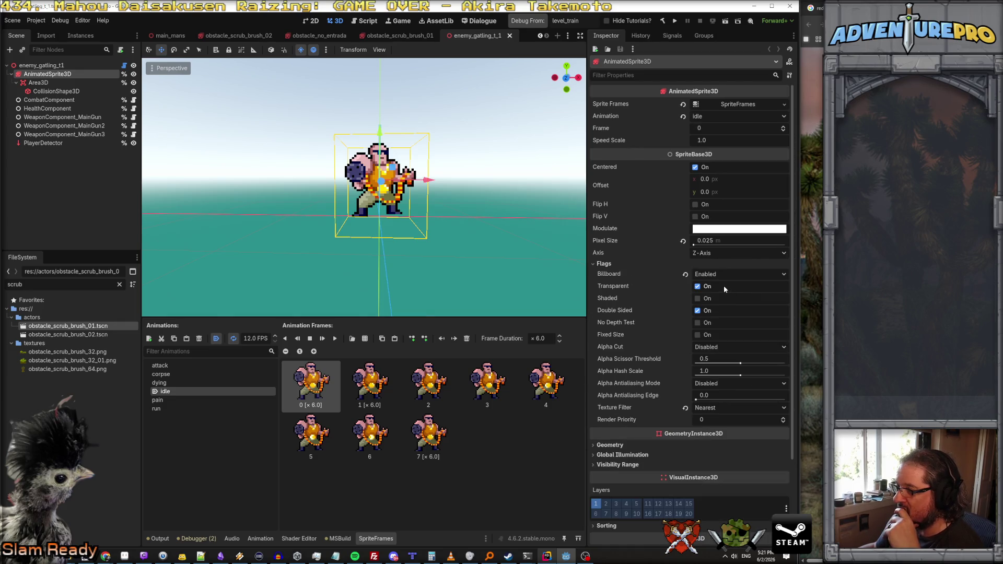
left_click(719, 346)
left_click(719, 346)
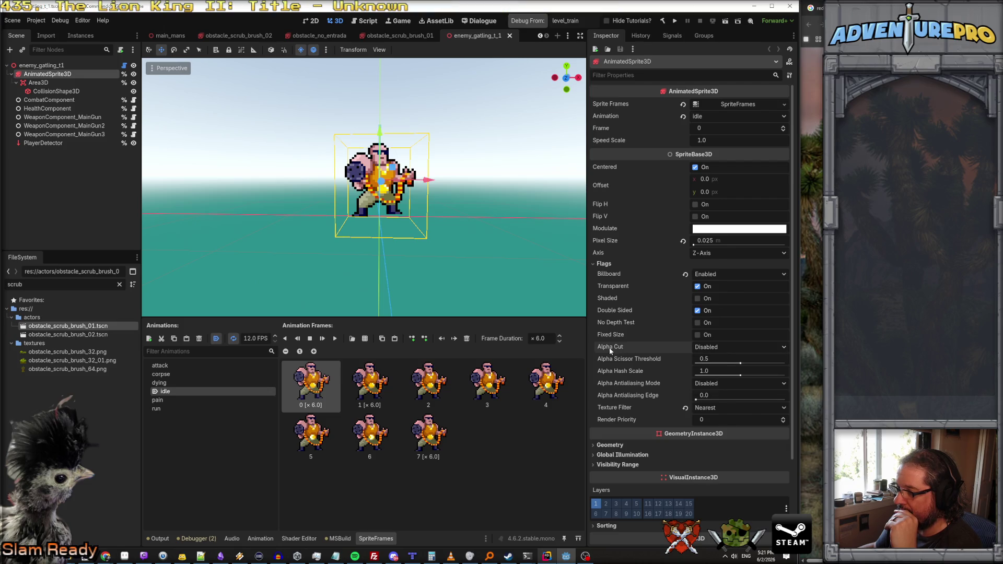
mouse_move(609, 351)
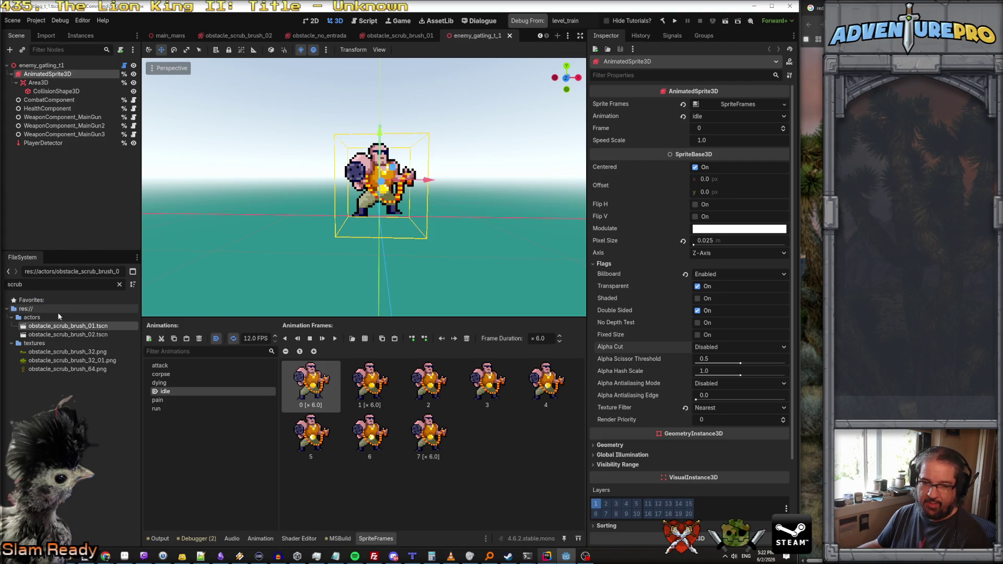
left_click(47, 289)
Step: Filter files for 'train', open mesh_library_level_train.tscn, and select ground_flat_car_center
key("ctrl+a")
type("train")
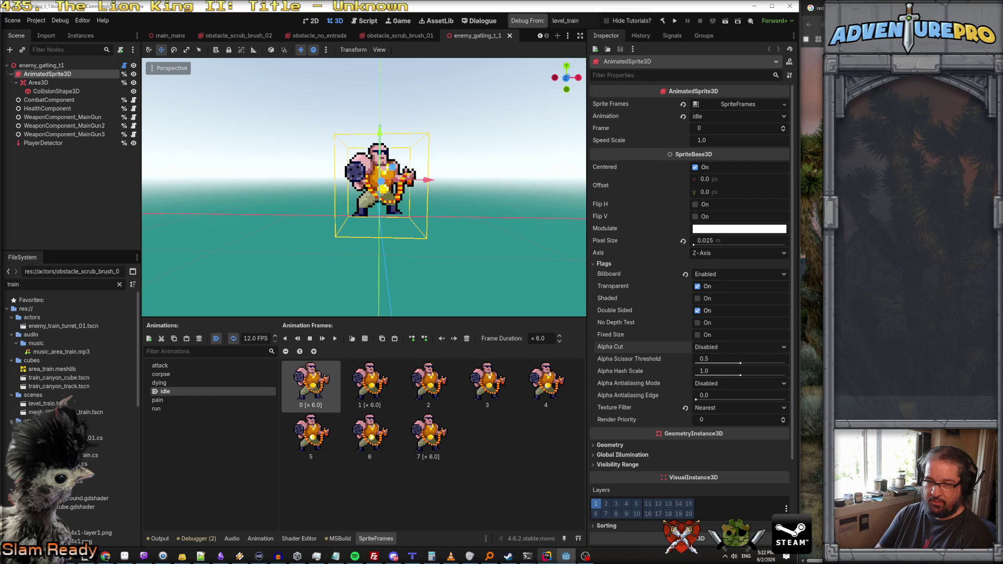
double_click(94, 412)
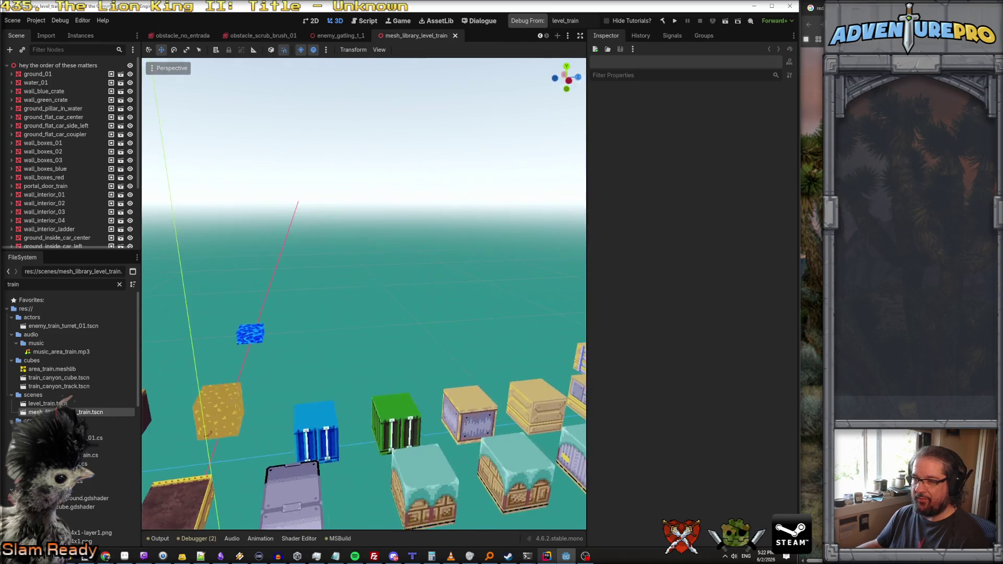
left_click(384, 260)
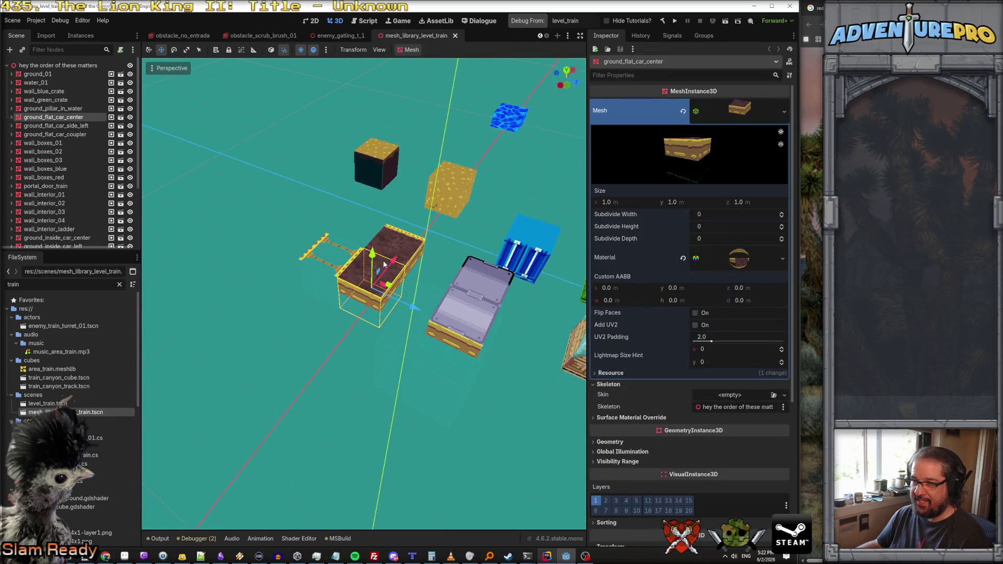
Step: Expand the piece's Geometry, Global Illumination, Visibility Range, Visibility and Sorting Inspector sections
scroll(420, 261, "up", 5)
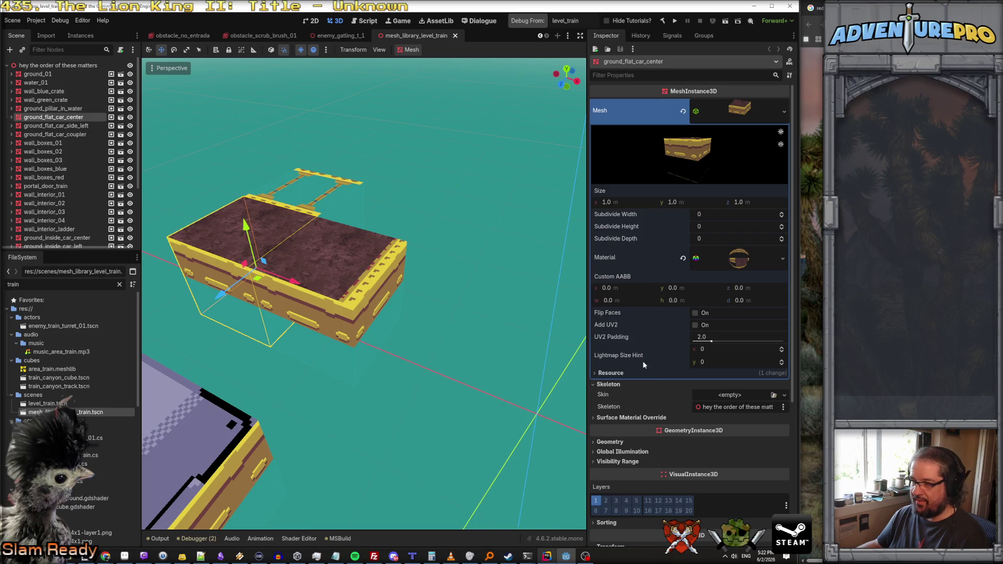
left_click(610, 441)
scroll(623, 431, "down", 5)
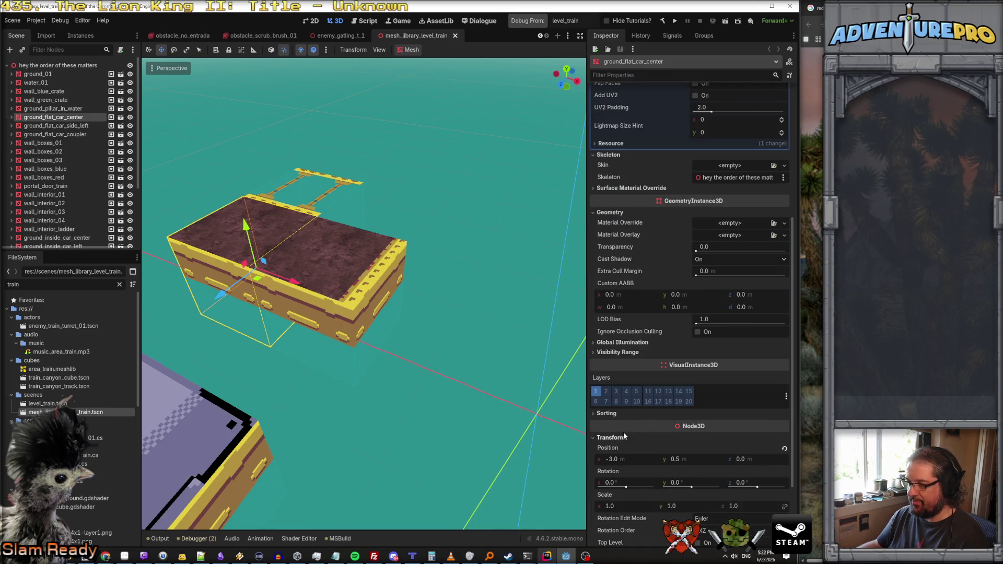
left_click(617, 353)
left_click(627, 343)
scroll(631, 347, "down", 4)
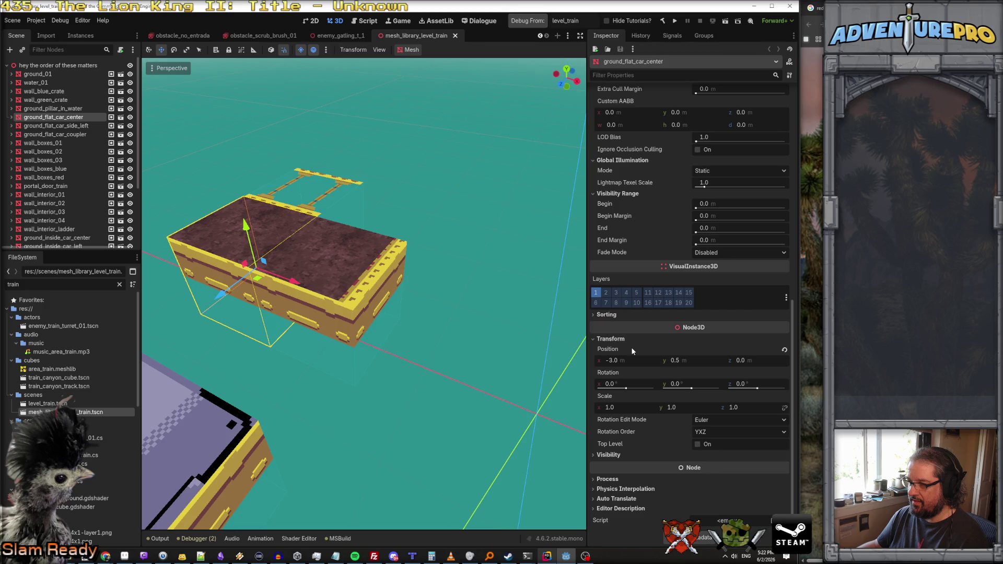
left_click(622, 454)
scroll(619, 450, "down", 1)
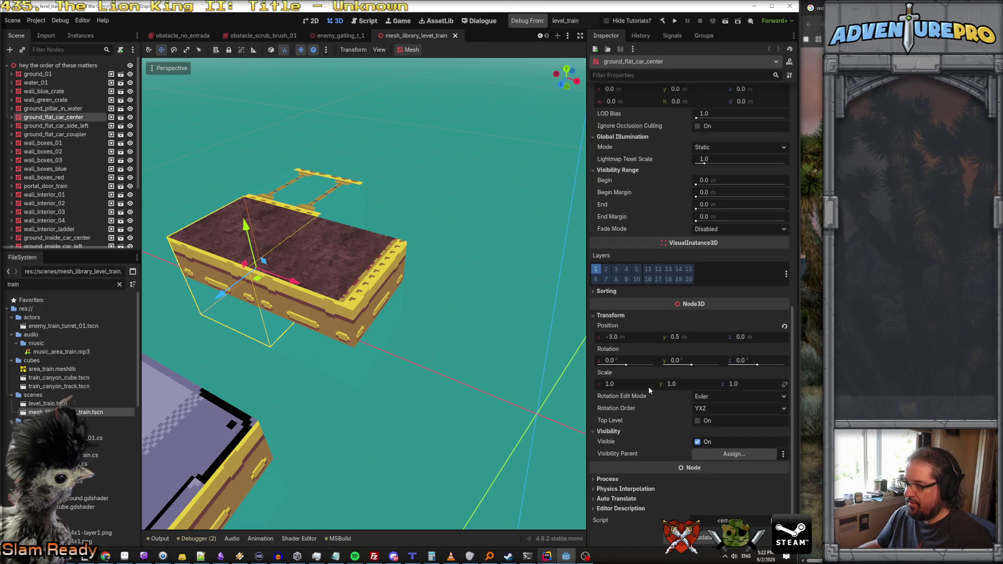
scroll(636, 363, "up", 5)
left_click(617, 405)
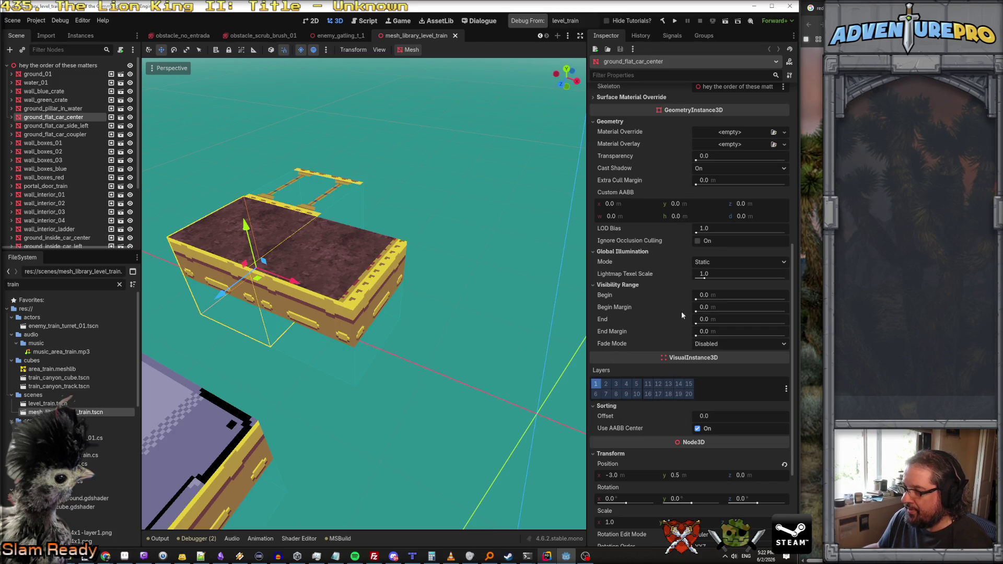
Step: Return to the top of the Inspector and open the blue_cube scene
scroll(653, 274, "up", 2)
scroll(653, 275, "up", 2)
scroll(653, 274, "up", 5)
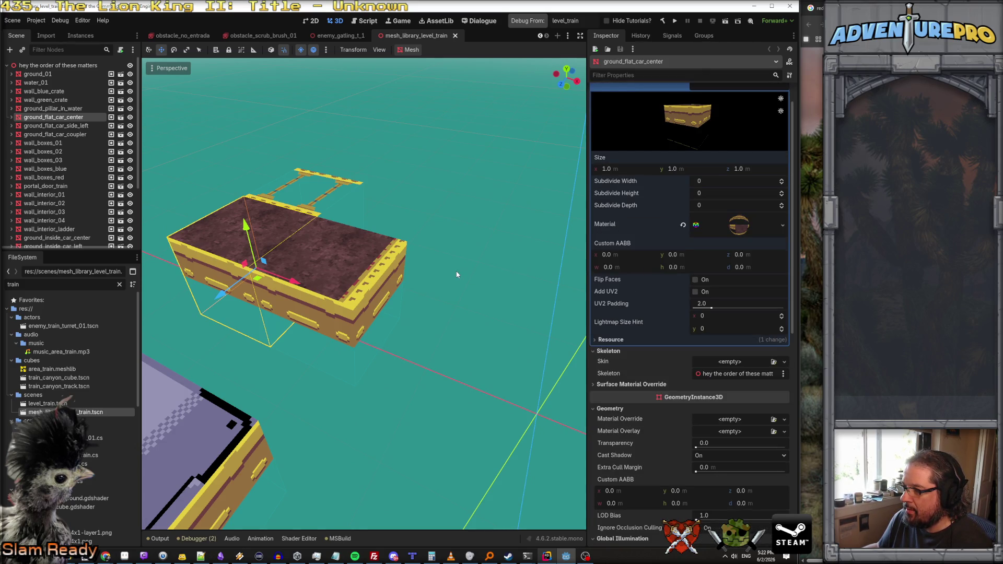
left_click(596, 353)
left_click(596, 352)
scroll(606, 329, "up", 1)
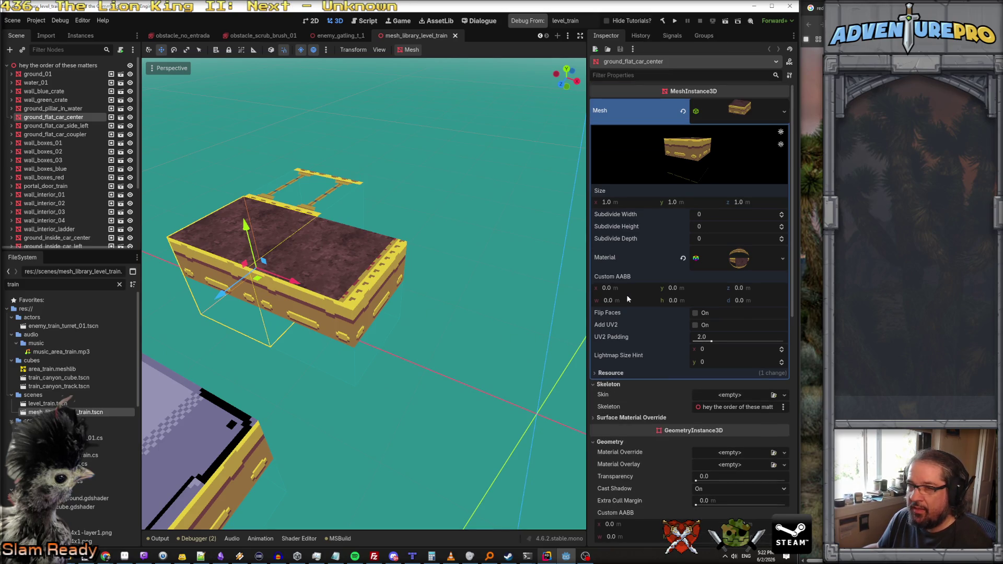
left_click(121, 116)
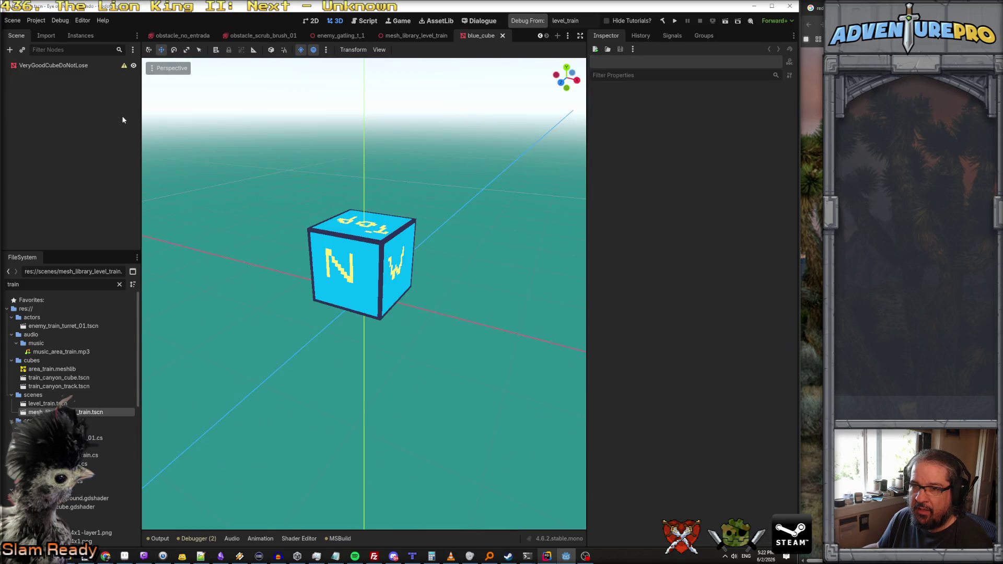
Step: Select VeryGoodCubeDoNotLose, expand its Geometry settings, and raise the Transparency slider
left_click(54, 67)
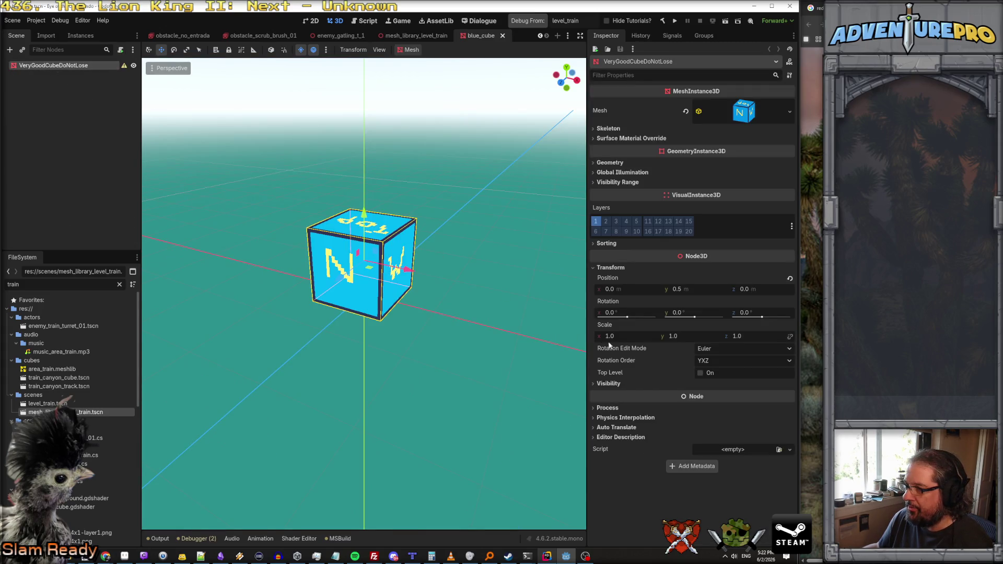
left_click(616, 182)
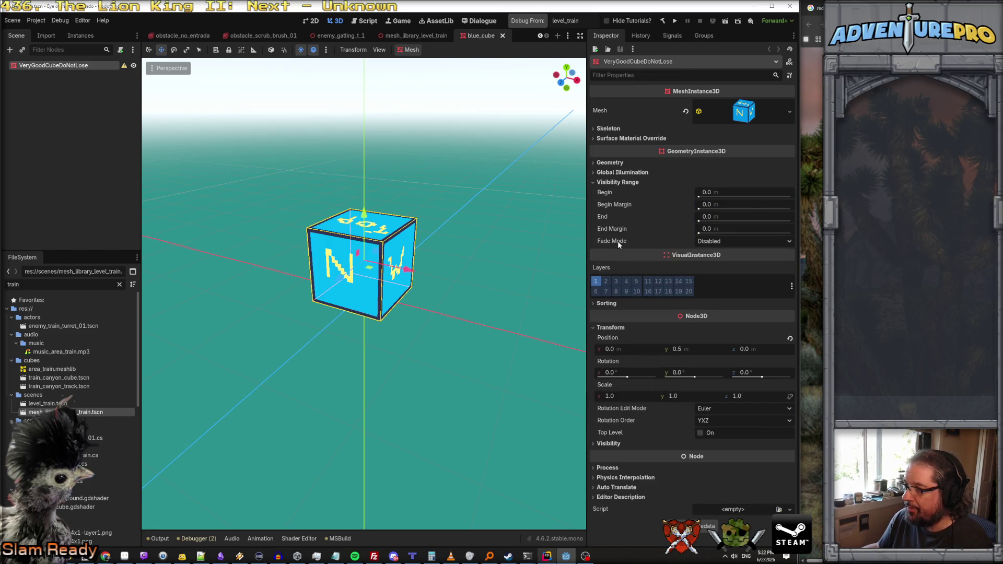
mouse_move(618, 243)
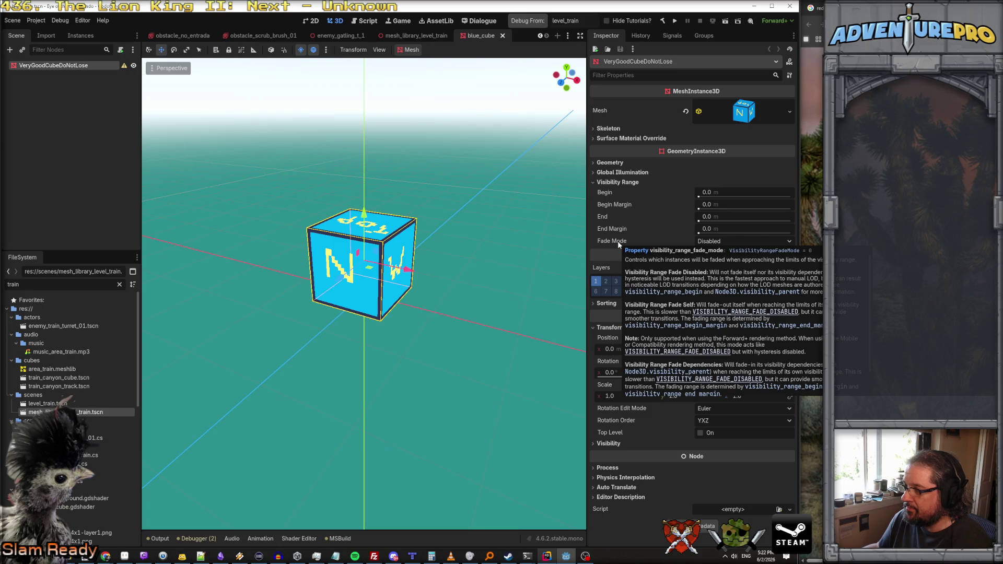
left_click(617, 172)
left_click(609, 163)
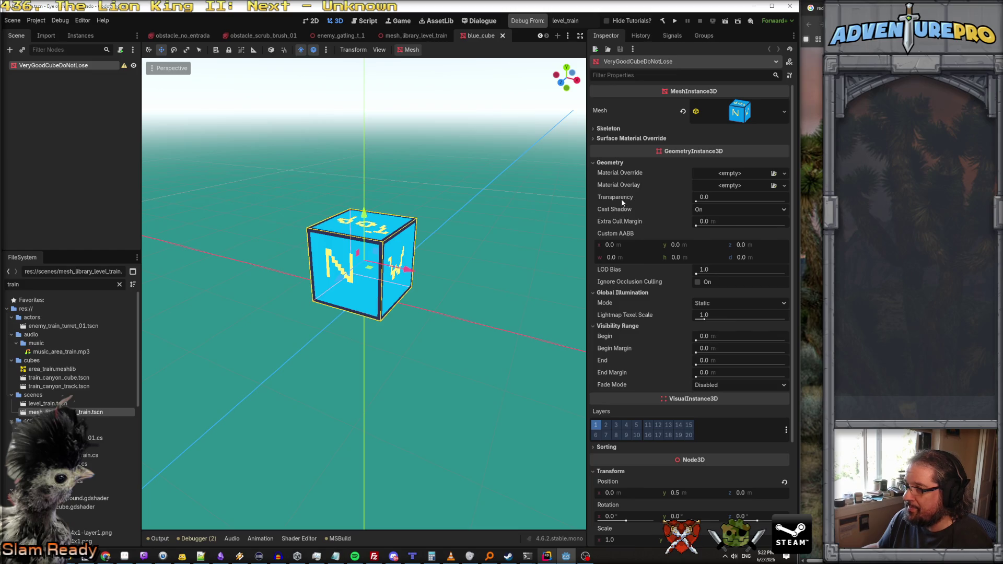
mouse_move(621, 198)
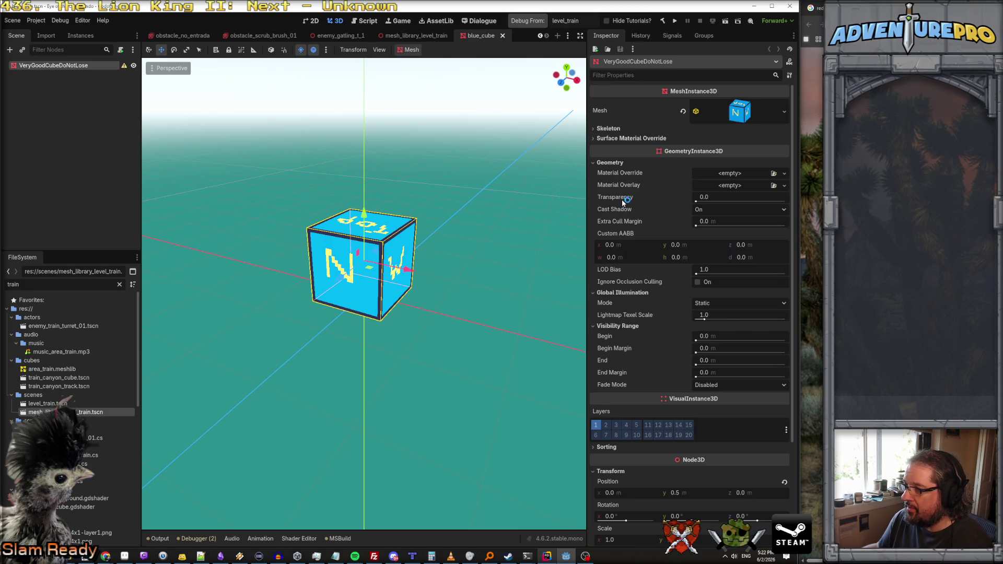
mouse_move(696, 201)
left_mouse_down()
mouse_move(761, 201)
mouse_move(686, 206)
left_mouse_up()
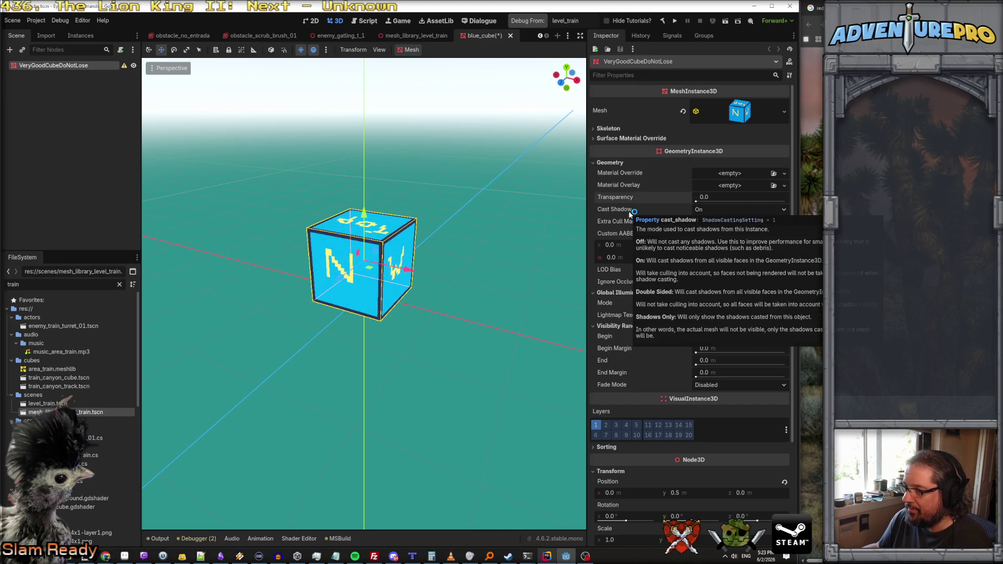
mouse_move(623, 223)
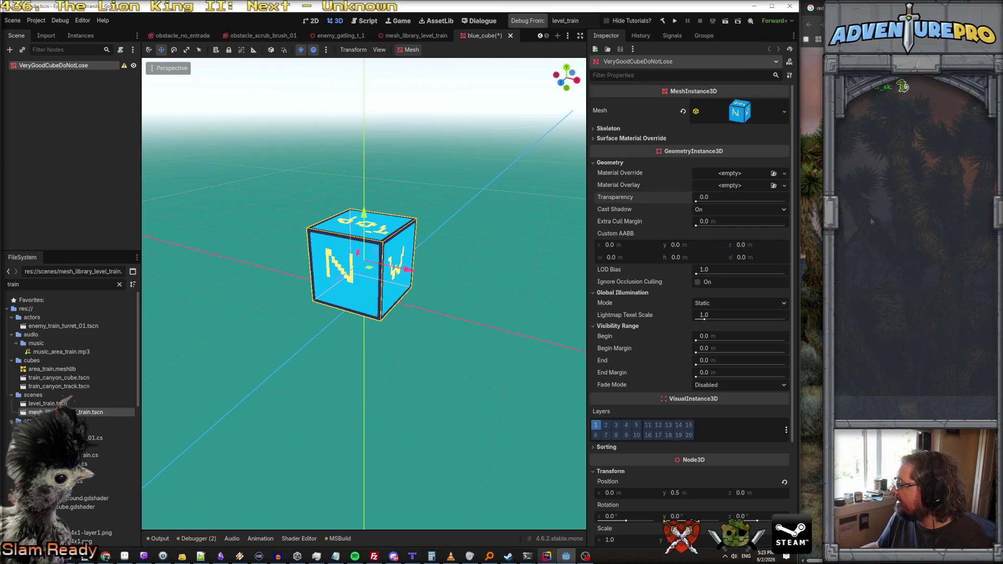
Step: Expand the cube's surface material override and skeleton sections, then close the blue_cube scene
left_click(632, 138)
left_click(603, 129)
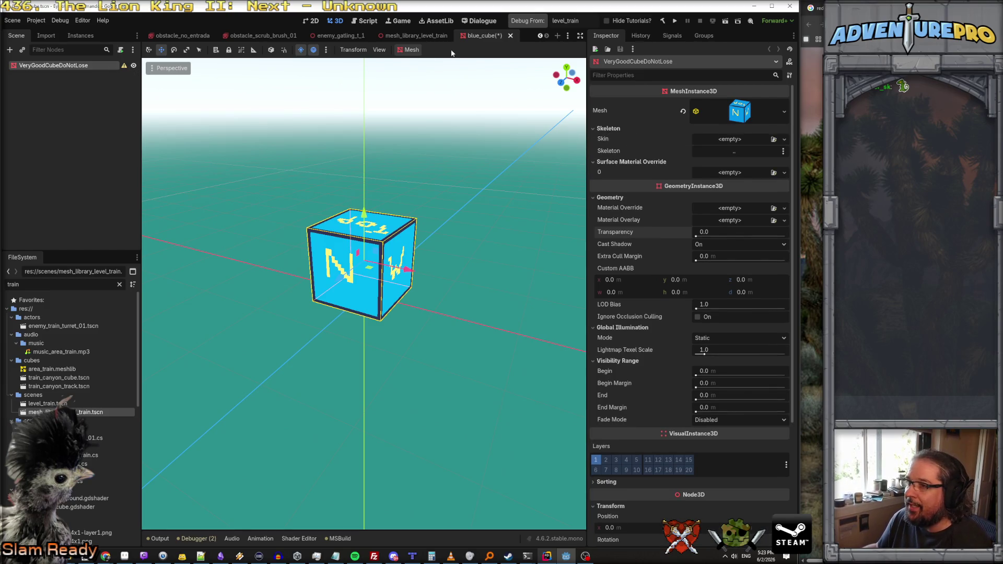
left_click(510, 36)
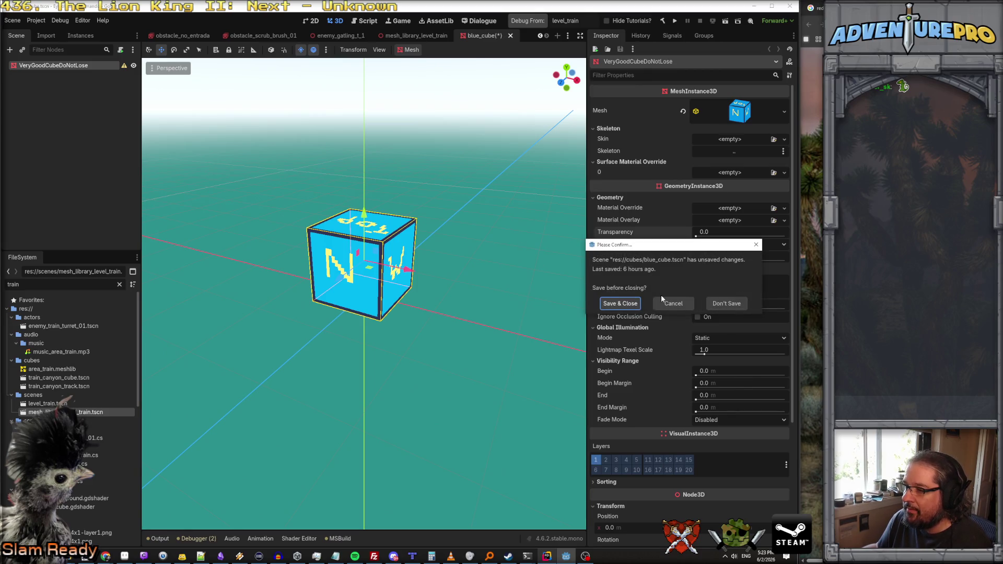
Step: Close blue_cube without saving, then open ground_flat_car_center's surface override material
left_click(720, 304)
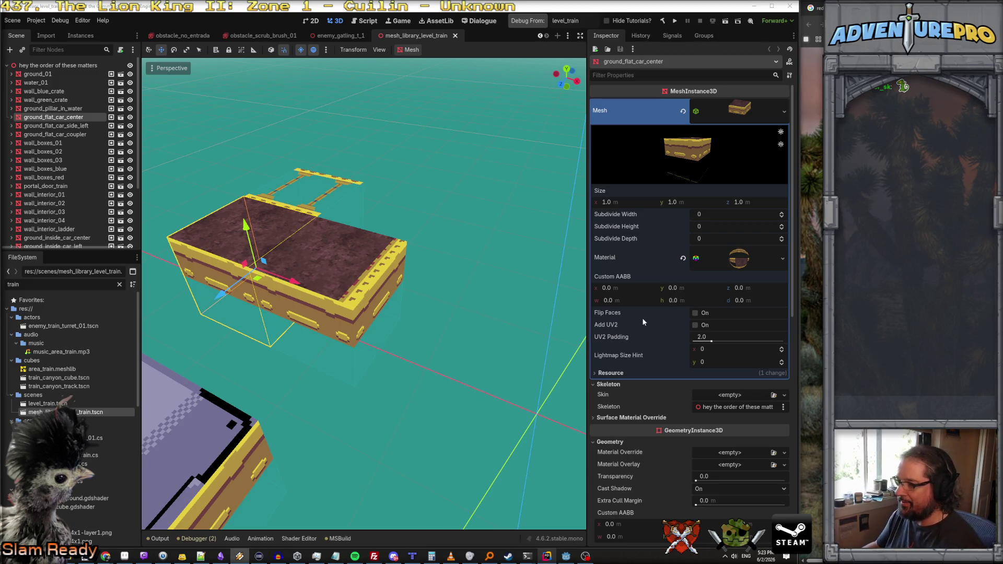
left_click(607, 419)
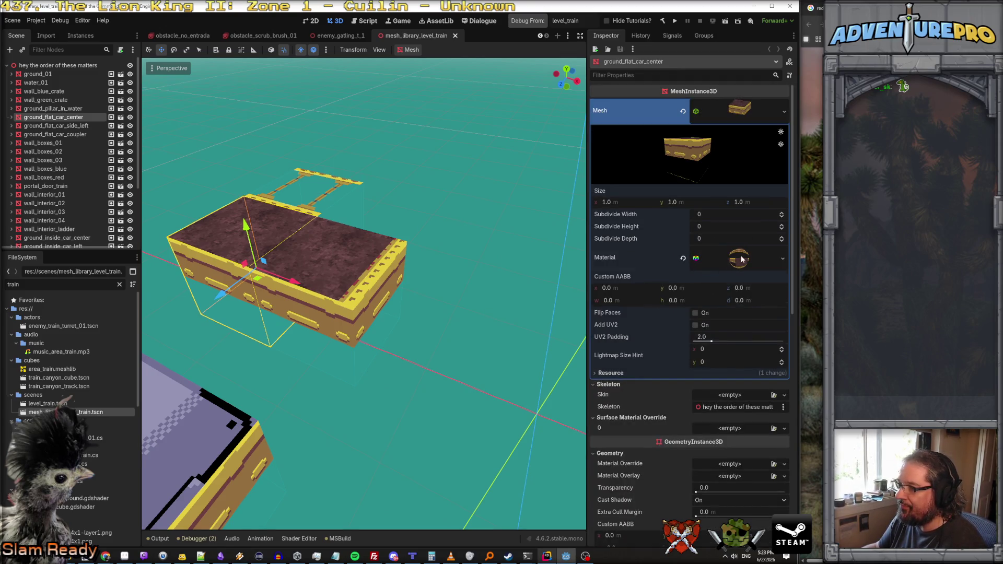
left_click(742, 260)
scroll(736, 271, "down", 10)
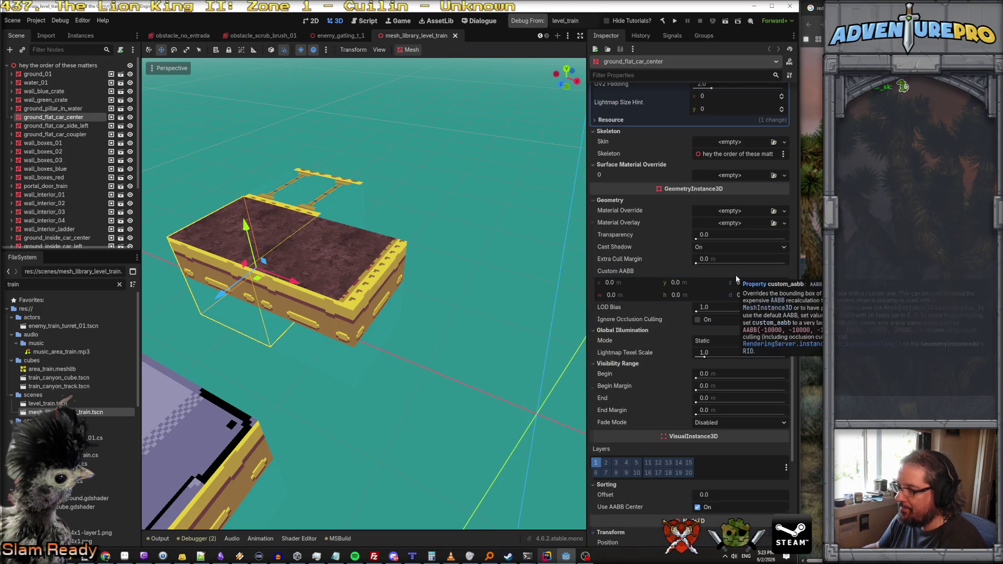
scroll(736, 275, "up", 10)
scroll(735, 278, "down", 7)
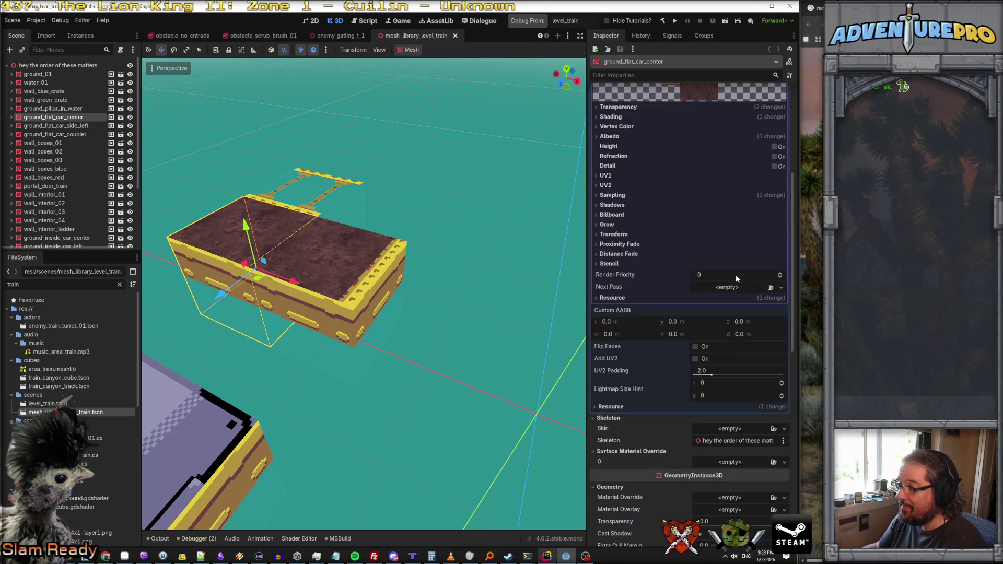
scroll(736, 289, "up", 3)
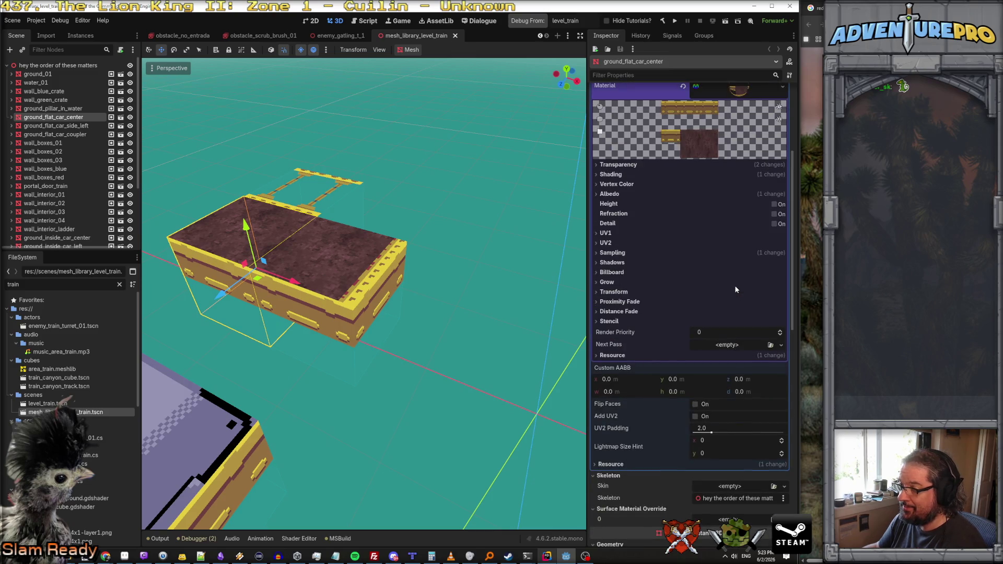
Step: Expand the material's albedo, billboard, fade, stencil and transparency sections to review them
left_click(610, 194)
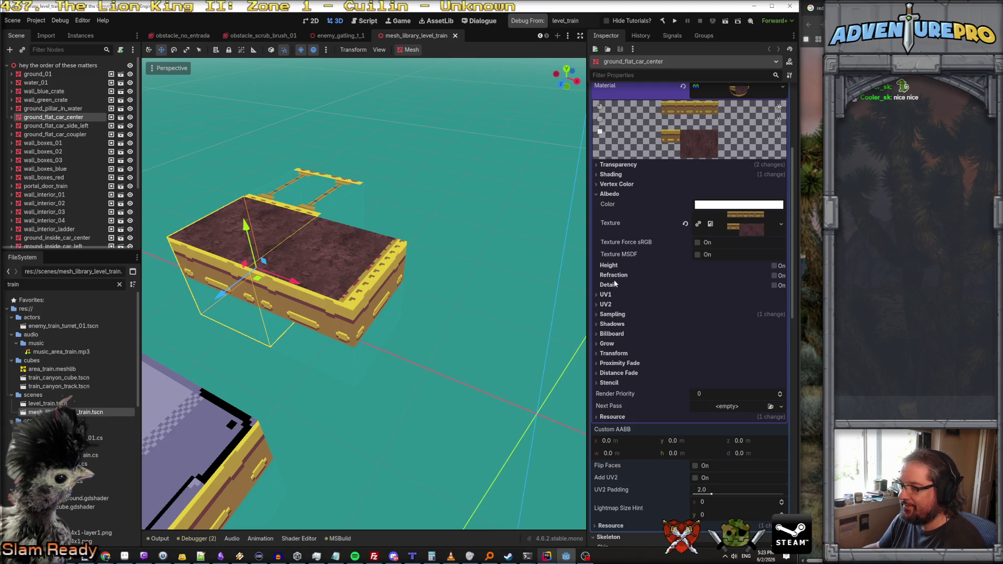
left_click(610, 334)
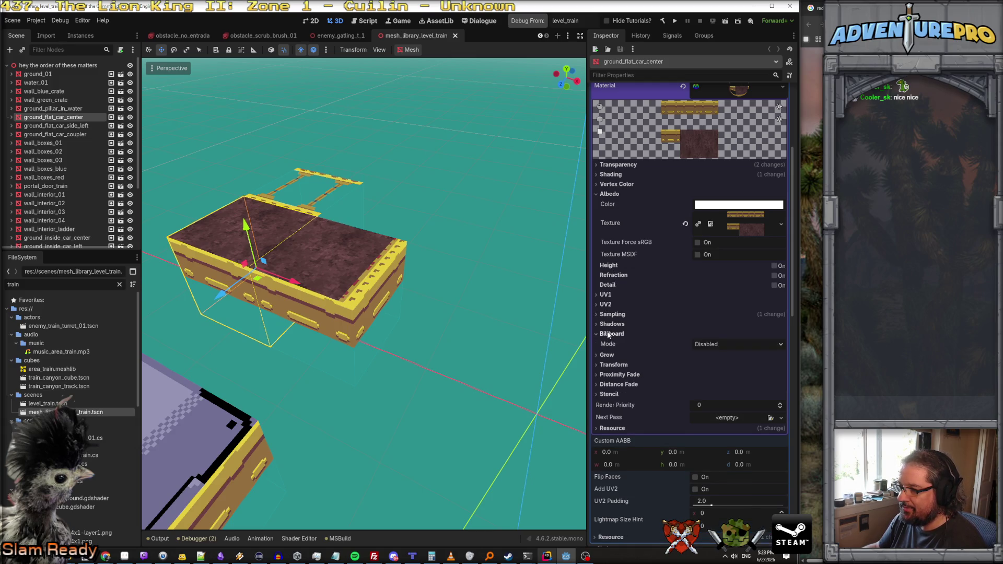
left_click(613, 365)
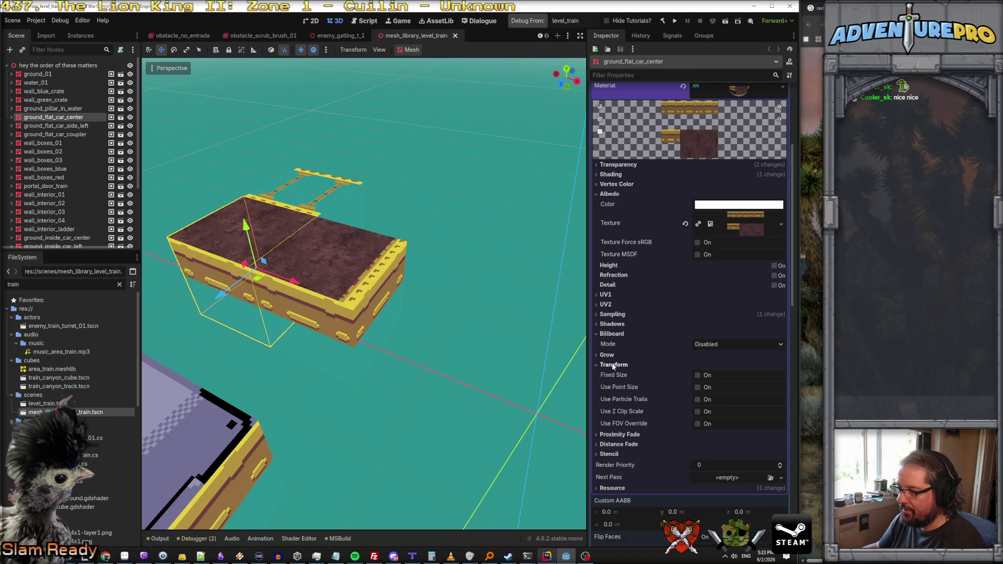
left_click(614, 365)
left_click(618, 385)
left_click(618, 375)
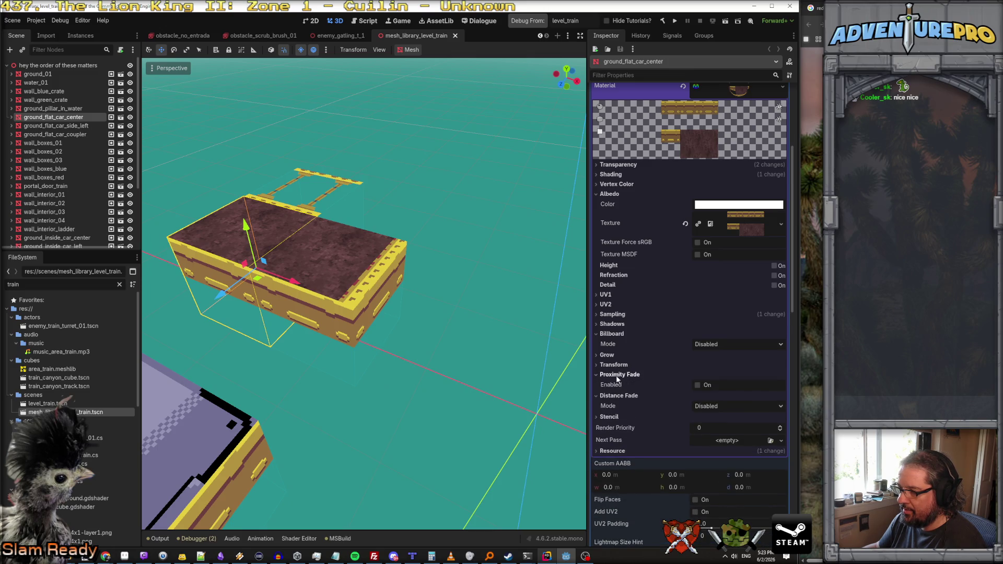
scroll(619, 400, "down", 2)
left_click(617, 363)
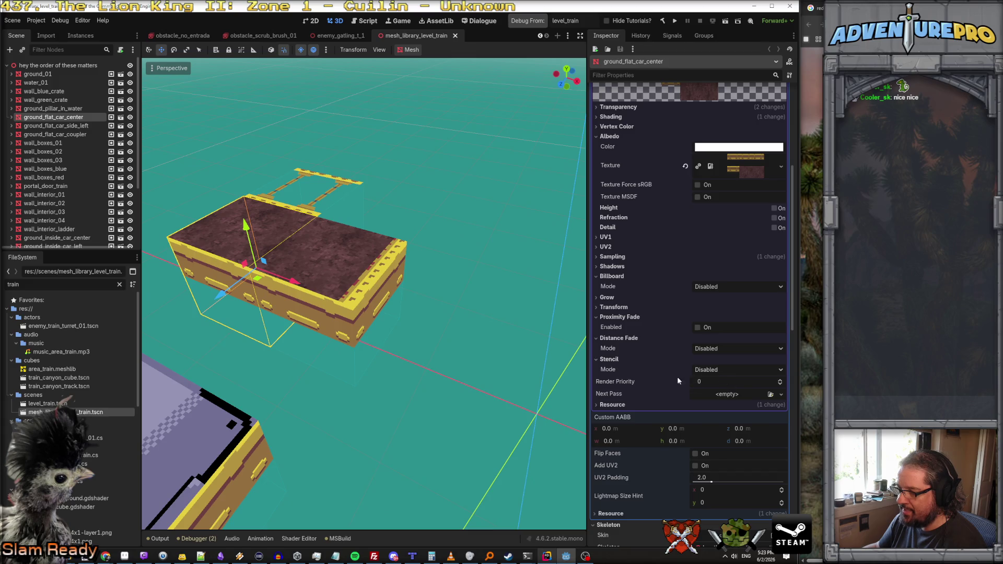
mouse_move(600, 371)
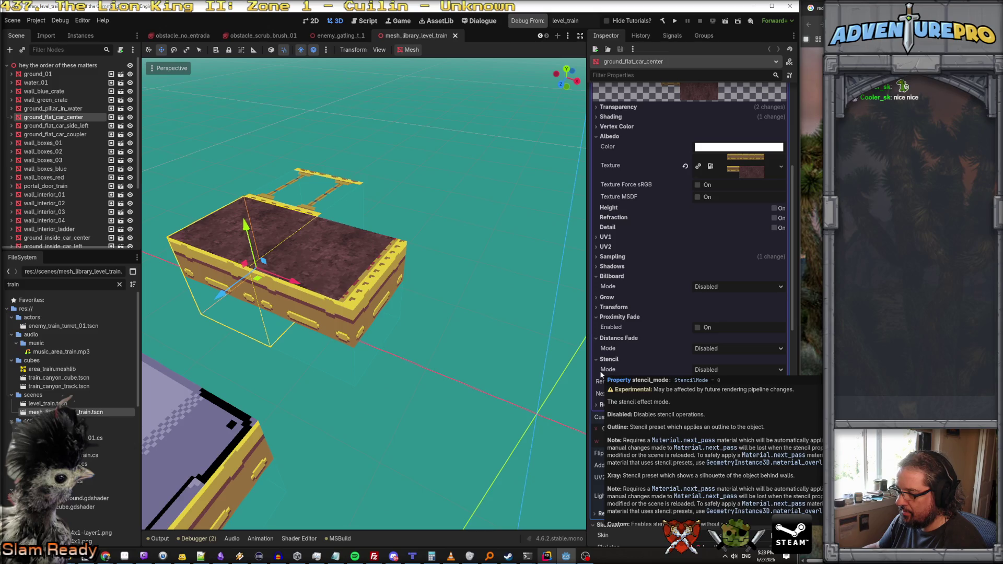
scroll(625, 237, "up", 2)
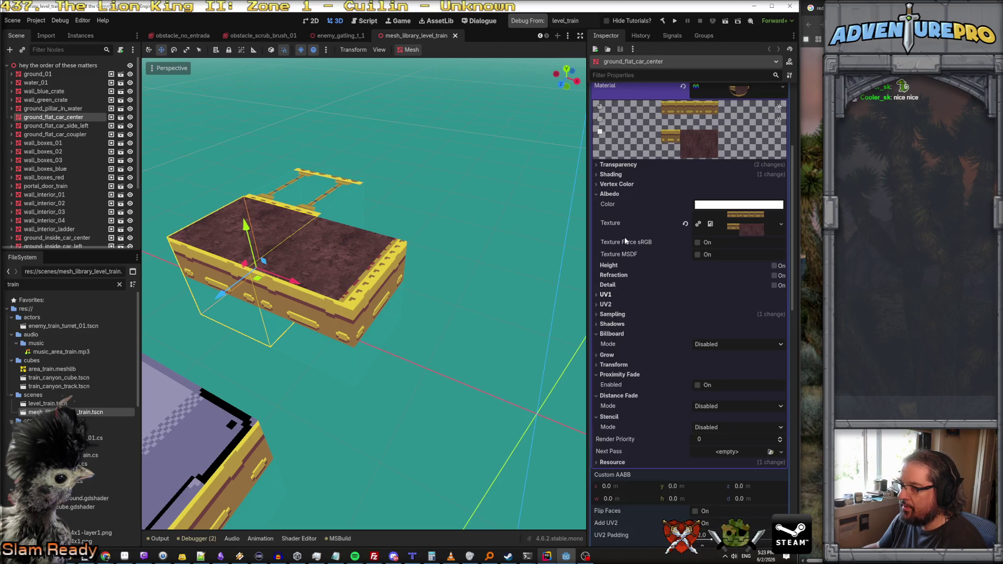
left_click(611, 164)
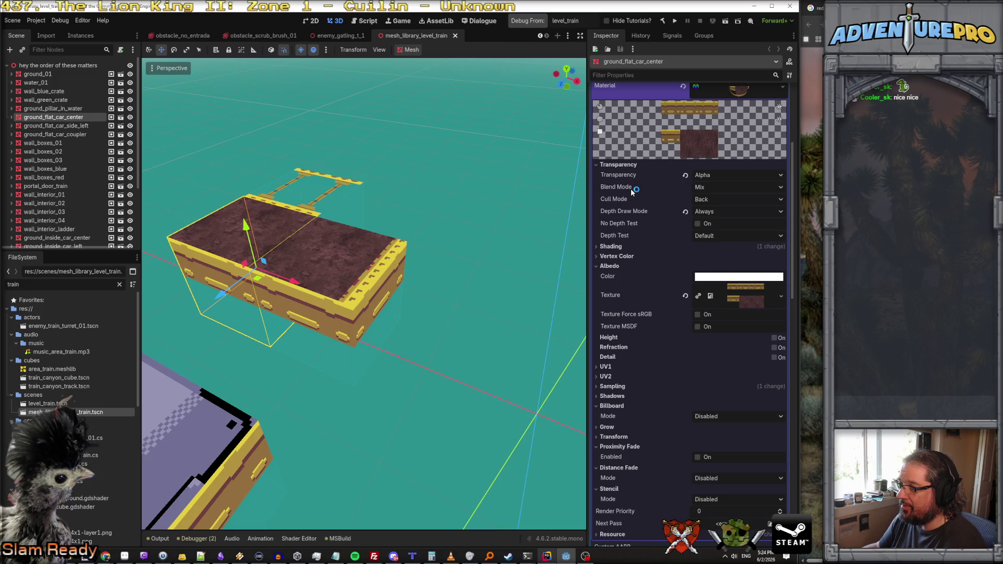
Step: Change the flat car material's Depth Draw Mode from Always to Opaque Only
mouse_move(632, 191)
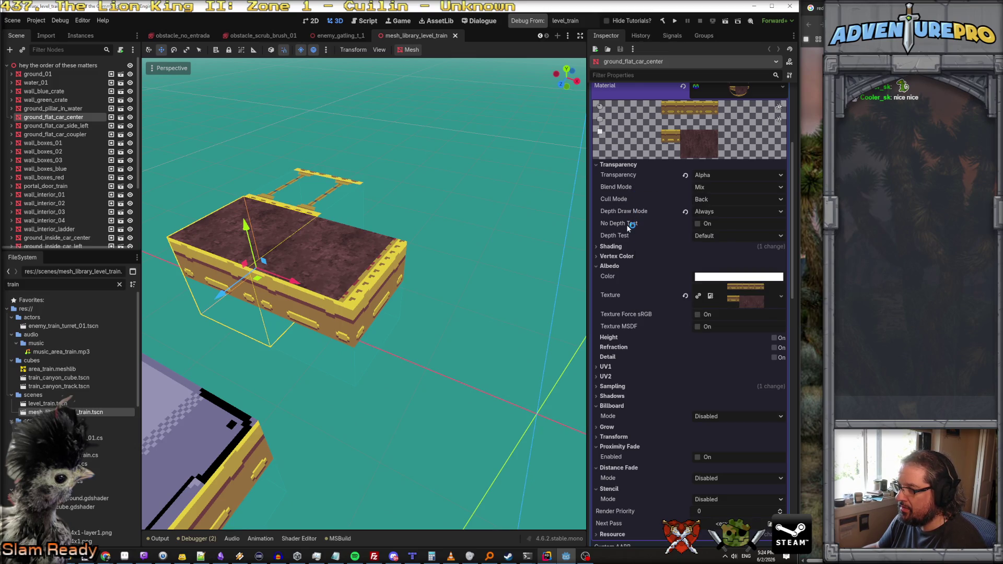
mouse_move(629, 211)
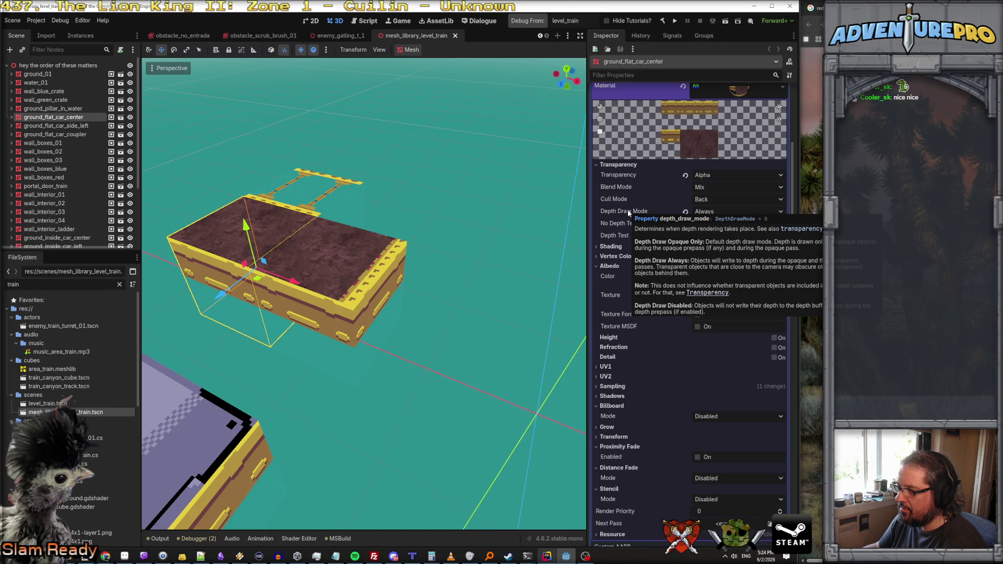
left_click(726, 211)
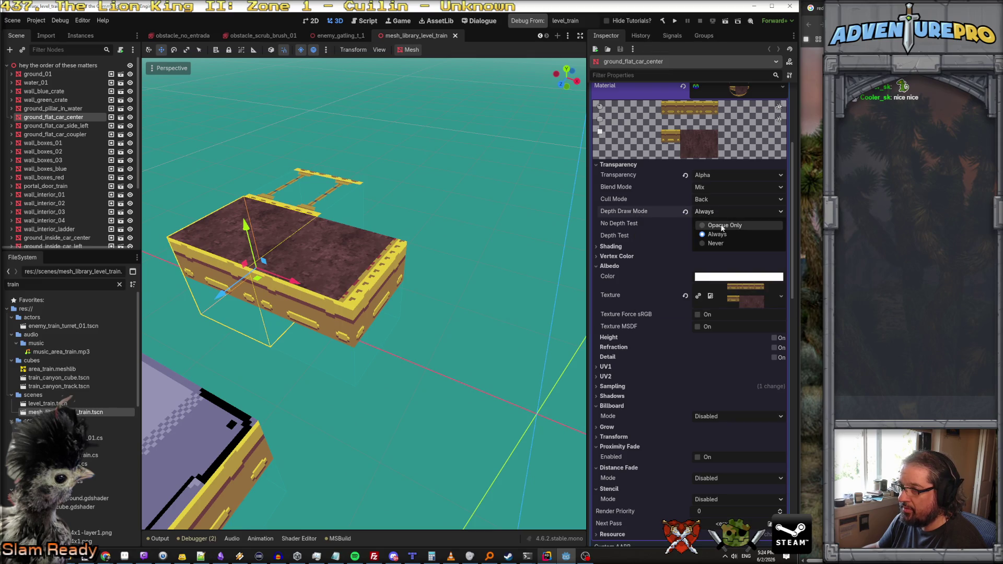
left_click(723, 225)
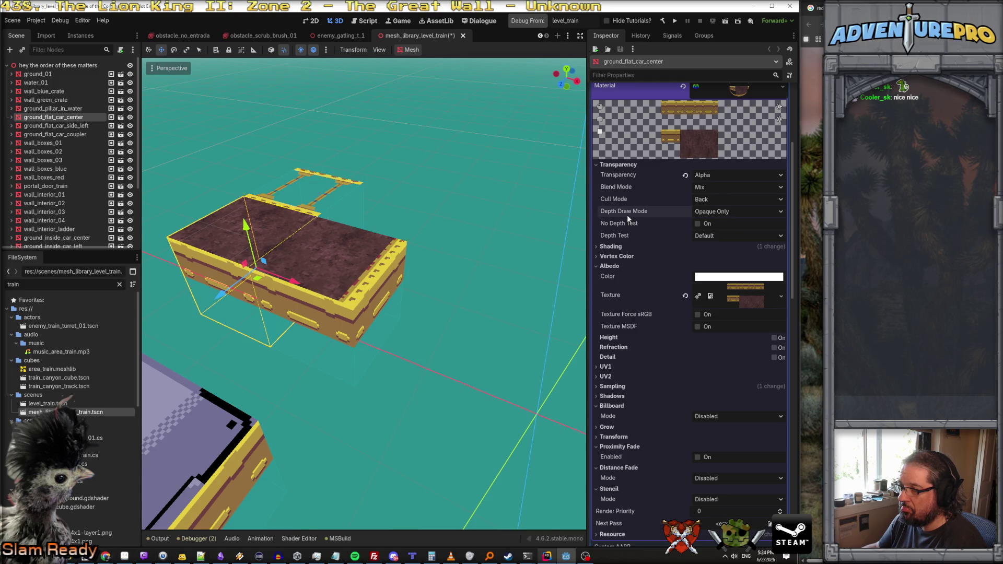
Step: Orbit to inspect the car's underside, save the mesh library scene, and run the train level
scroll(364, 294, "up", 5)
mouse_move(363, 294)
left_mouse_down()
mouse_move(364, 209)
mouse_move(351, 188)
mouse_move(434, 199)
left_mouse_up()
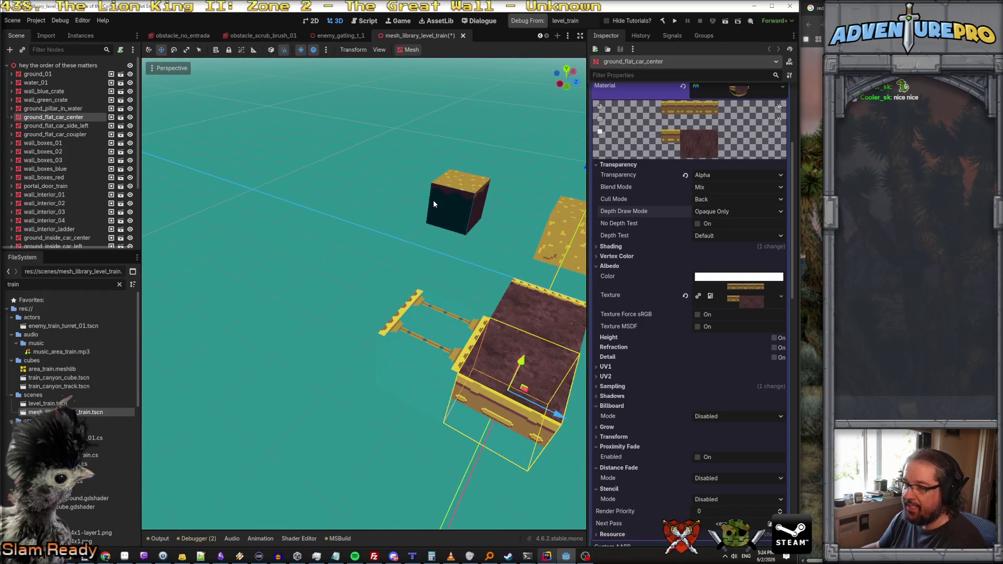
key("ctrl+s")
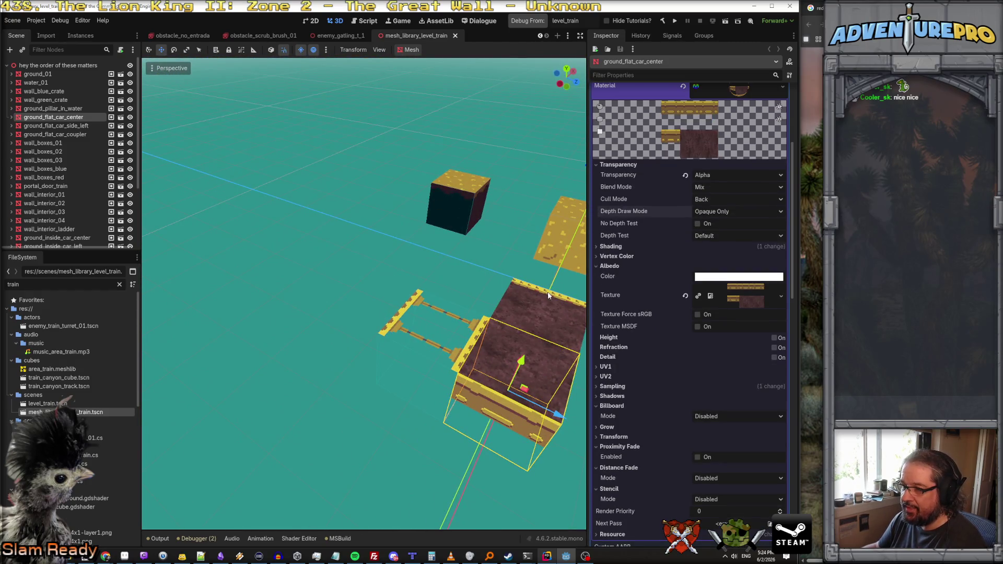
left_click(530, 21)
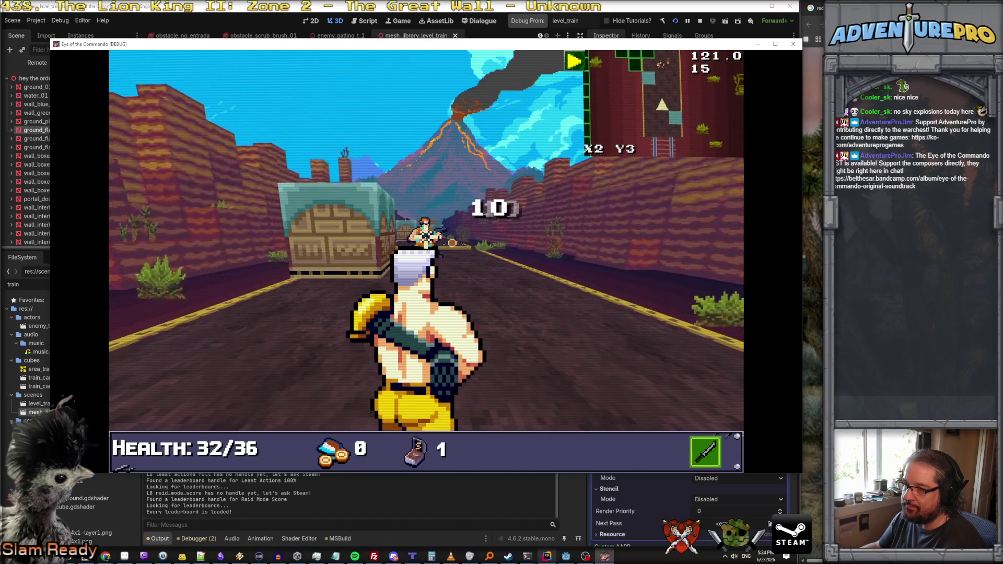
Step: Shoot down the gunmen ahead at the start of the train level
left_click(426, 226)
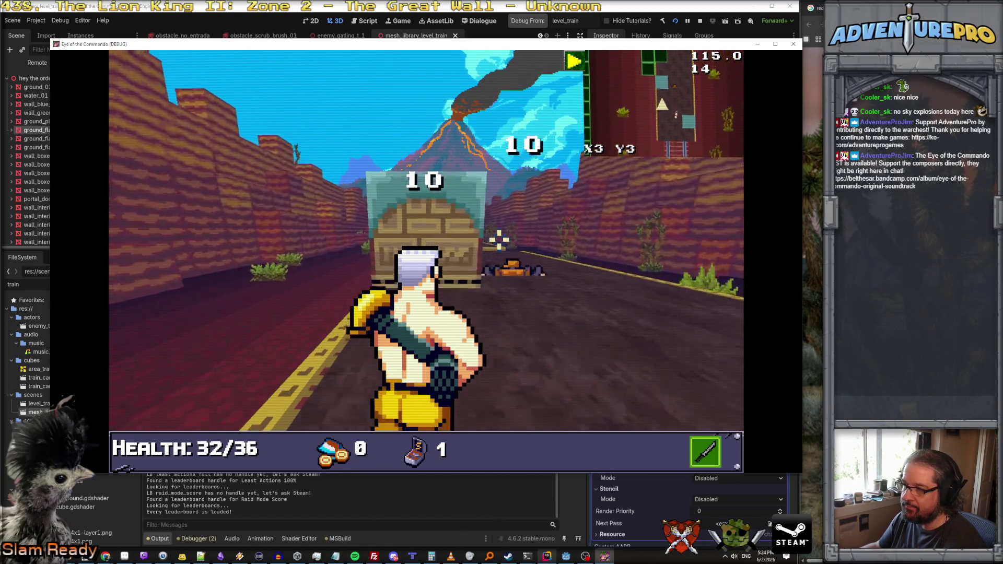
left_click(418, 224)
left_click(413, 230)
left_click(352, 235)
left_click(354, 235)
left_click(353, 239)
left_click(354, 239)
left_click(351, 238)
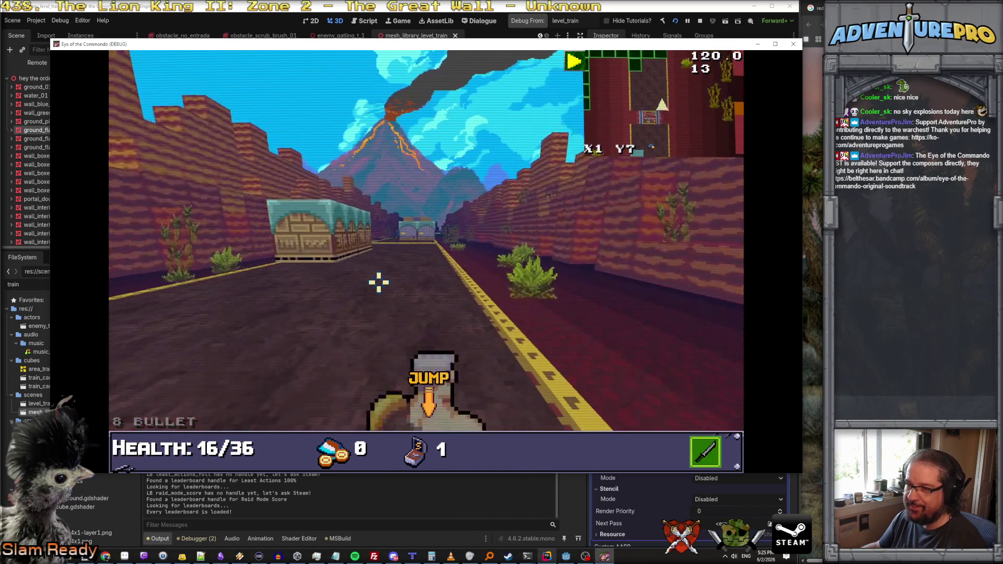
Step: Apply the console cheat for full ammo and grenades, then advance and shoot the jumping enemy
key("grave")
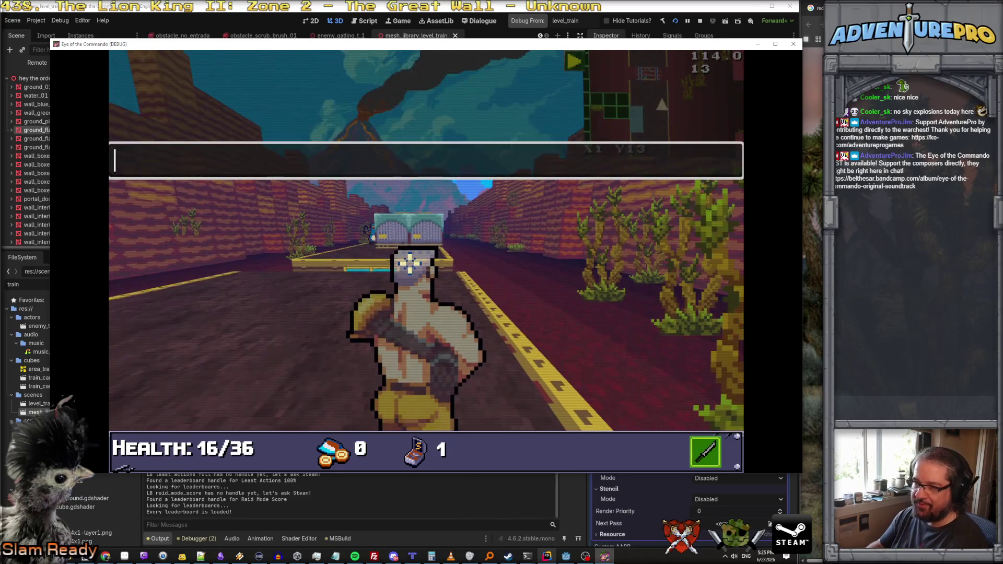
type("WARGOD")
key("Return")
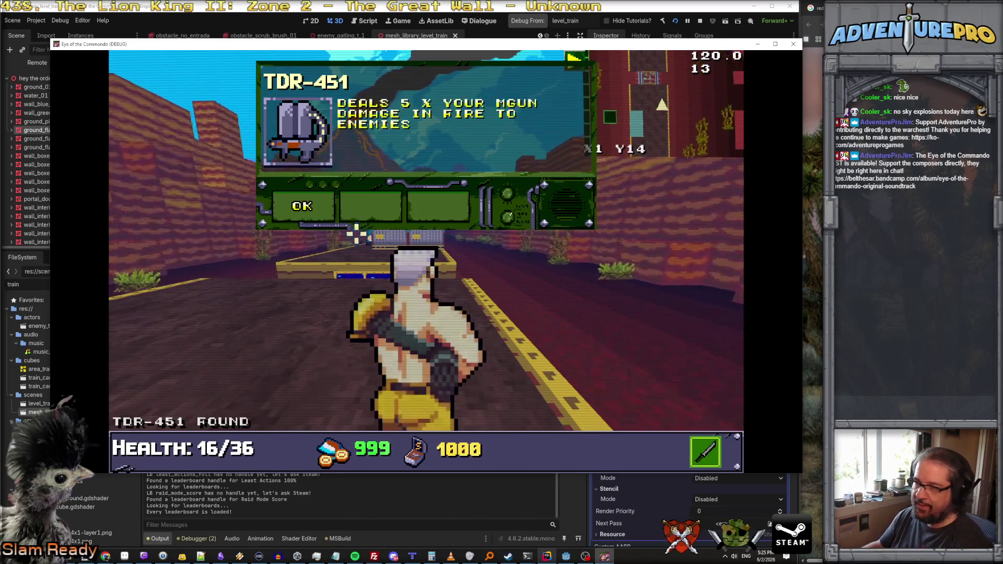
key("w")
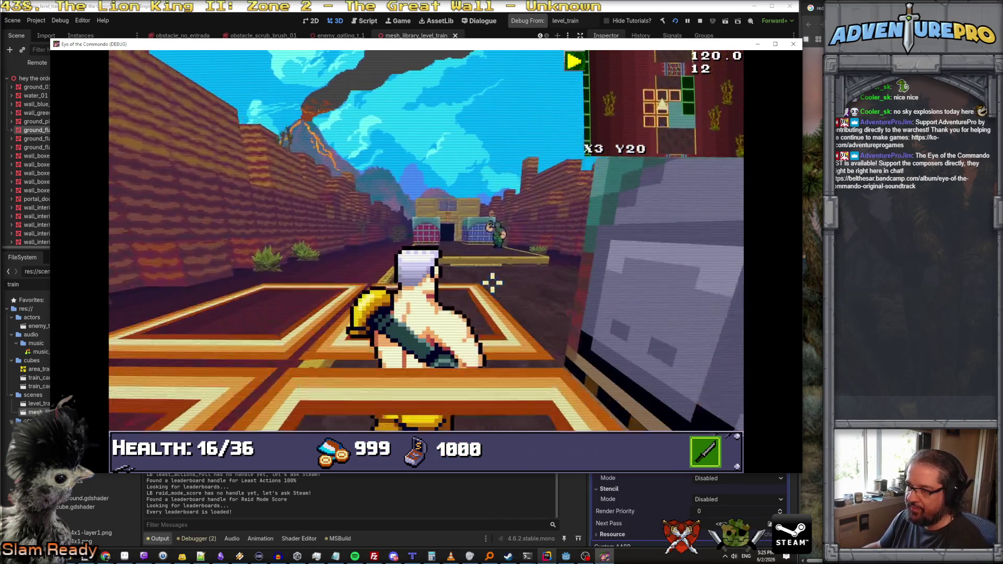
left_click(582, 240)
key("w")
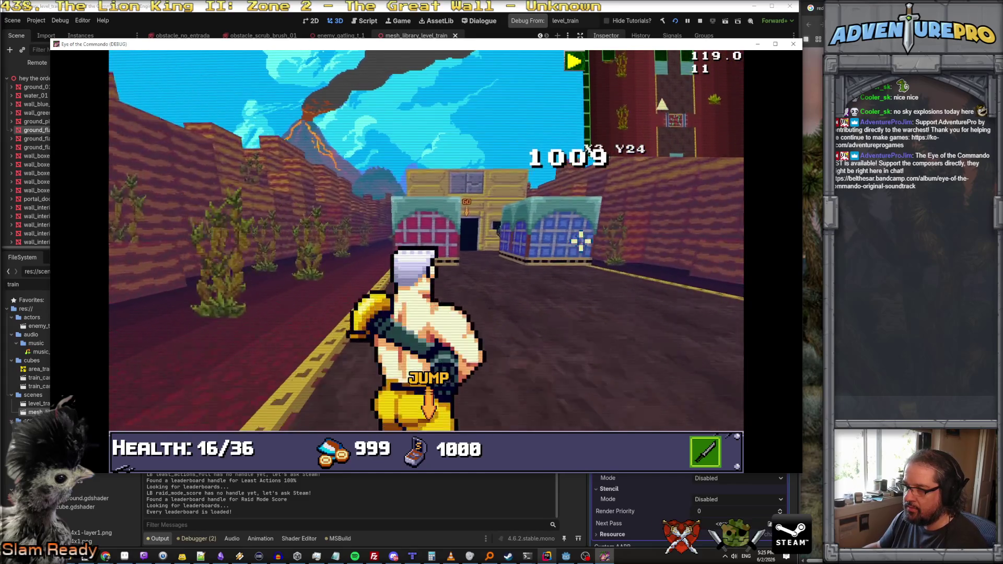
key("w")
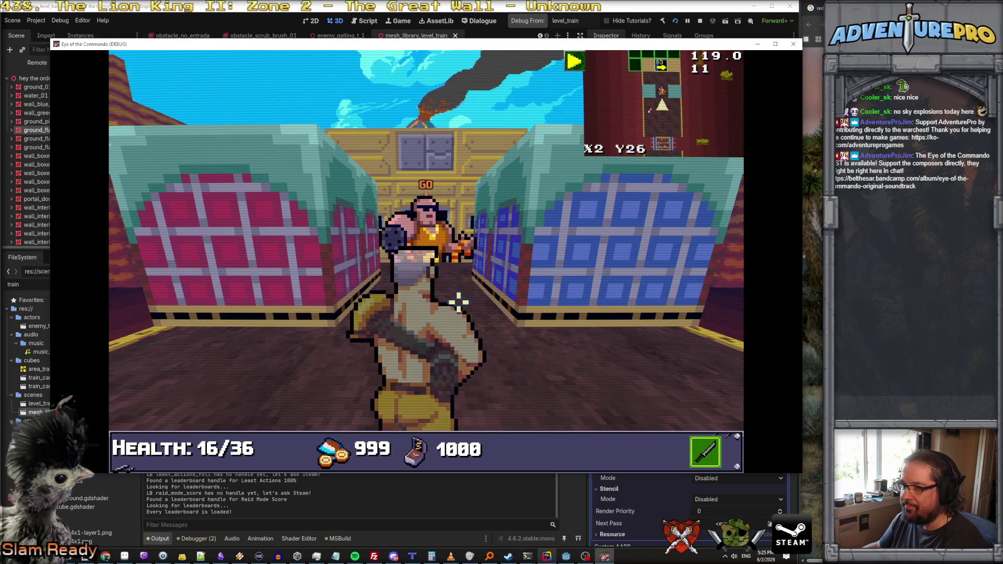
Step: Manoeuvre between the blue and red gates to reach the dropped knife
key("s")
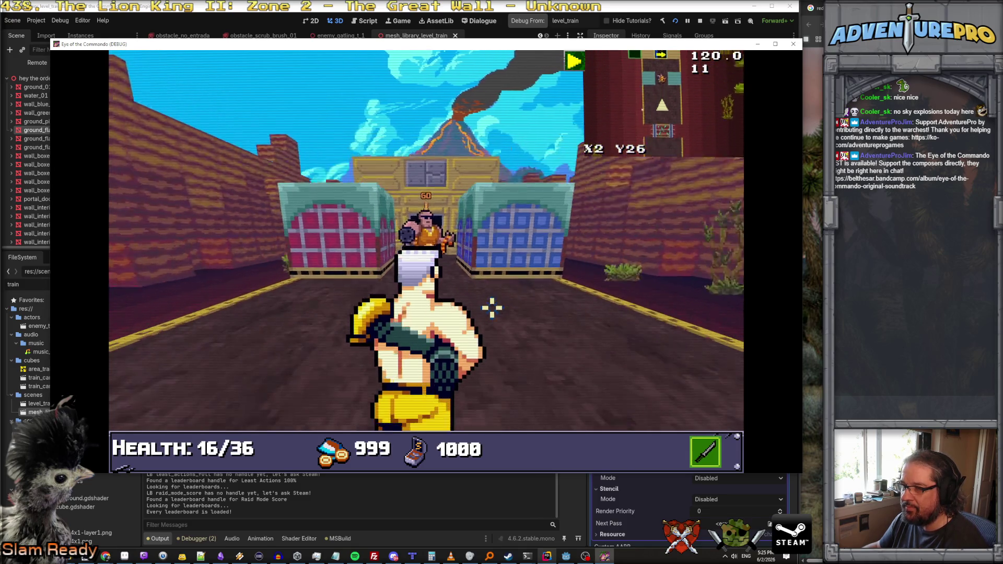
key("a")
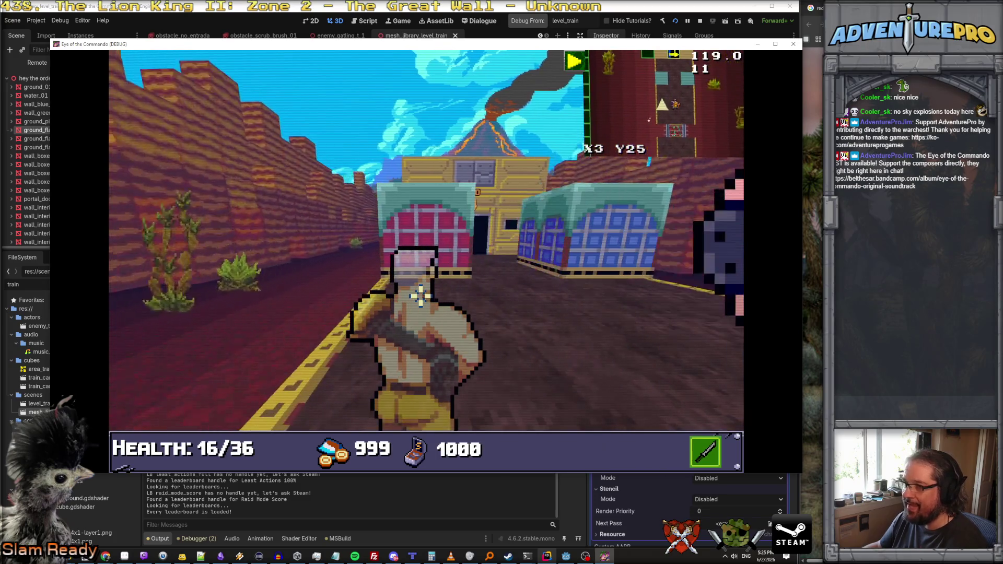
key("w")
key("q")
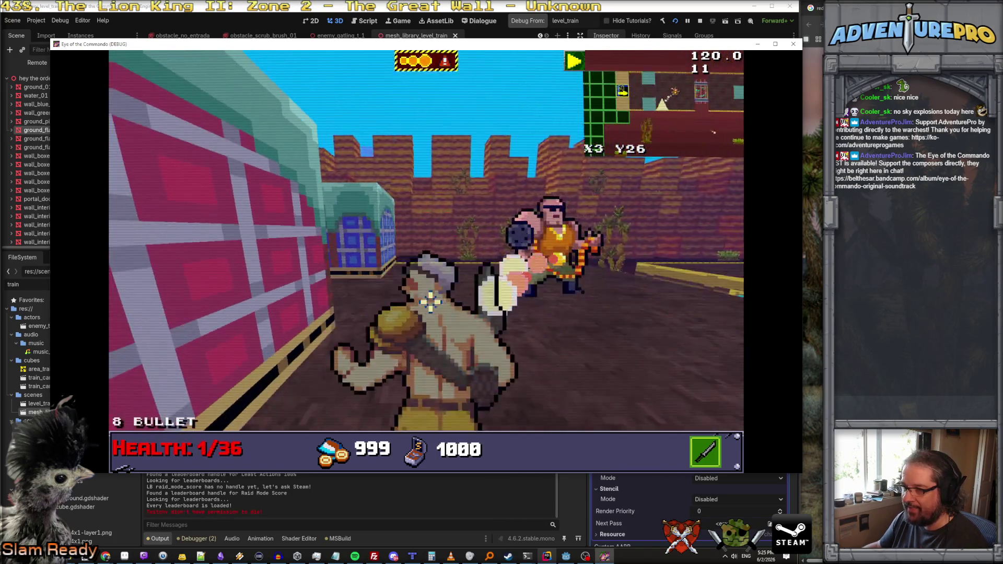
key("e")
key("d")
key("w")
key("w")
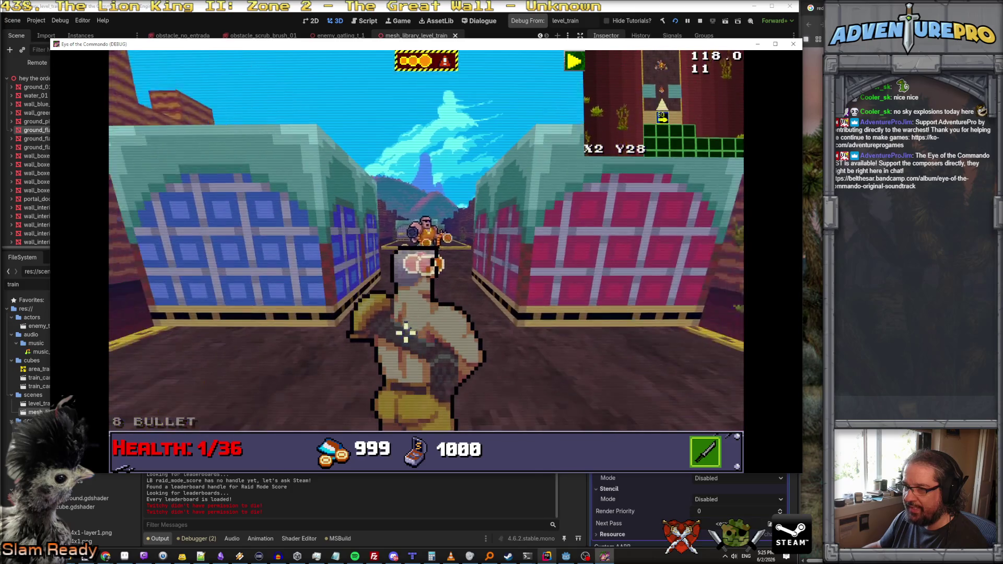
key("a")
key("d")
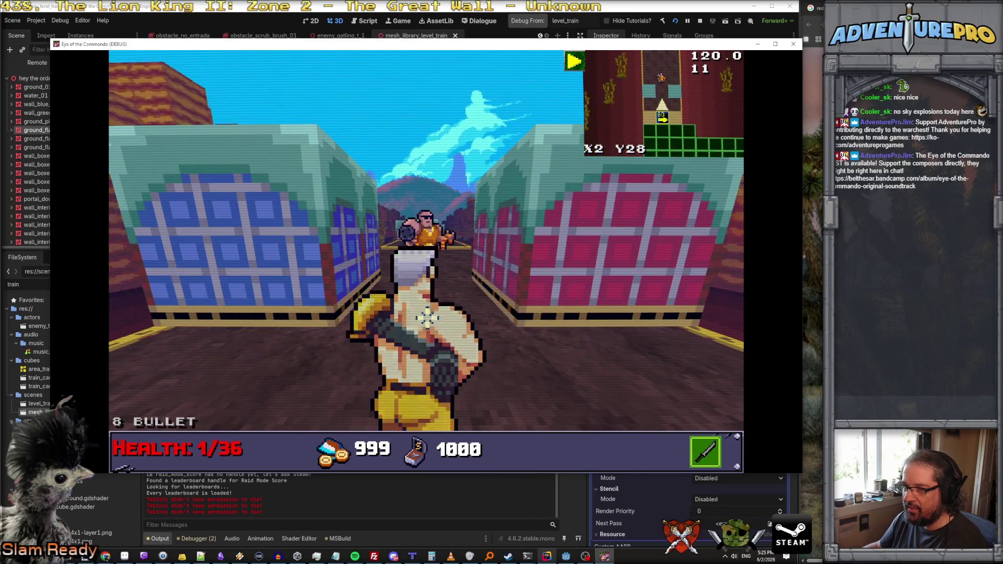
key("a")
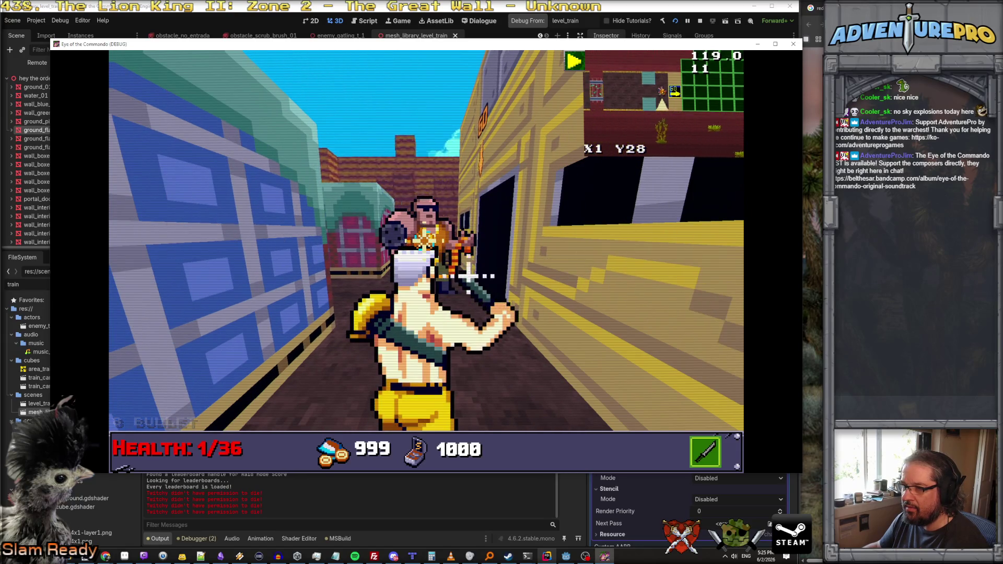
key("w")
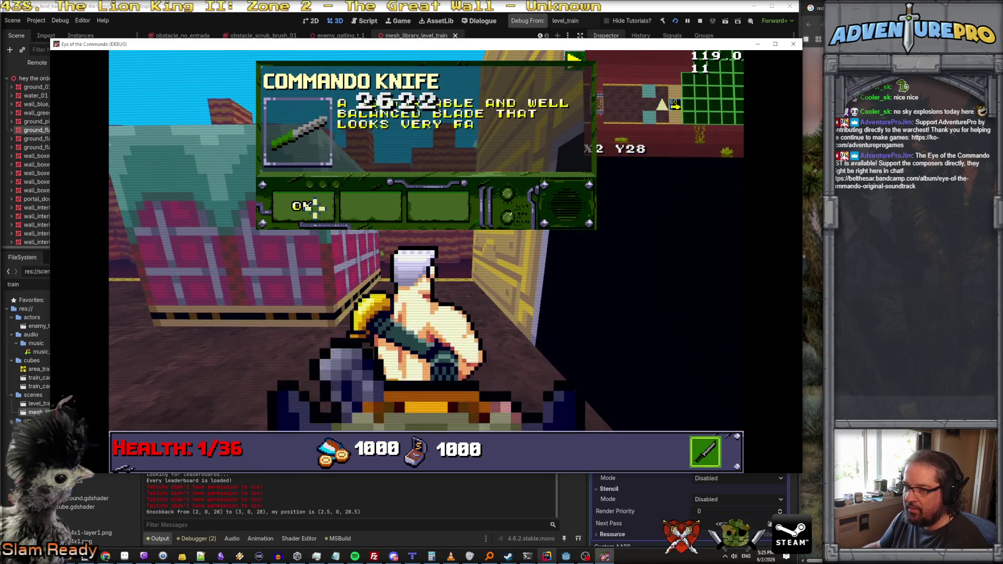
Step: Pick up the Commando Knife and jump over the train car toward the GO door
left_click(308, 206)
key("a")
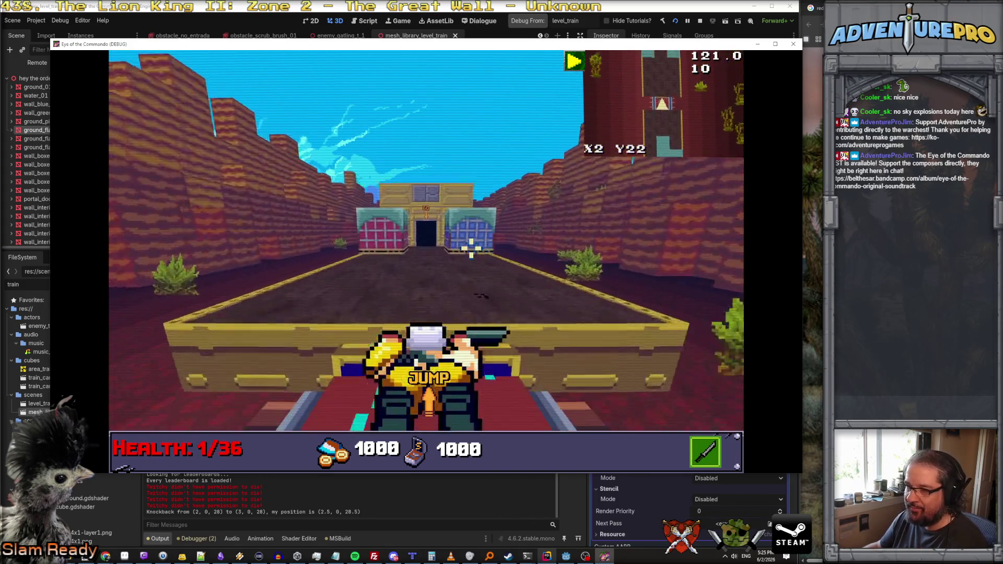
key("w")
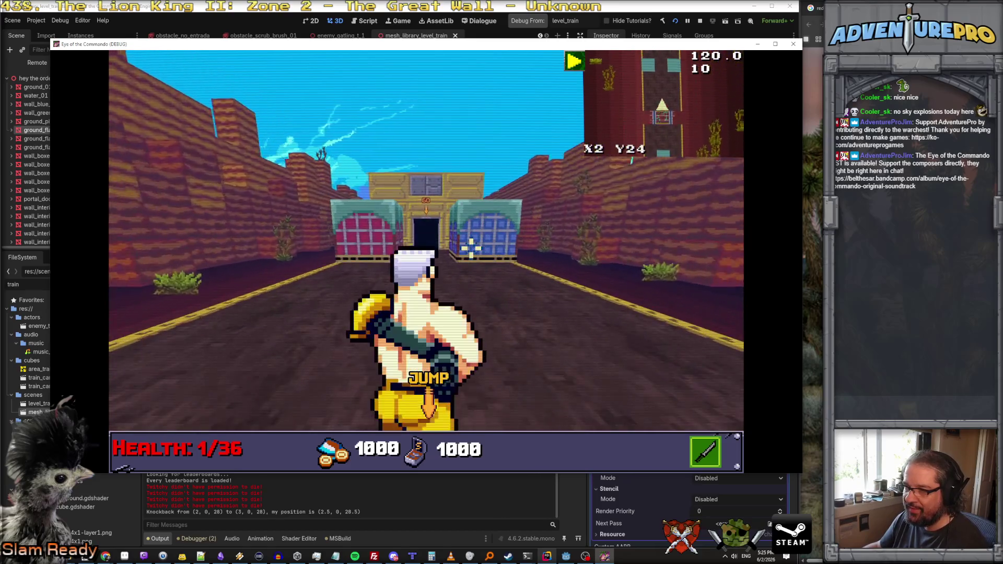
key("w")
Step: Back away from the GO door, stop the debug run and relaunch from level_train
key("s")
key("s")
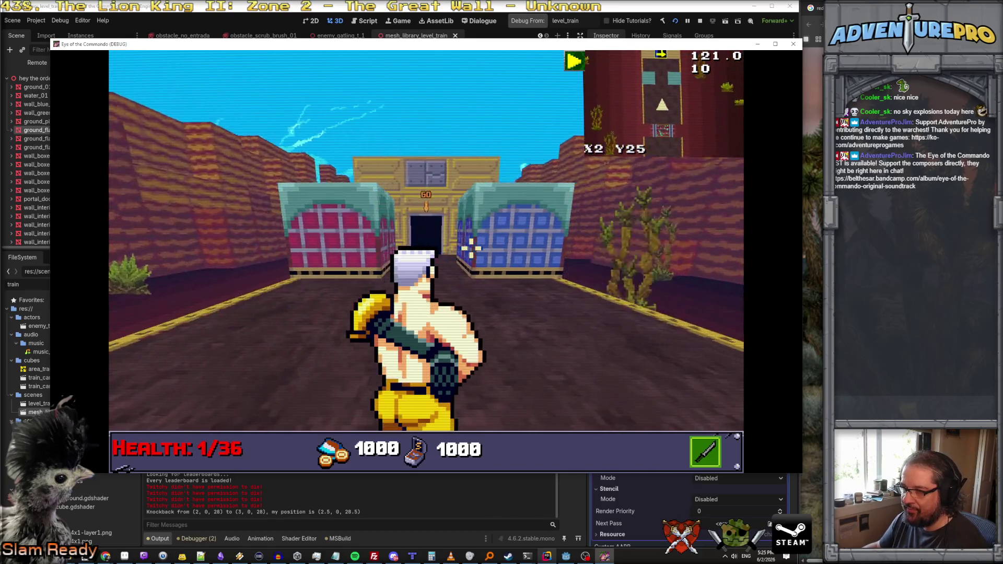
key("w")
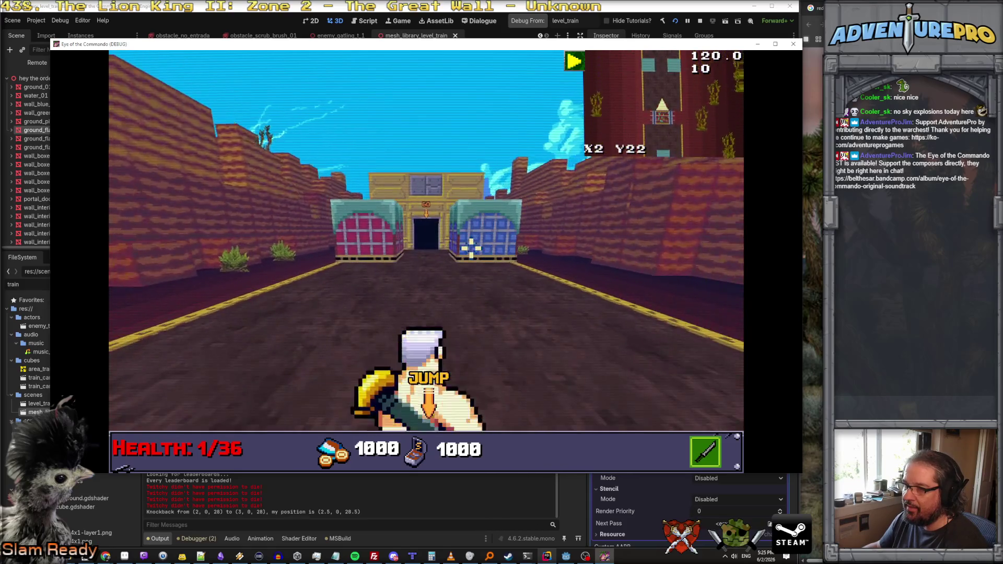
key("w")
key("w")
key("s")
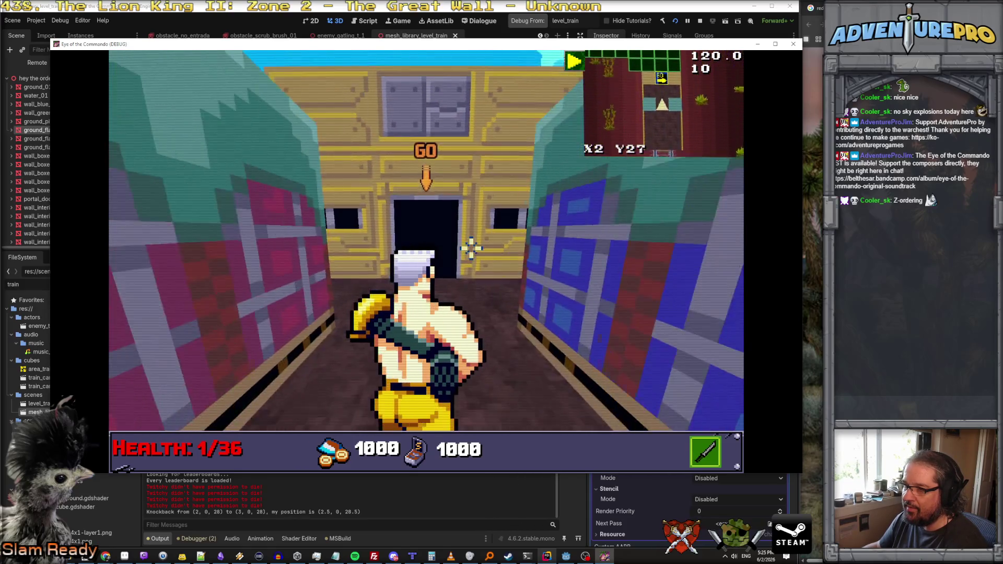
key("s")
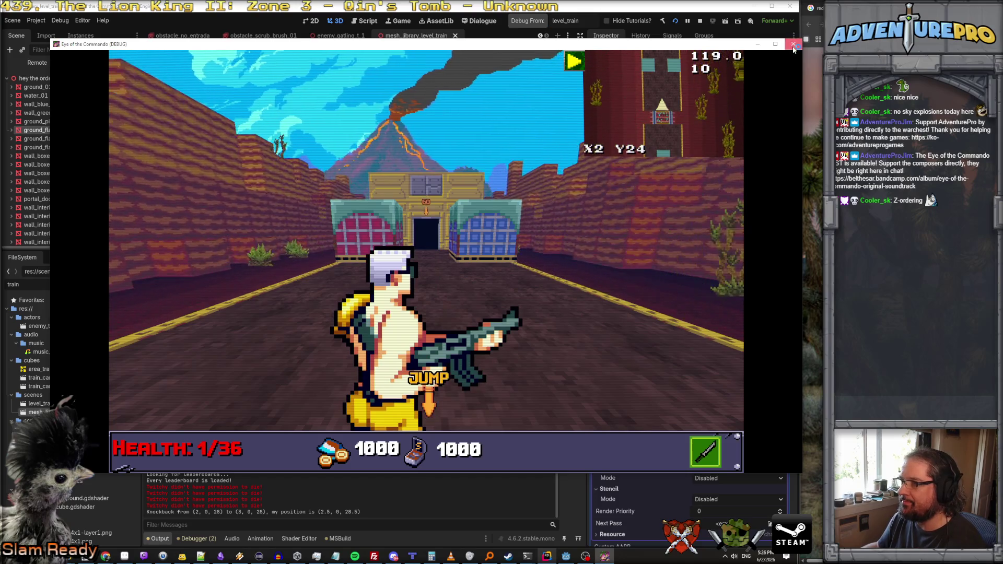
key("F8")
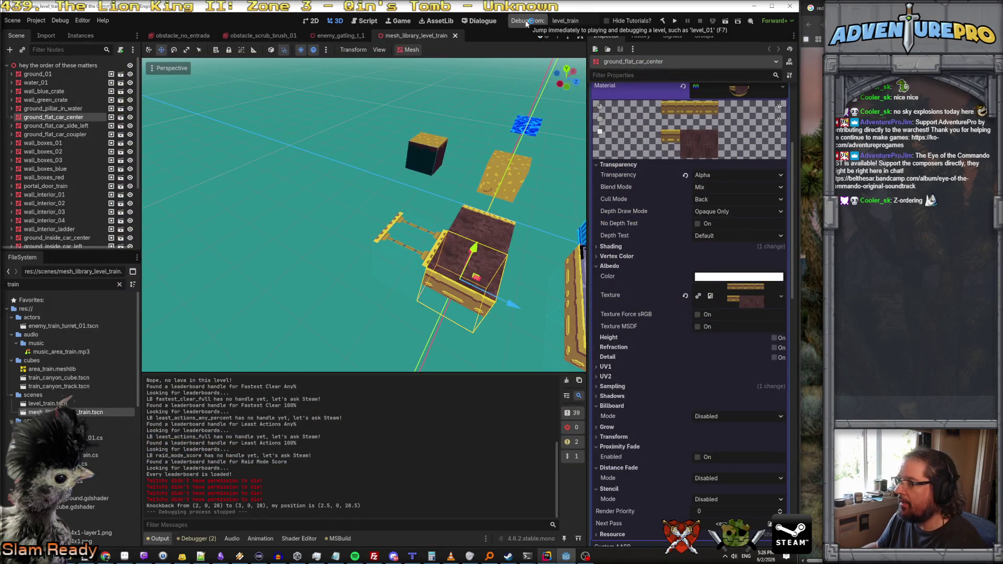
left_click(526, 22)
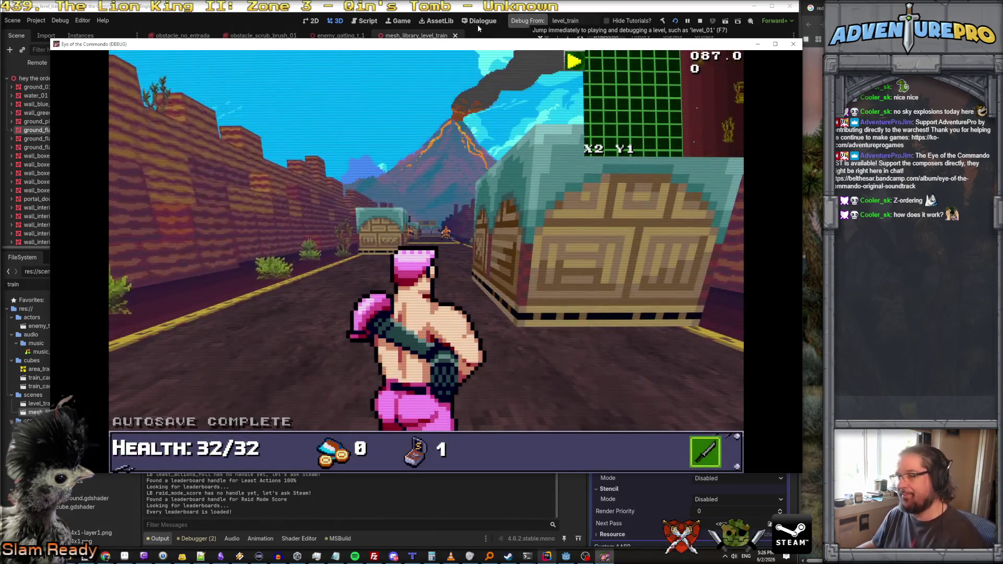
Step: Walk the player forward in the relaunched level_train run
key("w")
key("w")
key("w")
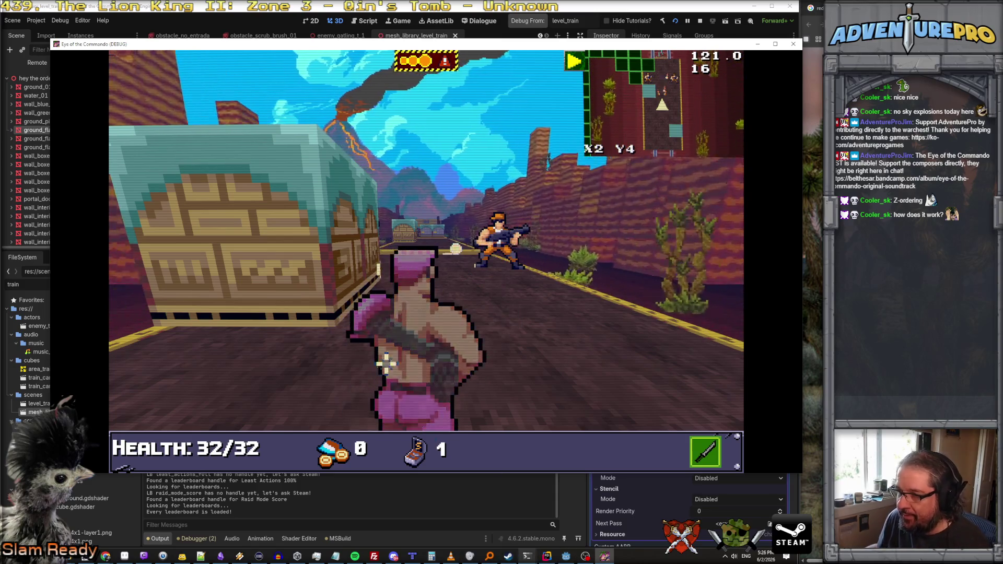
Step: Set ground_flat_car_center's material Transparency to Disabled
left_click(547, 557)
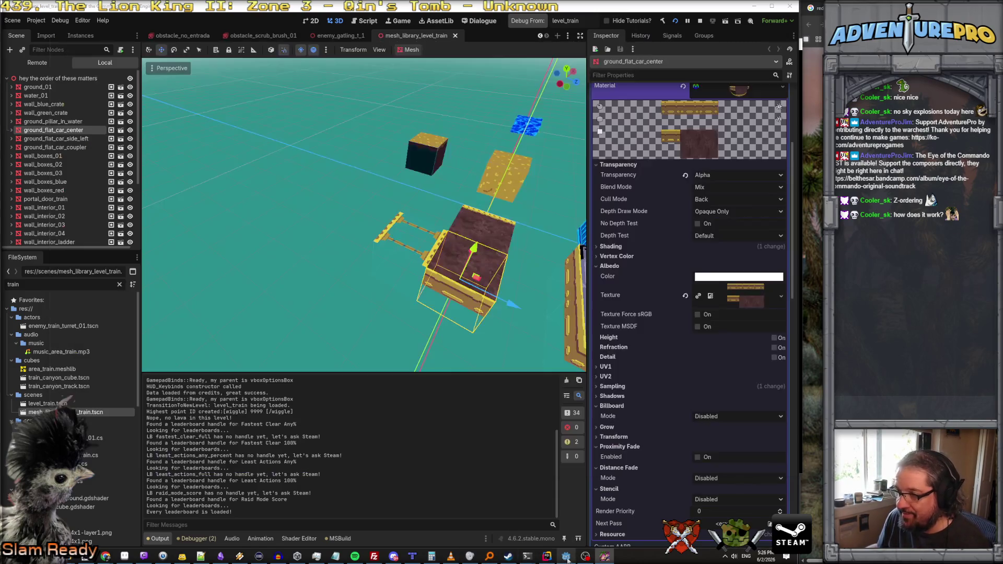
left_click(410, 250)
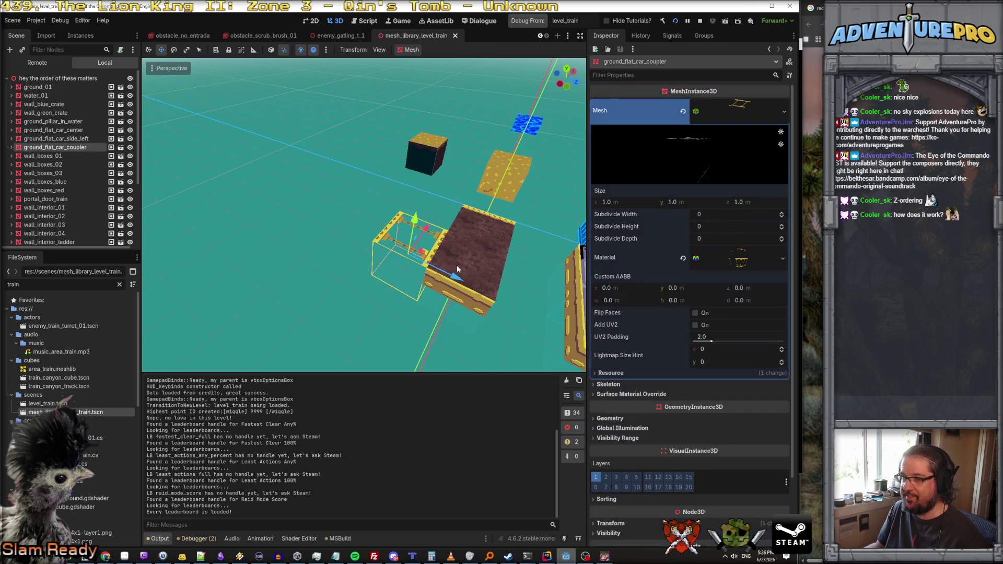
left_click(461, 270)
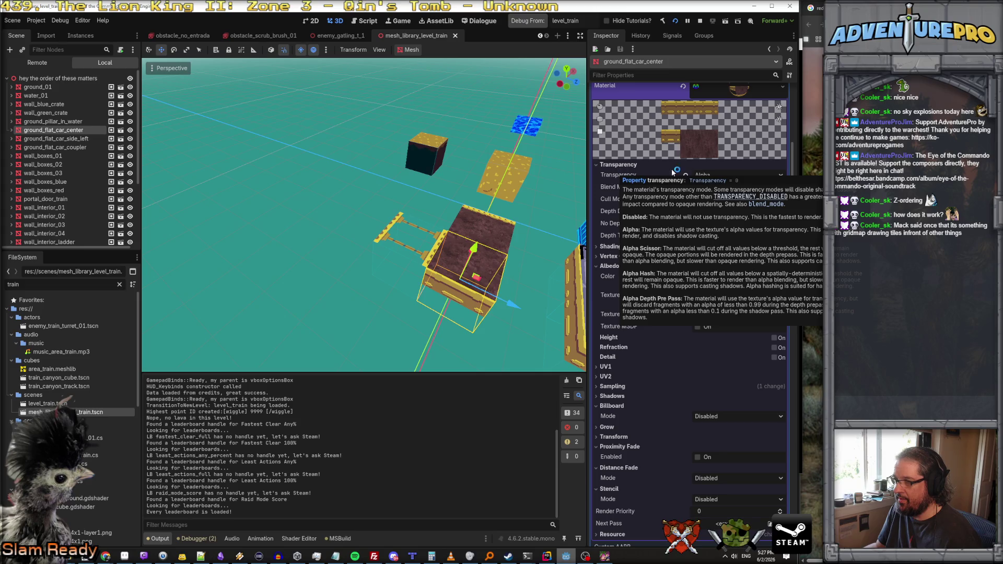
left_click(705, 175)
left_click(712, 191)
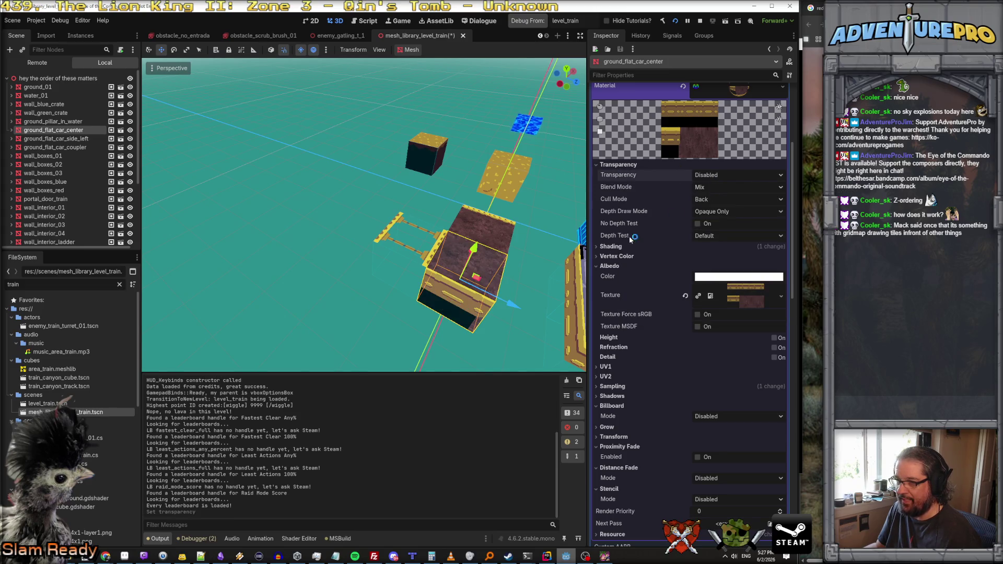
Step: Test the change in game, then save the scene and start another debug run
key("f")
key("w")
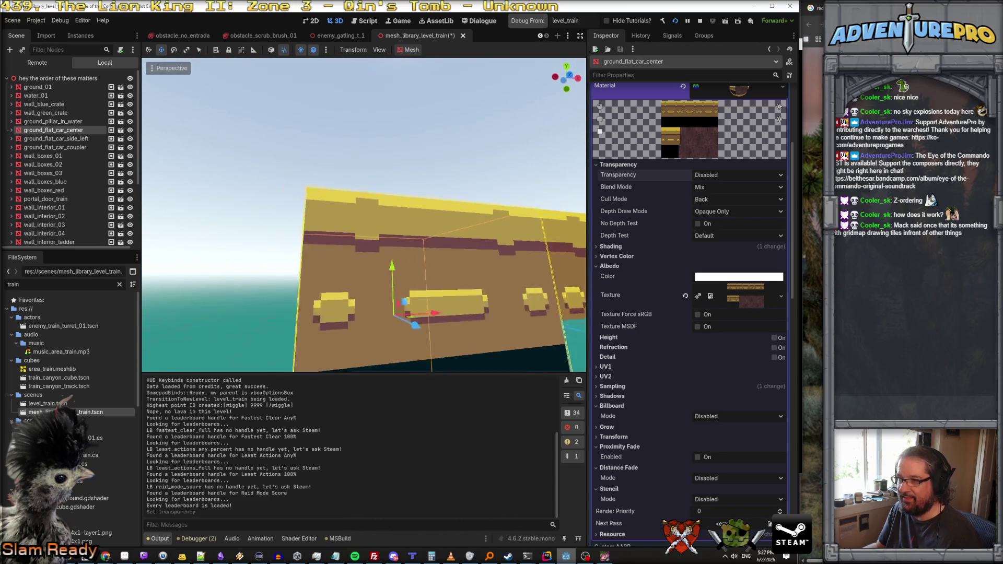
key("F5")
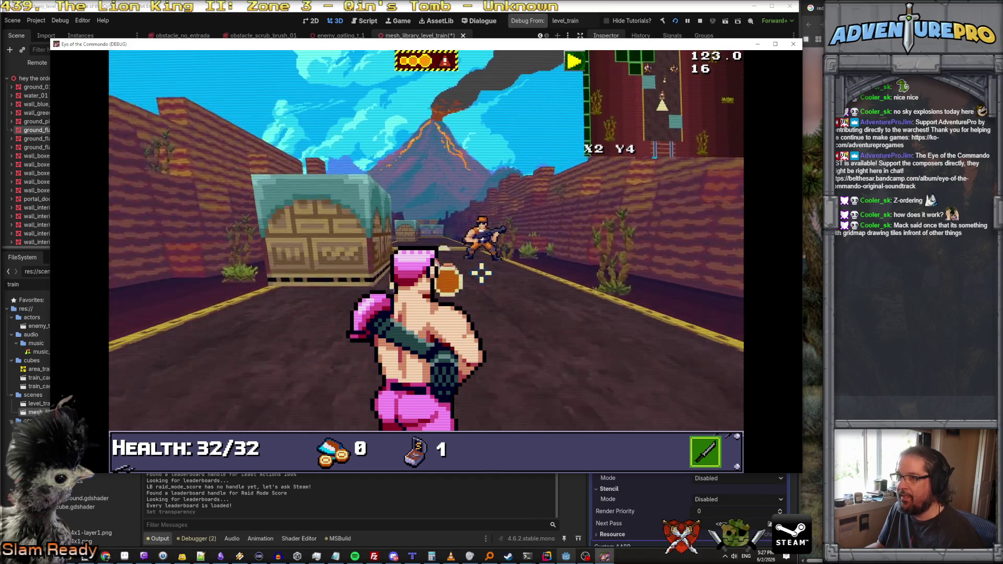
left_click(793, 42)
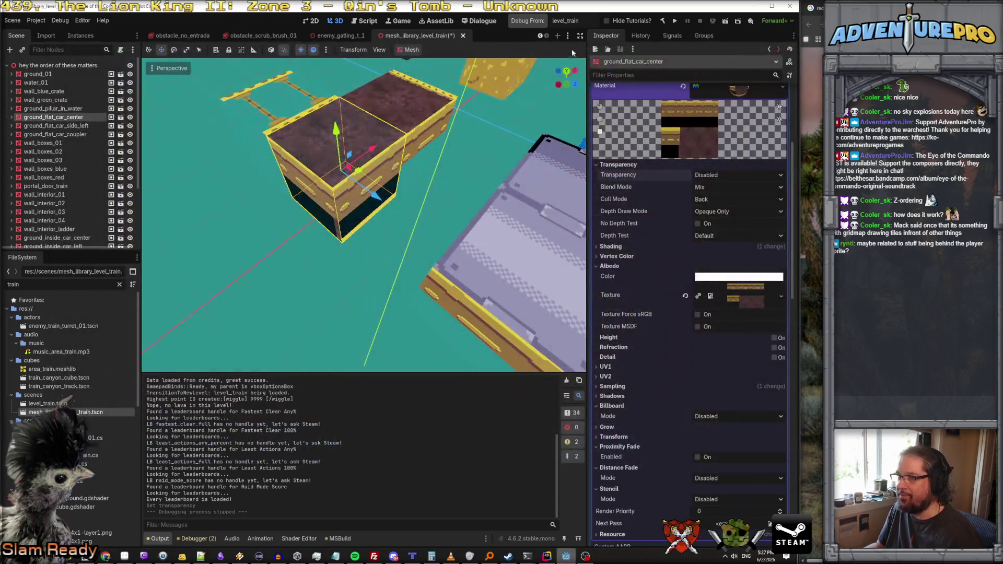
key("ctrl+s")
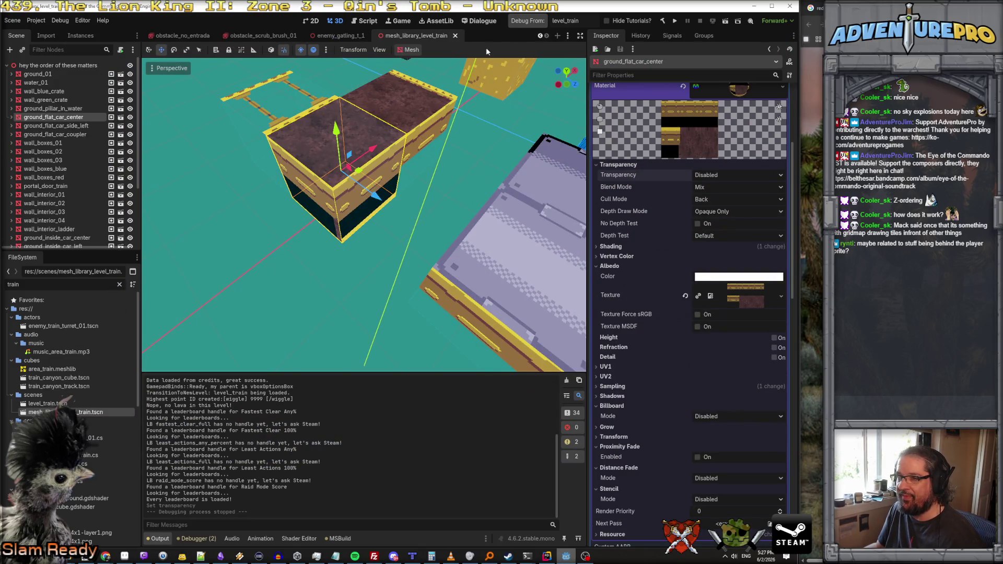
left_click(528, 22)
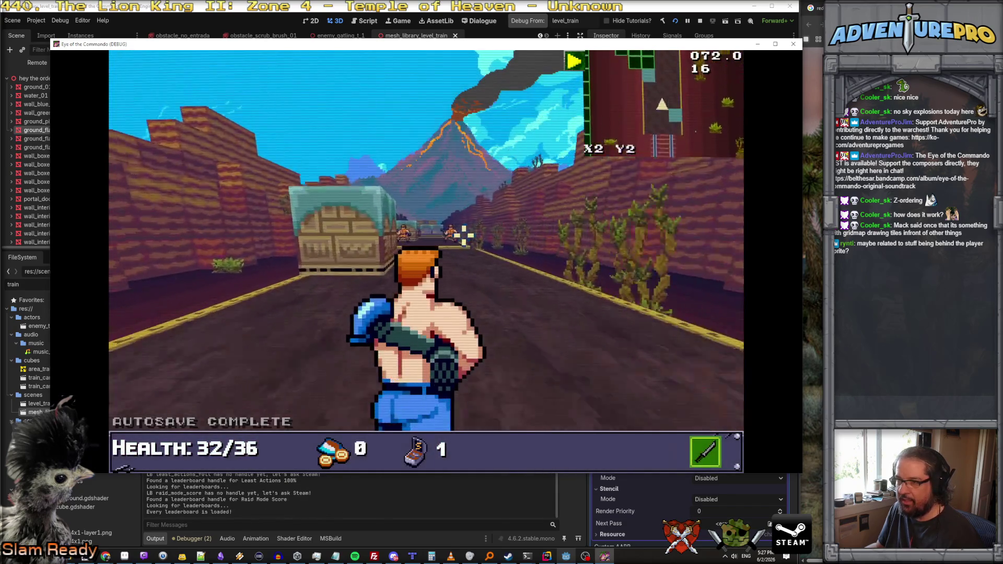
left_click(453, 234)
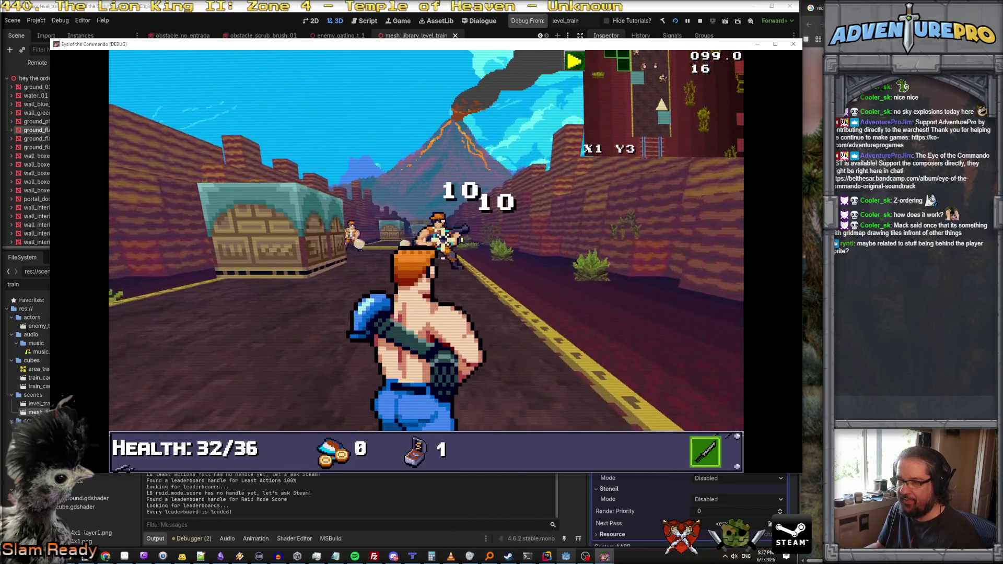
key("F8")
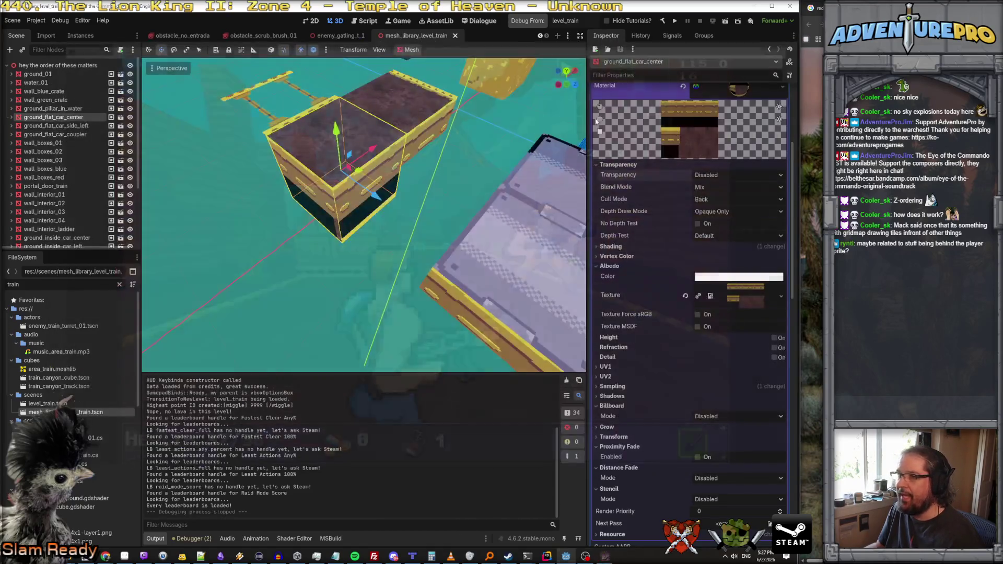
Step: Try Alpha transparency on the flat car centre's material
left_click(52, 108)
left_click(52, 118)
left_click(737, 175)
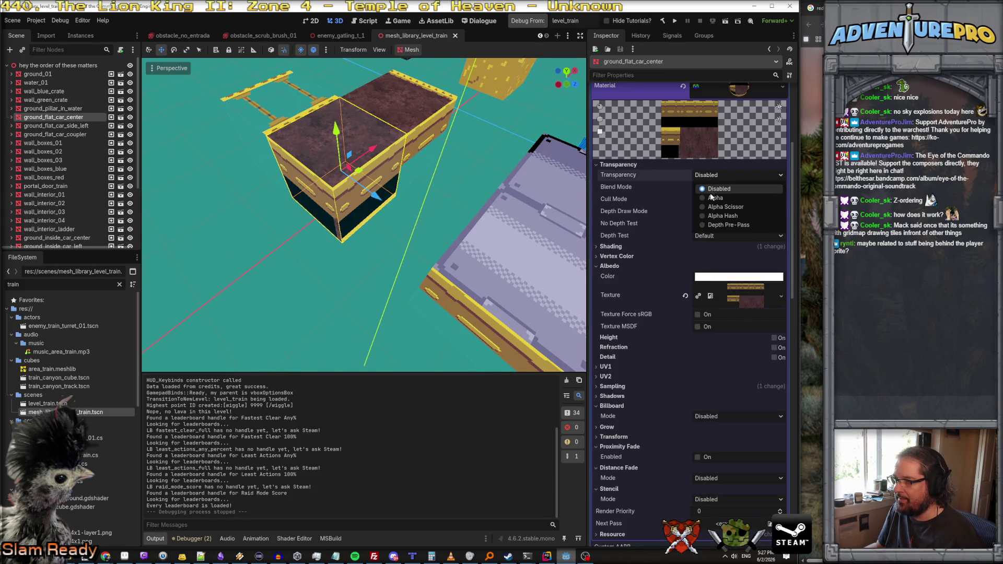
left_click(710, 198)
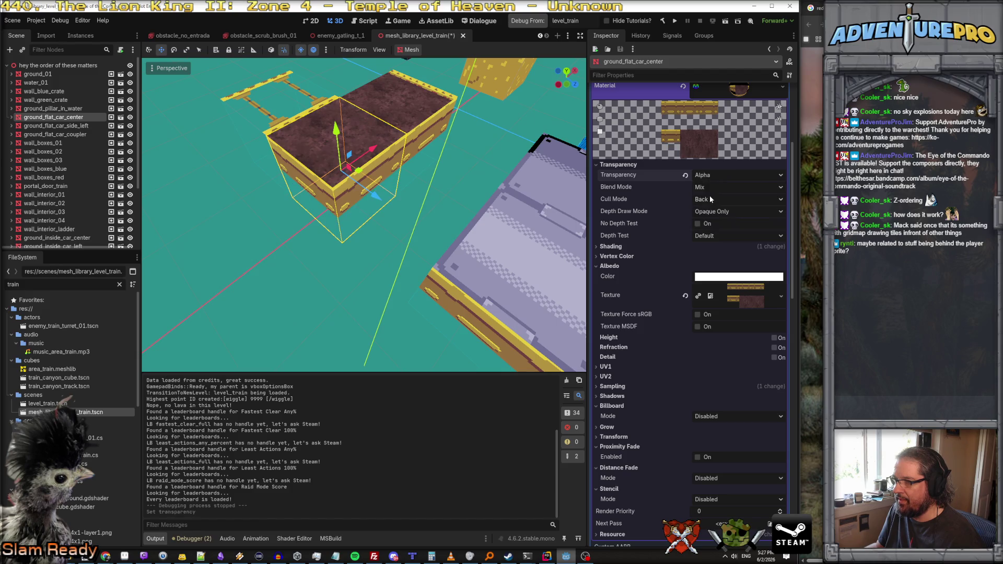
left_click(713, 176)
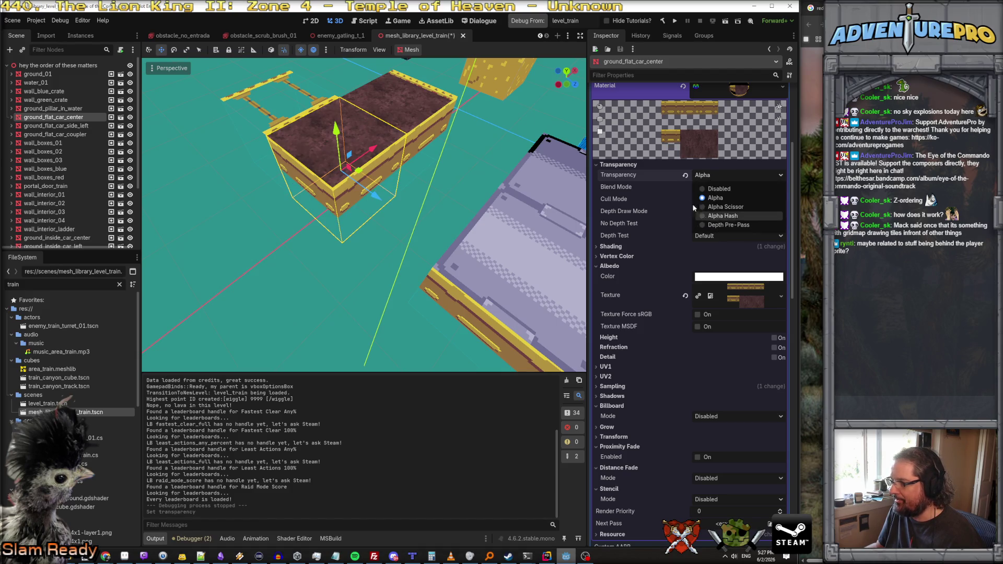
left_click(629, 174)
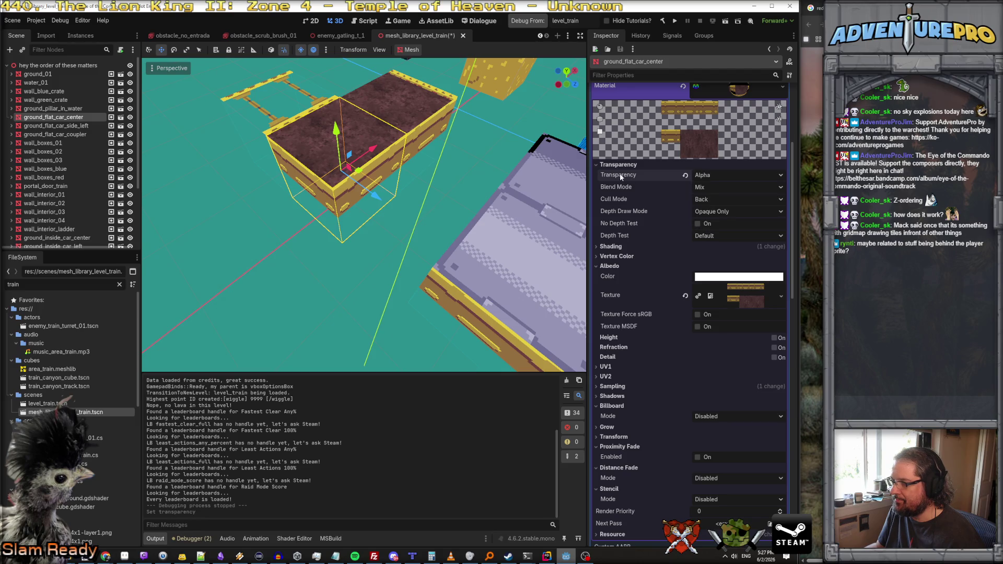
mouse_move(620, 172)
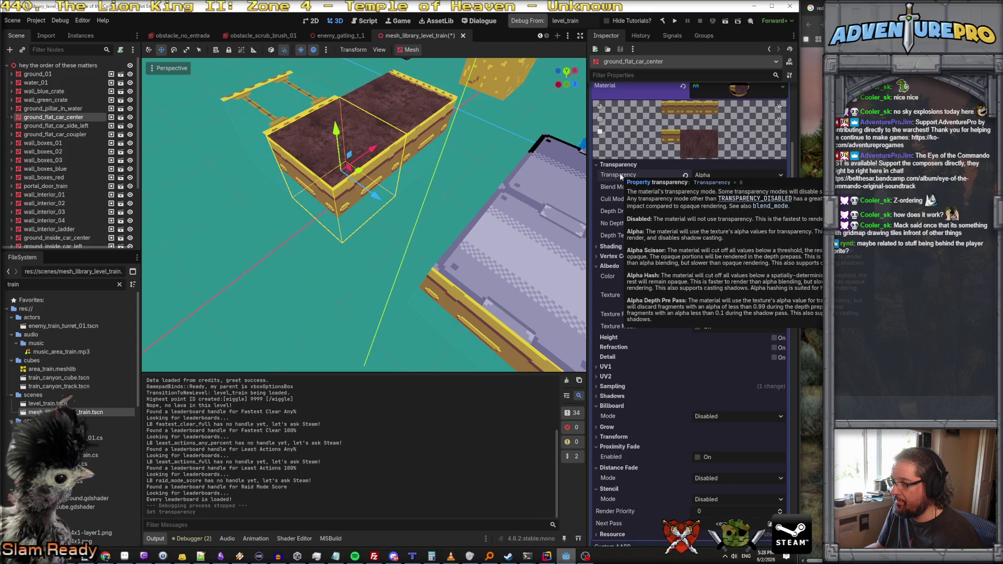
Step: Try Alpha Scissor and Alpha Hash, settle on Depth Pre-Pass, and save the scene
left_click(723, 173)
left_click(723, 205)
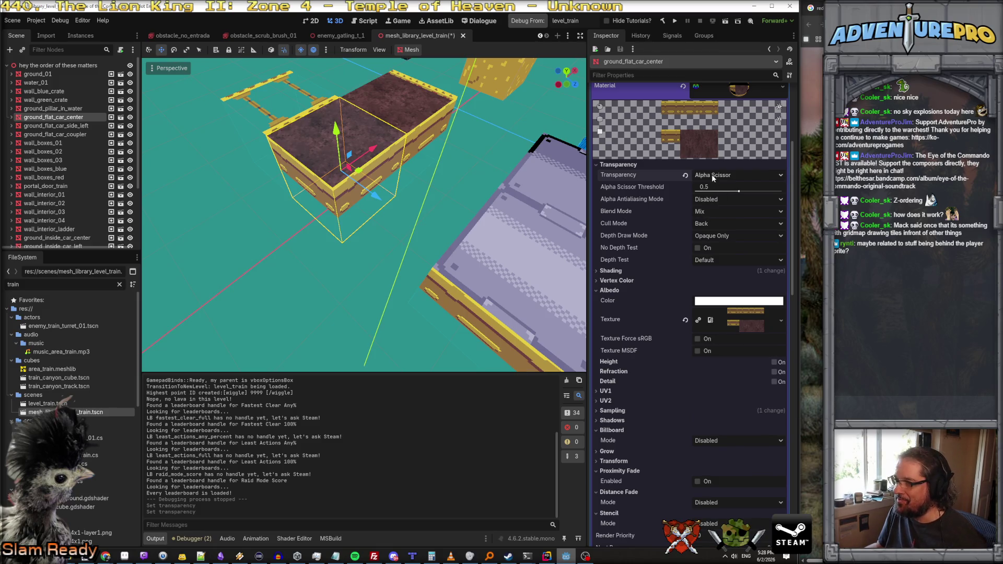
left_click(715, 176)
left_click(723, 216)
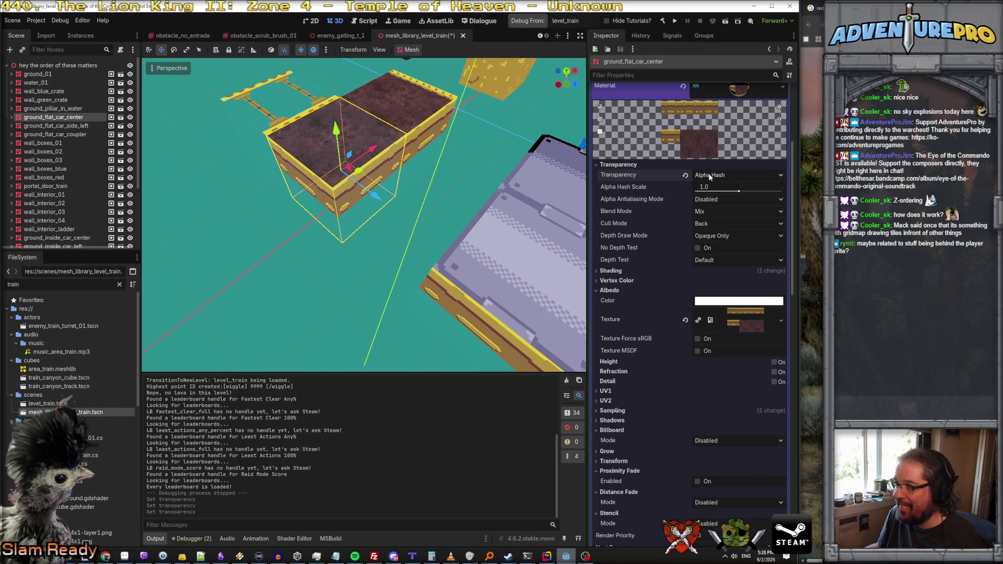
left_click(709, 173)
left_click(724, 225)
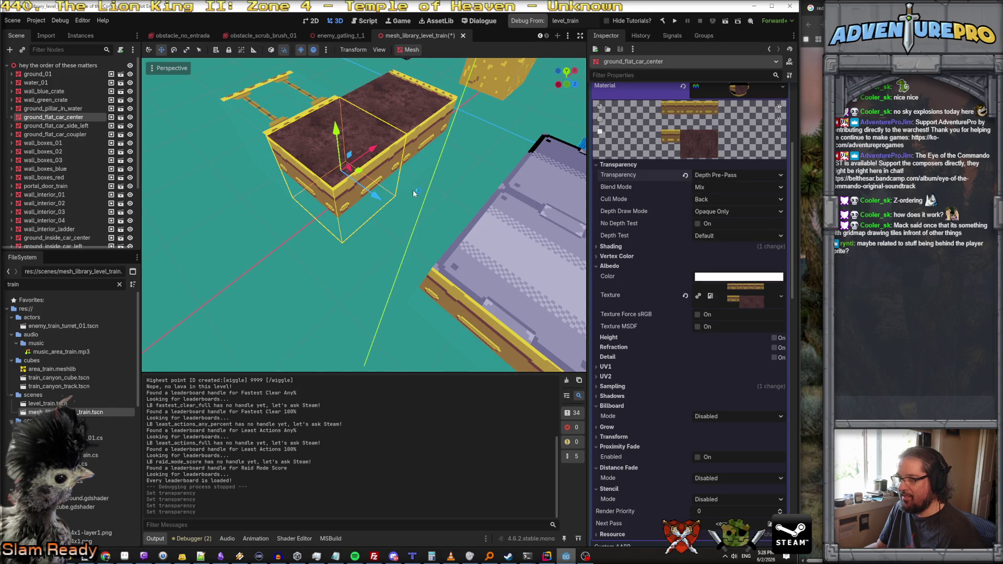
key("ctrl+s")
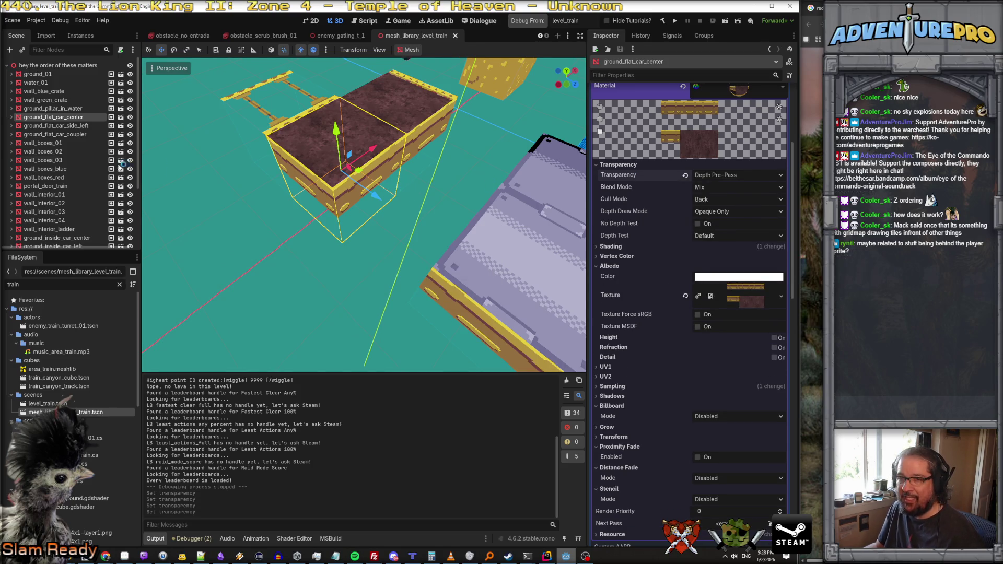
left_click(7, 20)
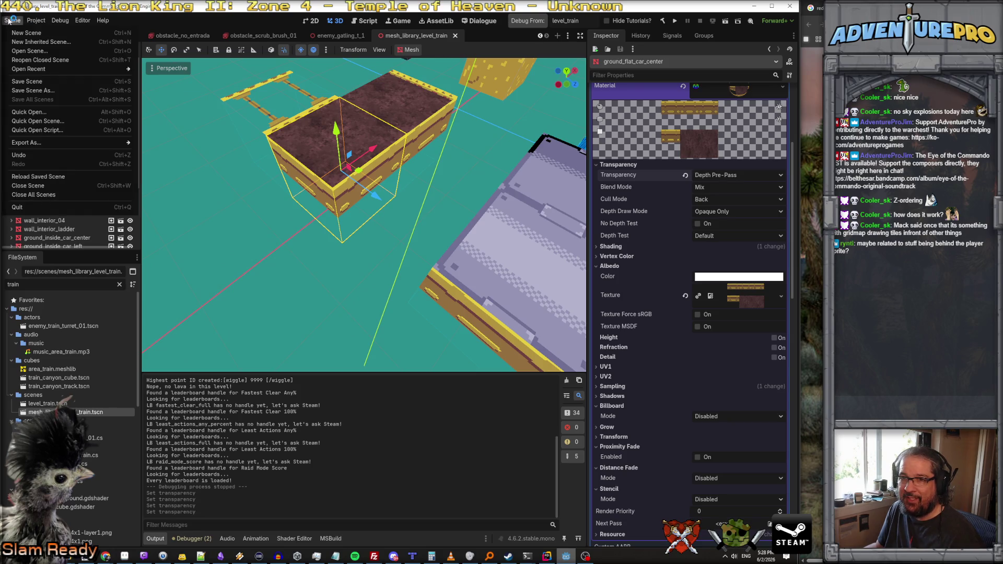
Step: Export the scene as a MeshLibrary, overwriting res://cubes/area_train.meshlib
mouse_move(109, 144)
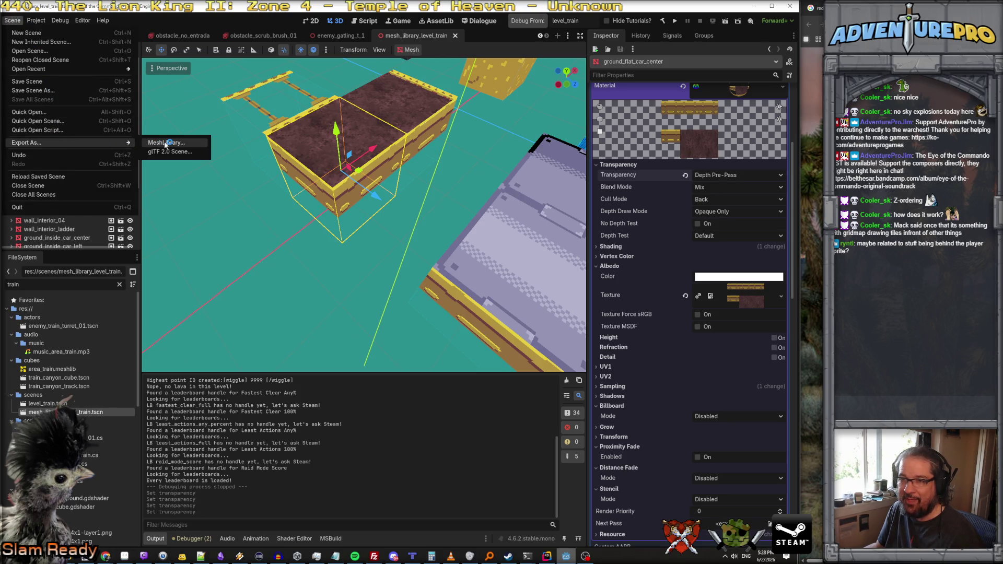
left_click(166, 143)
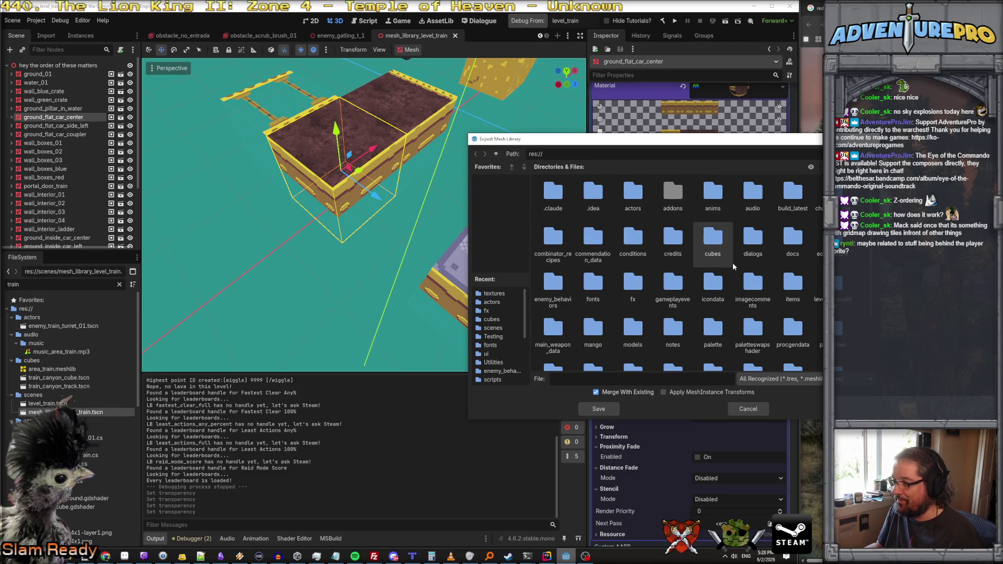
scroll(732, 262, "down", 2)
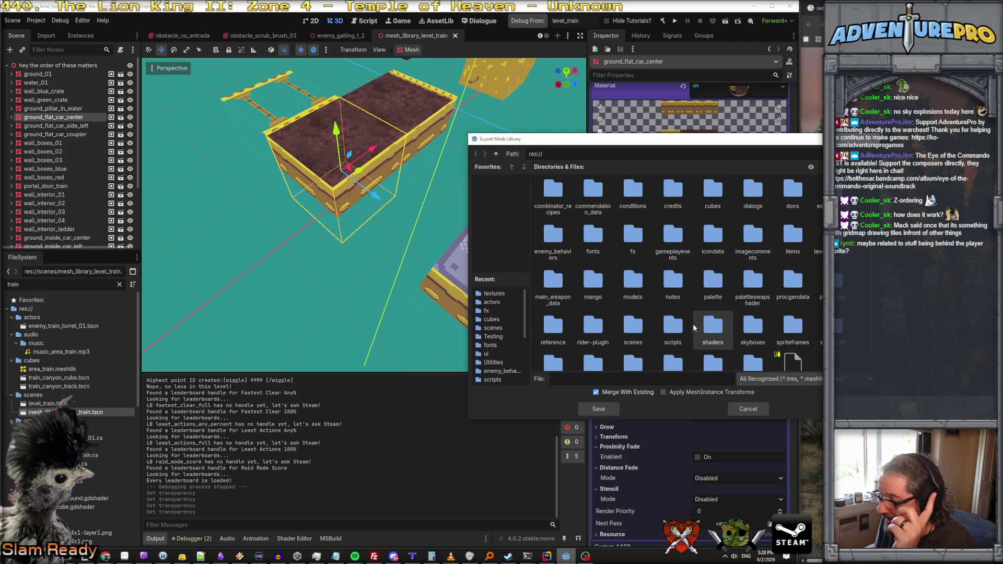
scroll(649, 321, "up", 2)
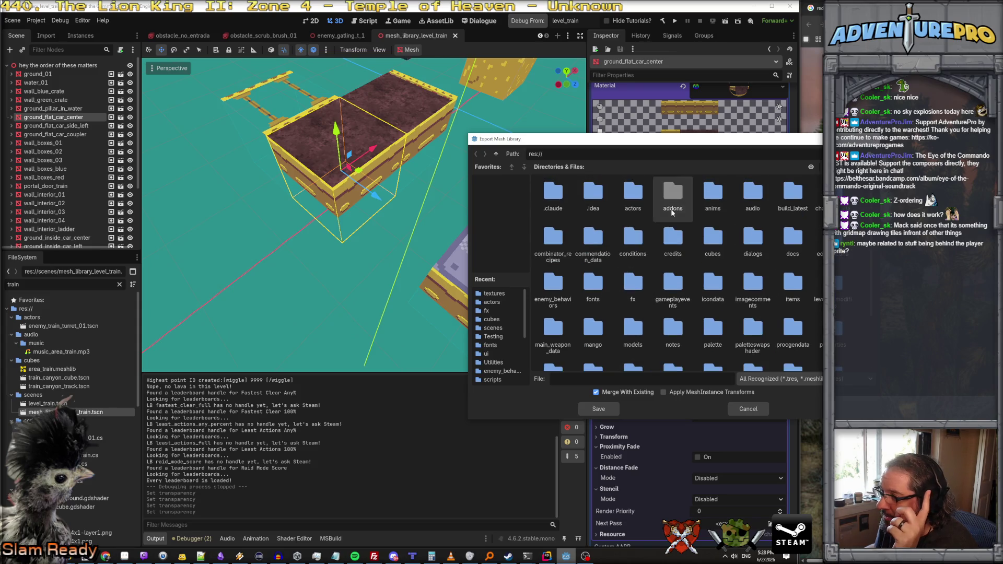
double_click(712, 241)
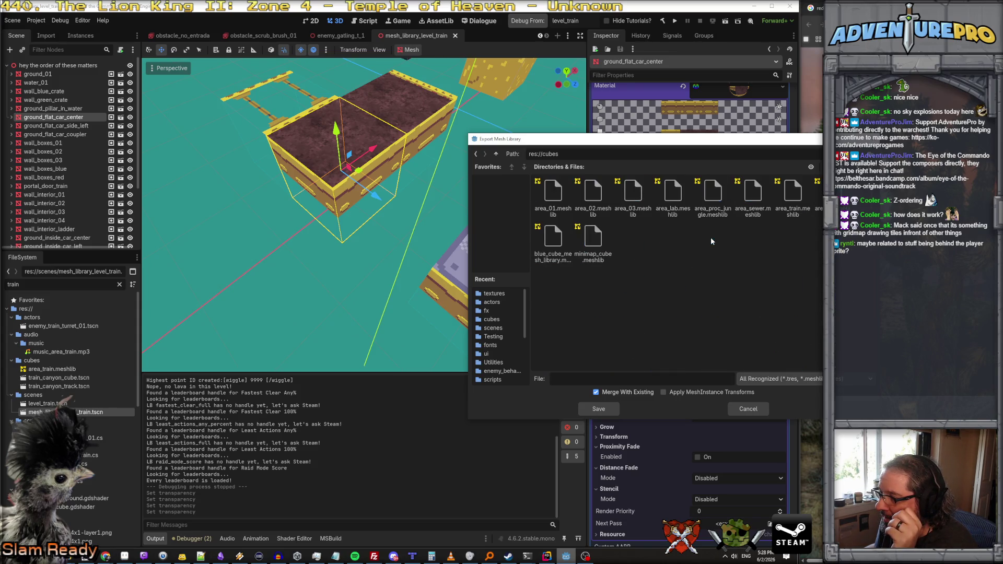
left_click(793, 198)
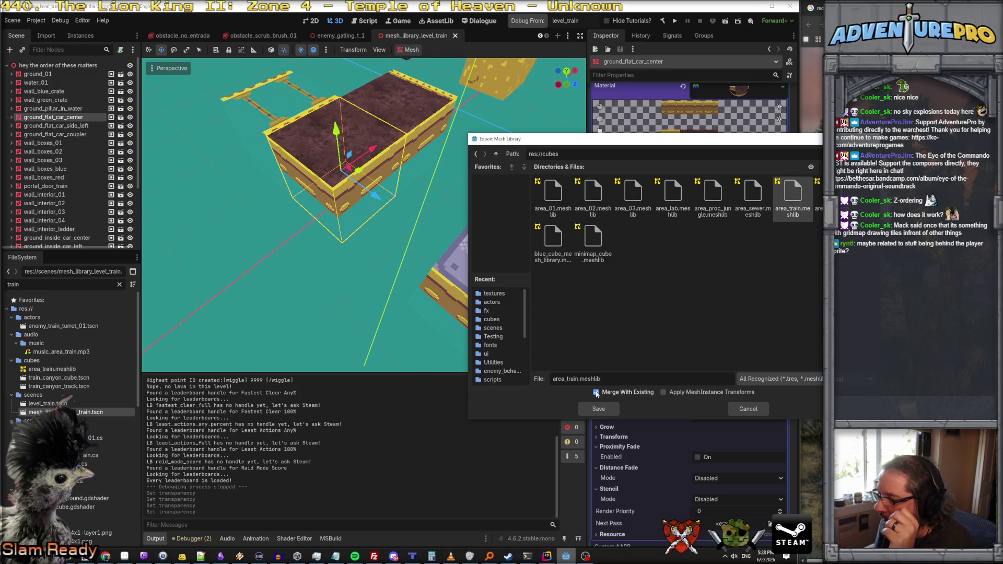
left_click(603, 410)
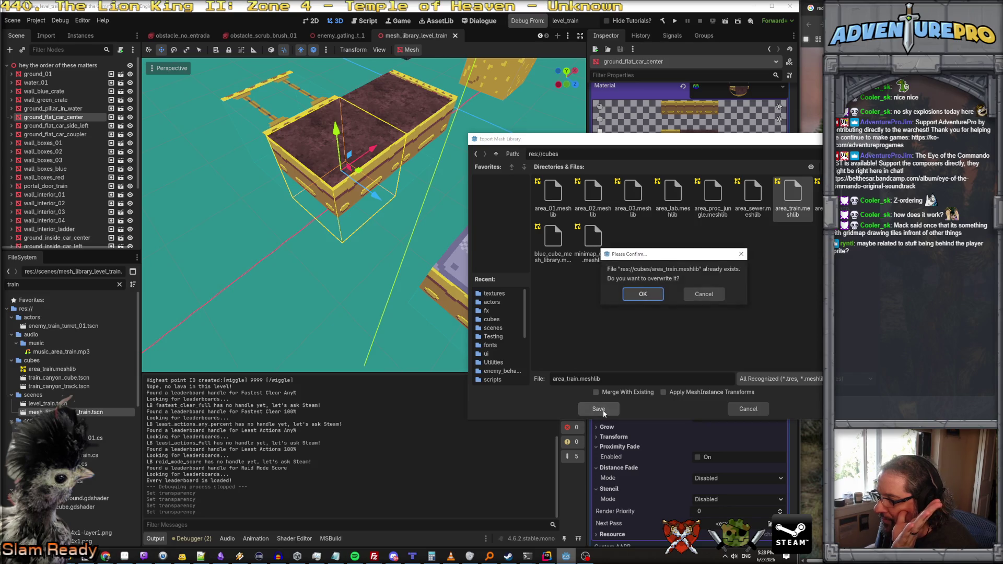
left_click(643, 295)
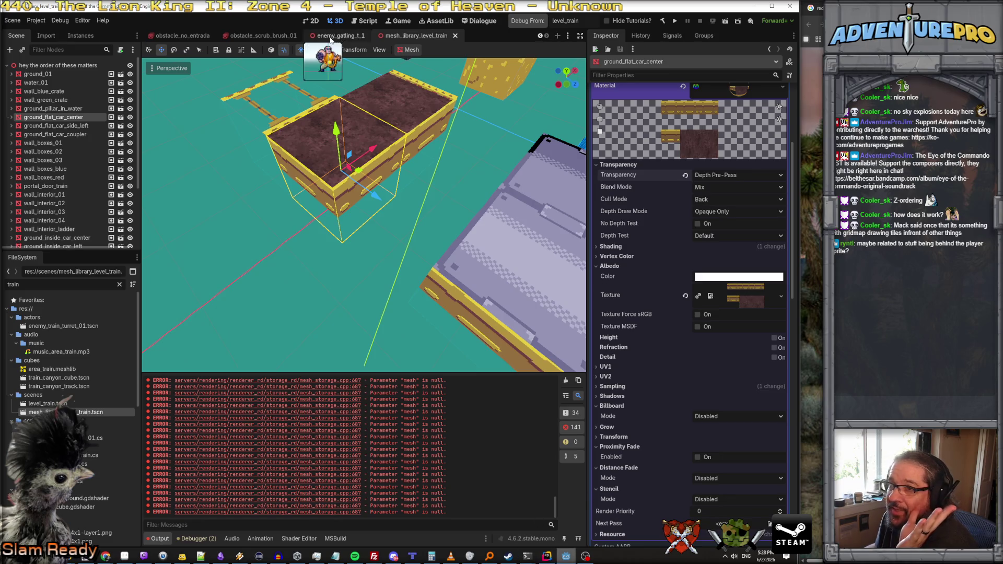
scroll(256, 36, "up", 3)
left_click(164, 37)
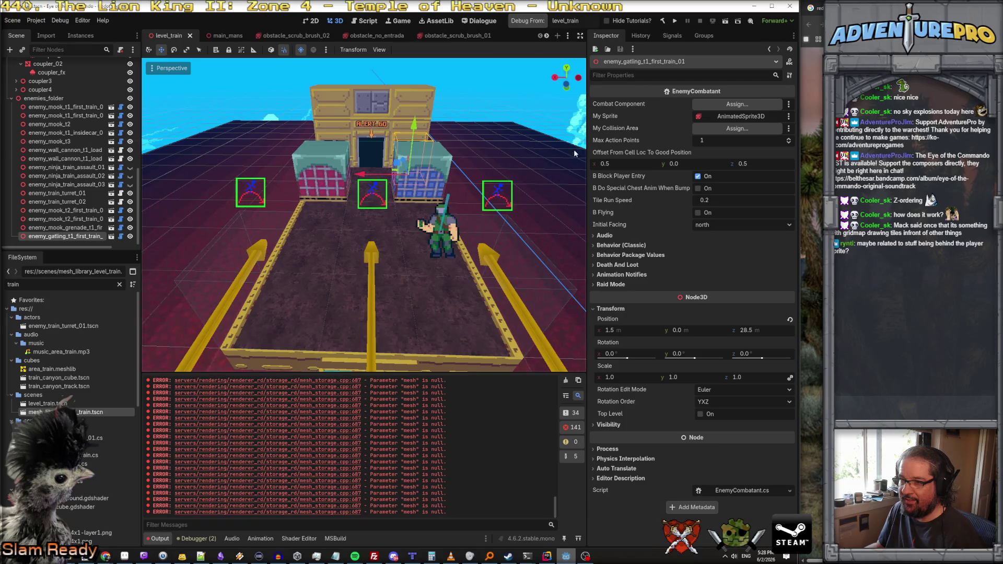
left_click(543, 20)
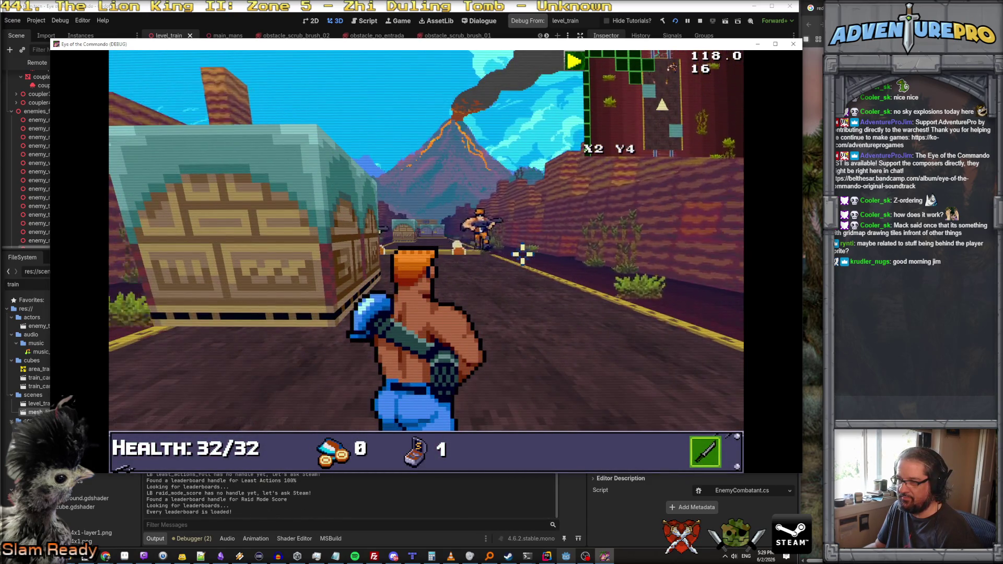
left_click(483, 270)
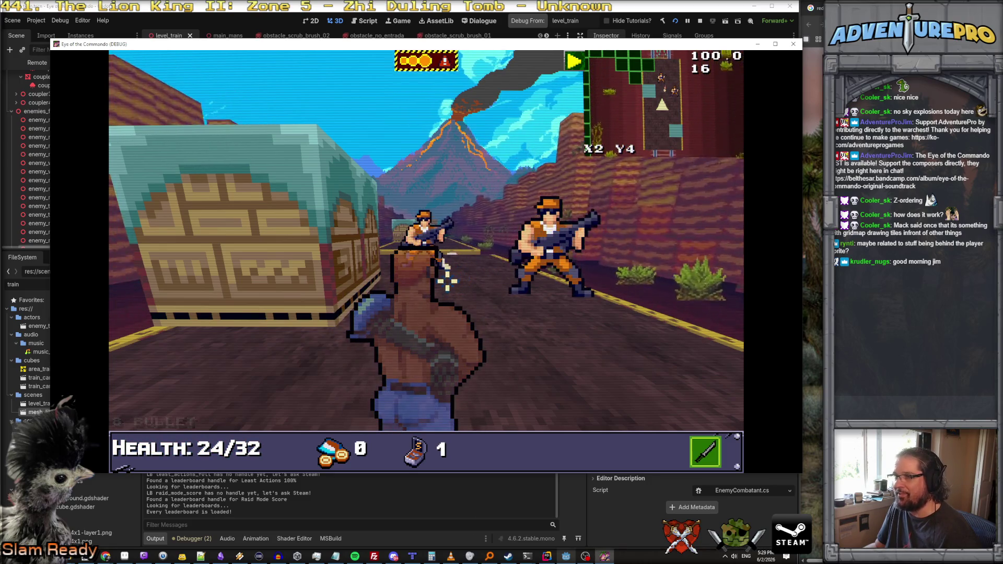
Step: Shoot the enemy on the right and enable the undying cheat in the console
left_click(497, 271)
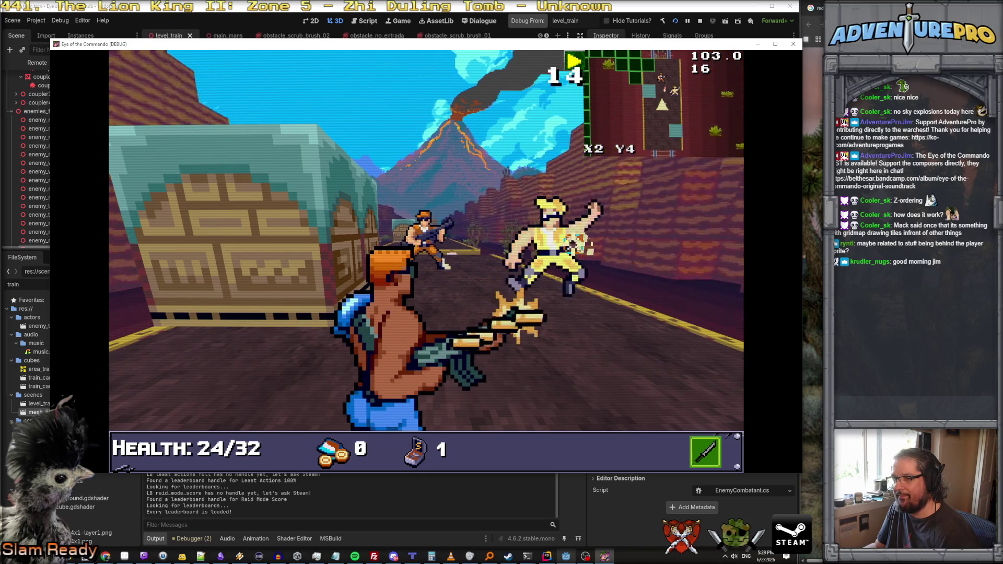
key("grave")
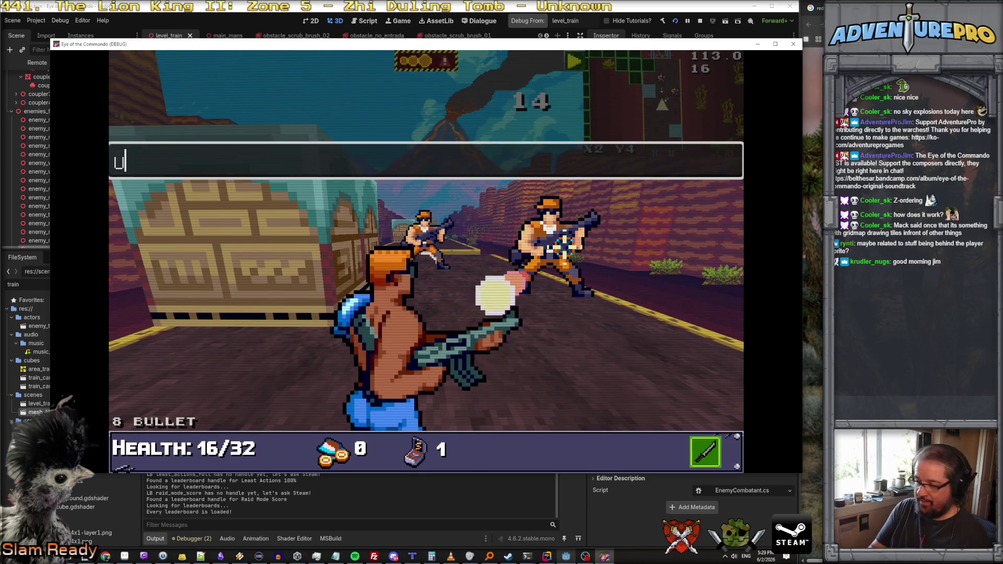
type("ndying")
key("Return")
key("grave")
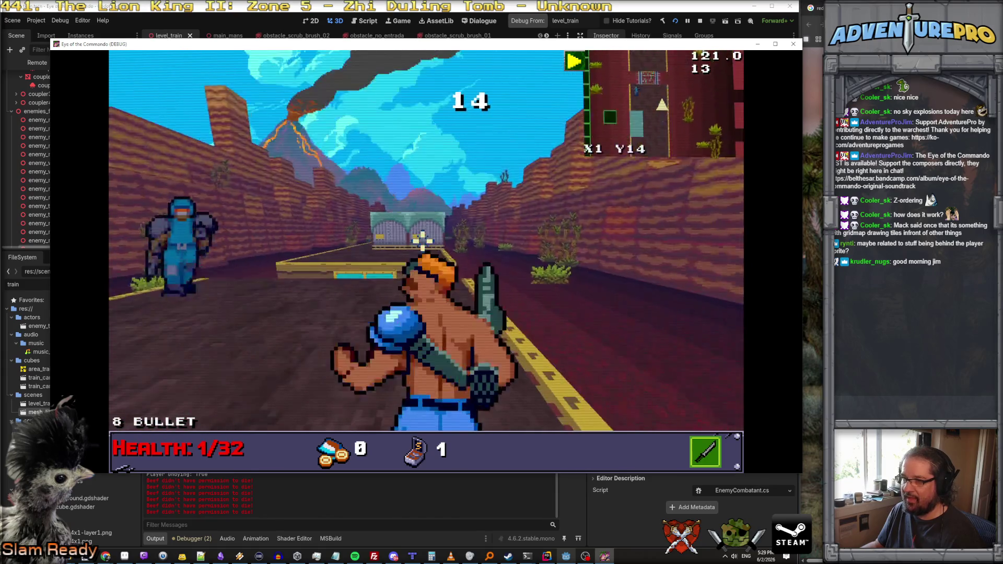
Step: Enter the weapon cheat for the TDR-451 with 999 ammo and move toward the train
key("grave")
type("argpo")
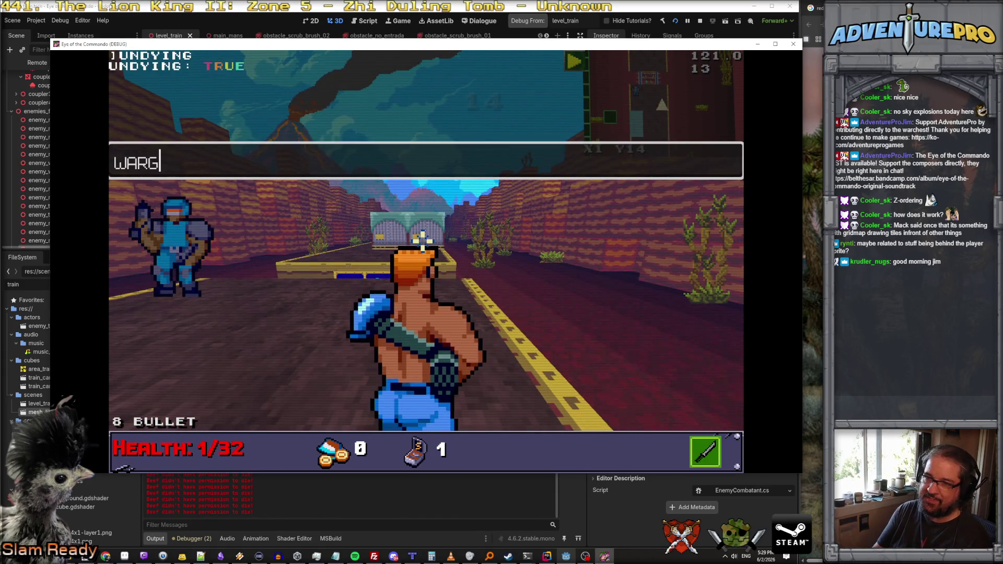
key("grave")
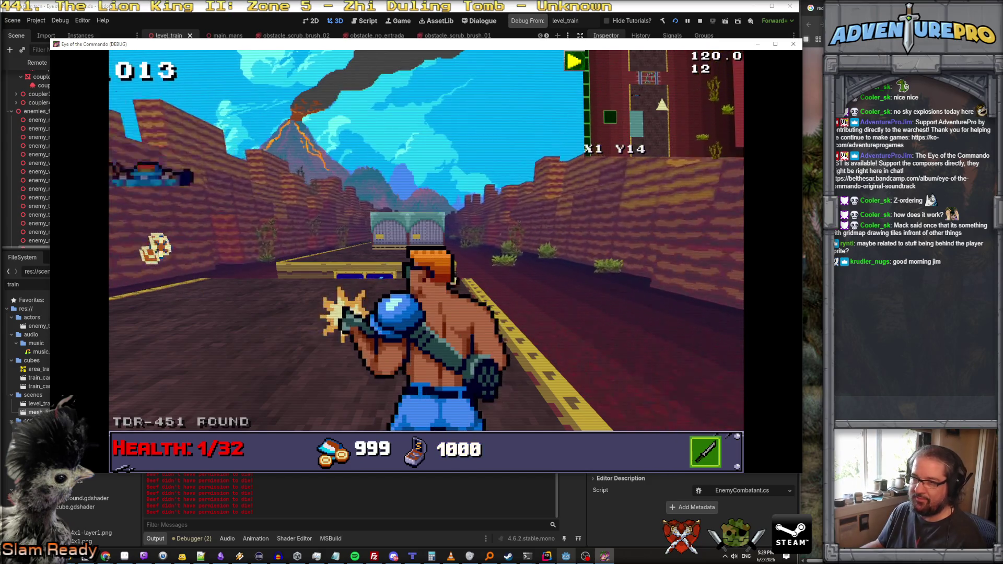
key("w")
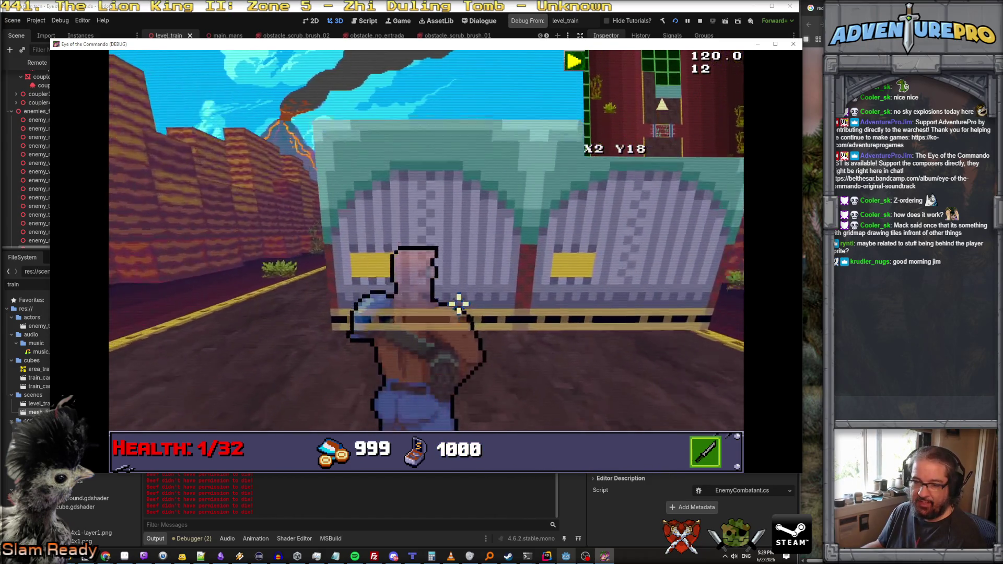
key("a")
Step: Advance down the road to the gate, shooting the enemy ahead
key("w")
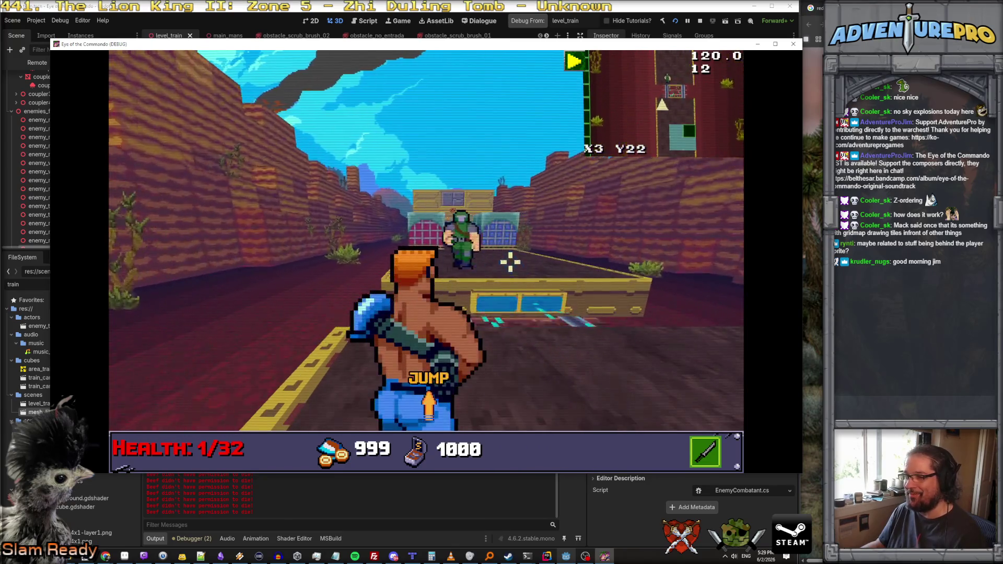
left_click(465, 238)
key("w")
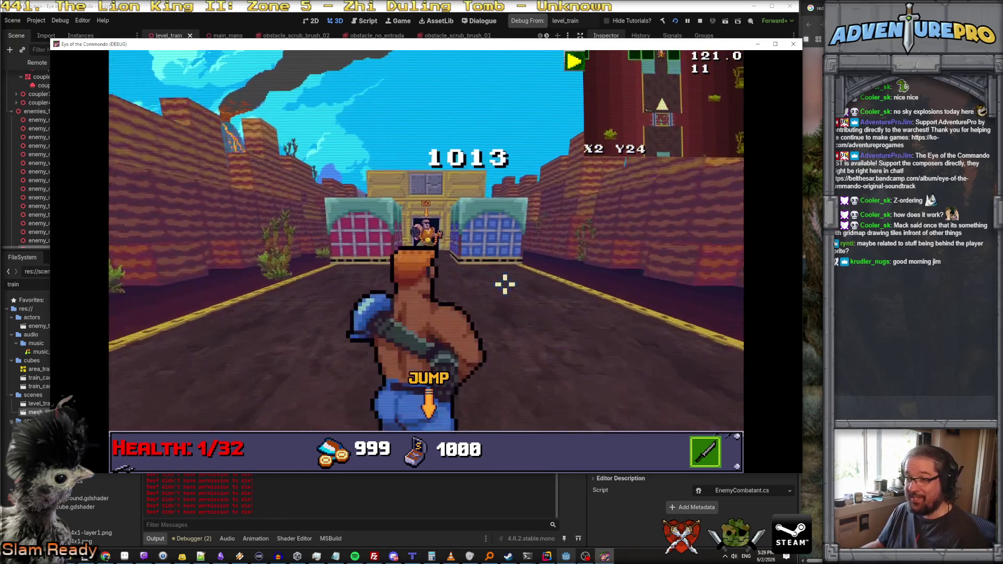
key("w")
key("a")
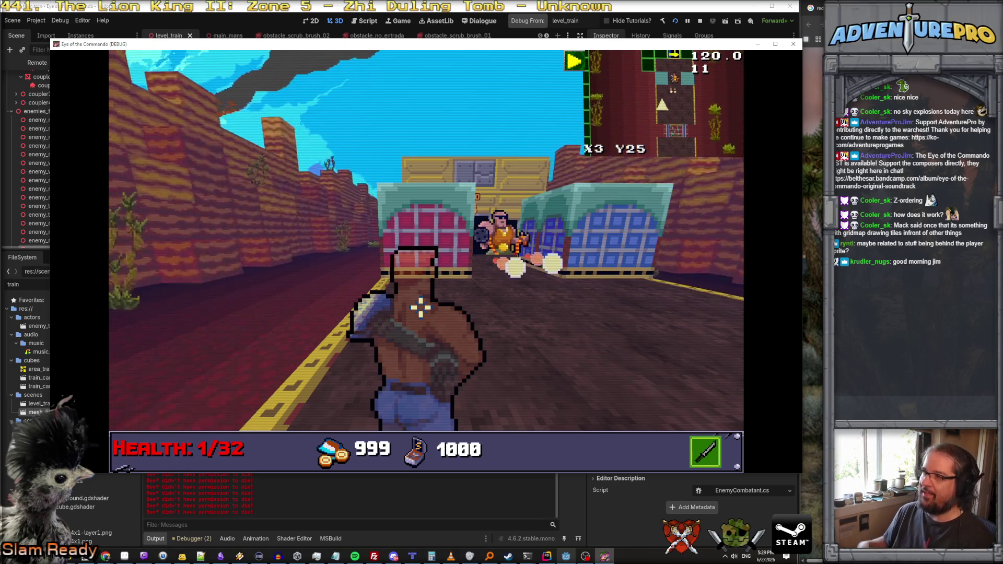
left_click_drag(238, 50, 701, 67)
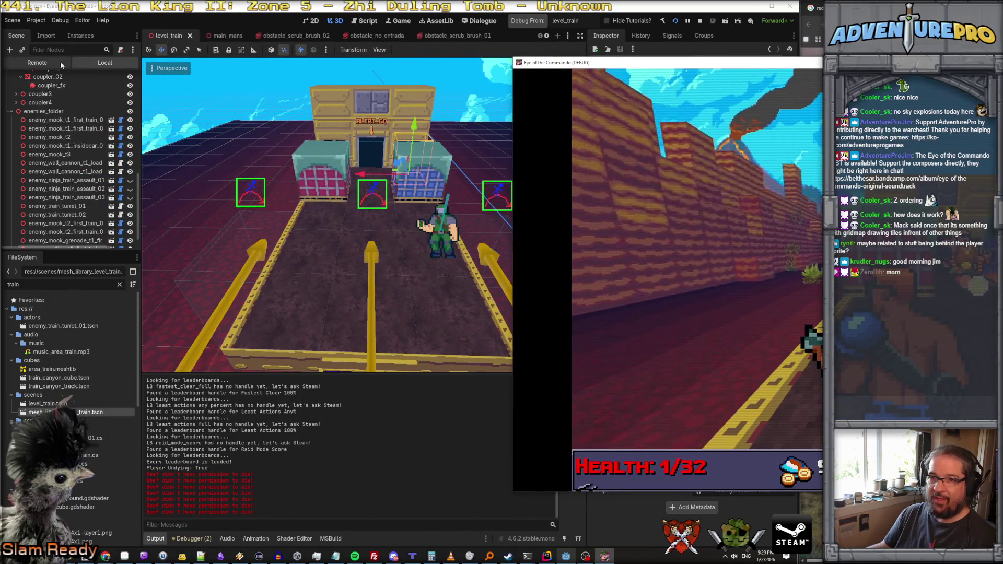
Step: Switch the Scene dock to Remote and expand main and its enemies_folder
left_click(45, 61)
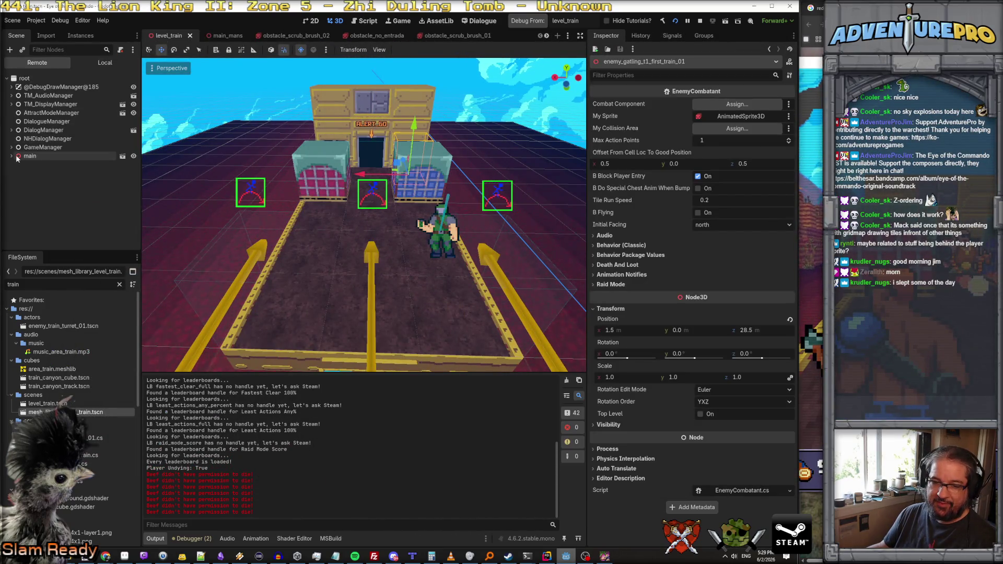
left_click(12, 147)
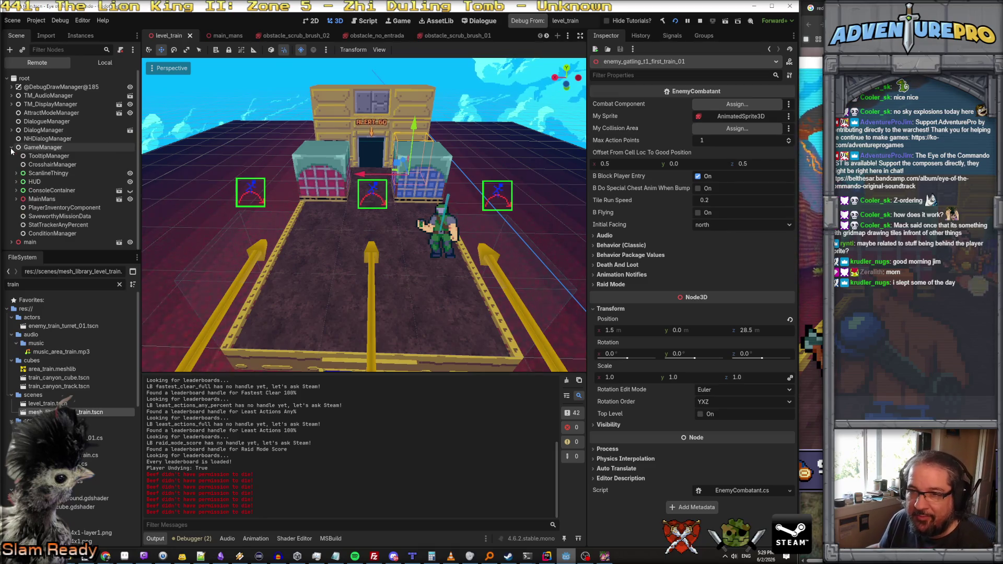
left_click(11, 147)
left_click(12, 156)
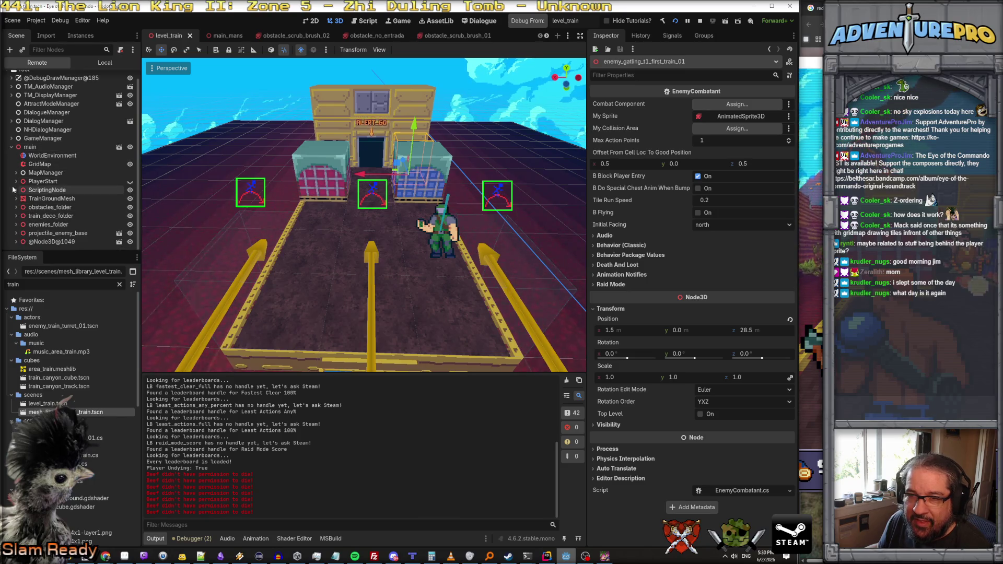
left_click(16, 225)
scroll(52, 214, "down", 2)
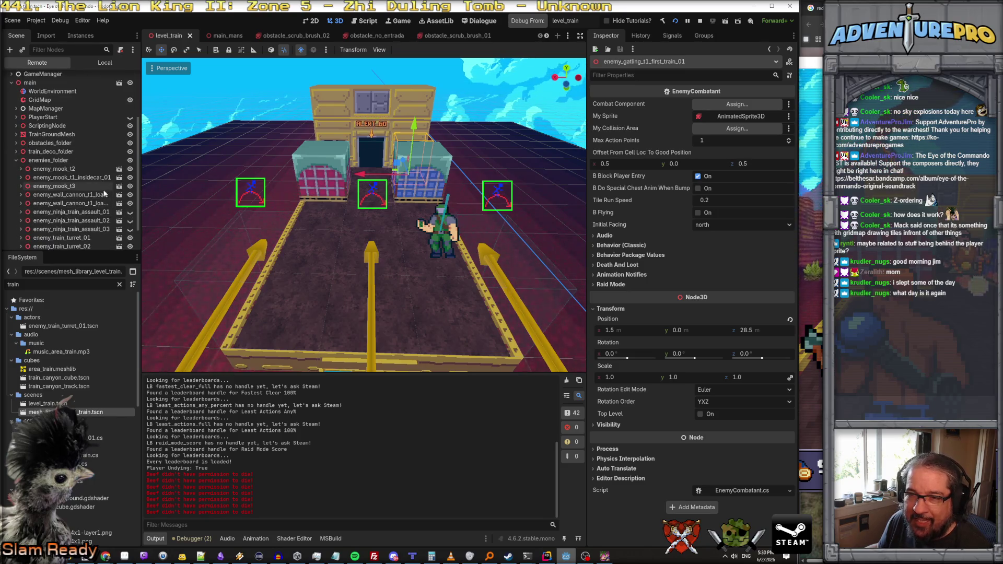
scroll(106, 182, "down", 1)
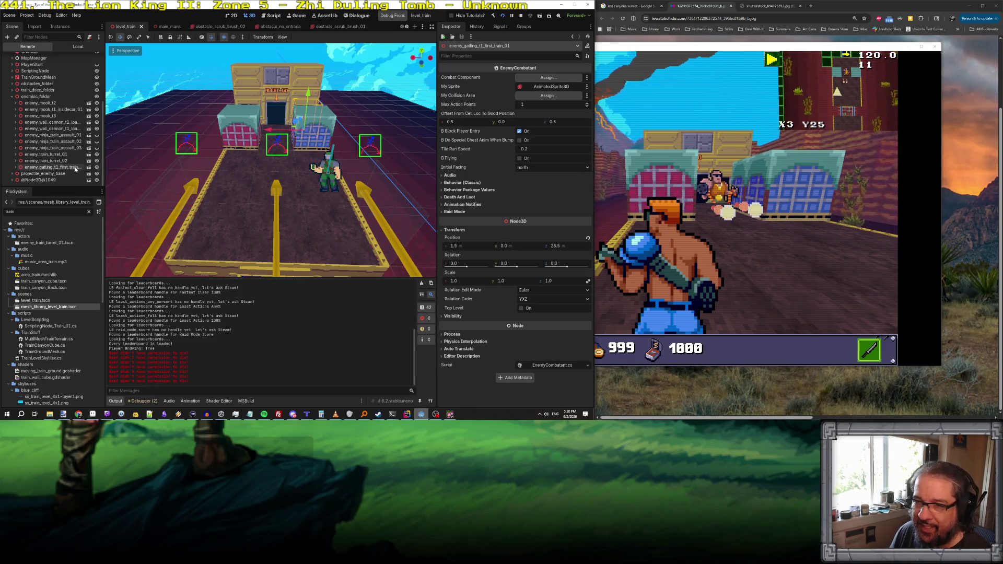
Step: Select the gatling enemy's AnimatedSprite3D, toggle Transparent off and on, and set Alpha Cut to Discard
left_click(16, 167)
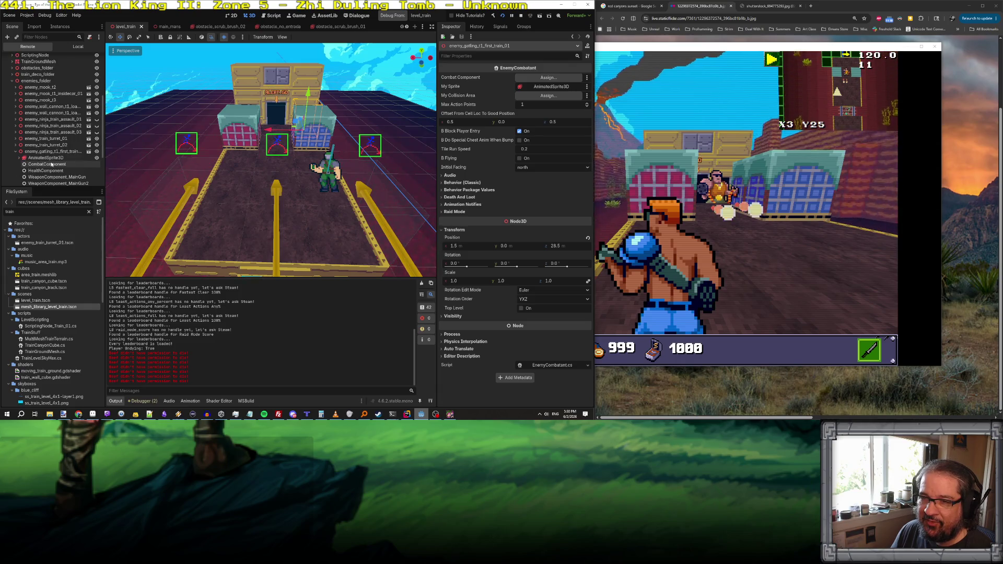
left_click(48, 158)
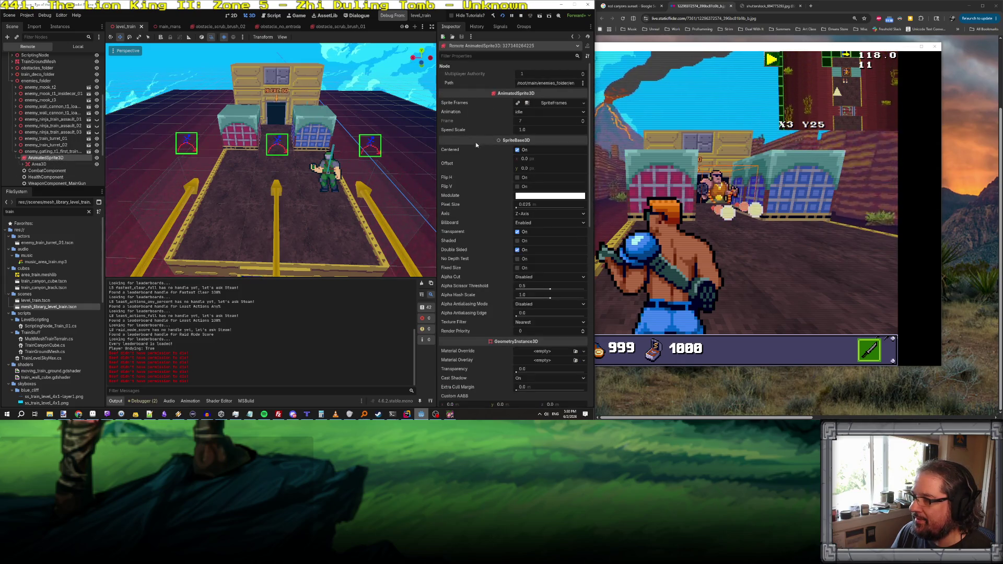
left_click(518, 232)
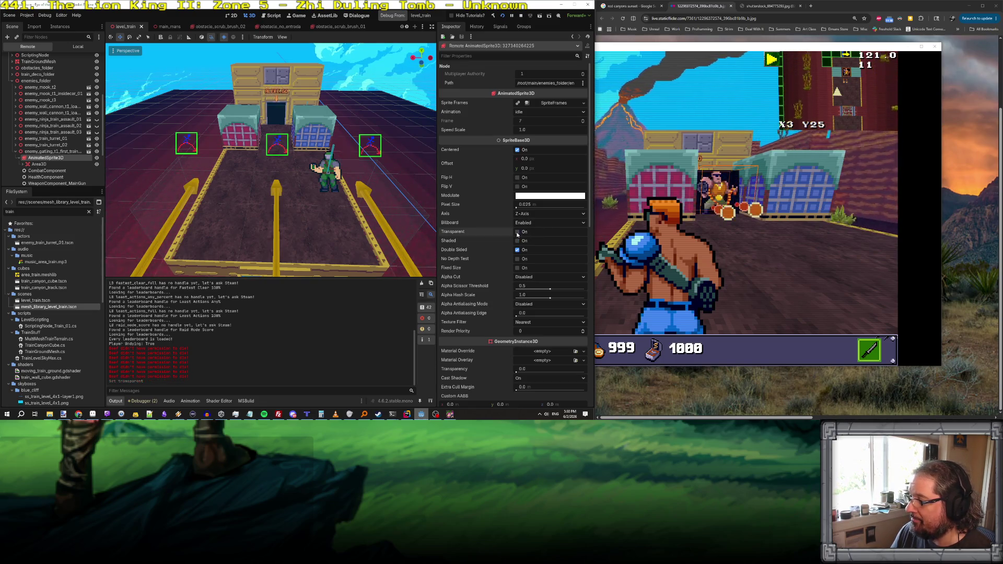
left_click(518, 232)
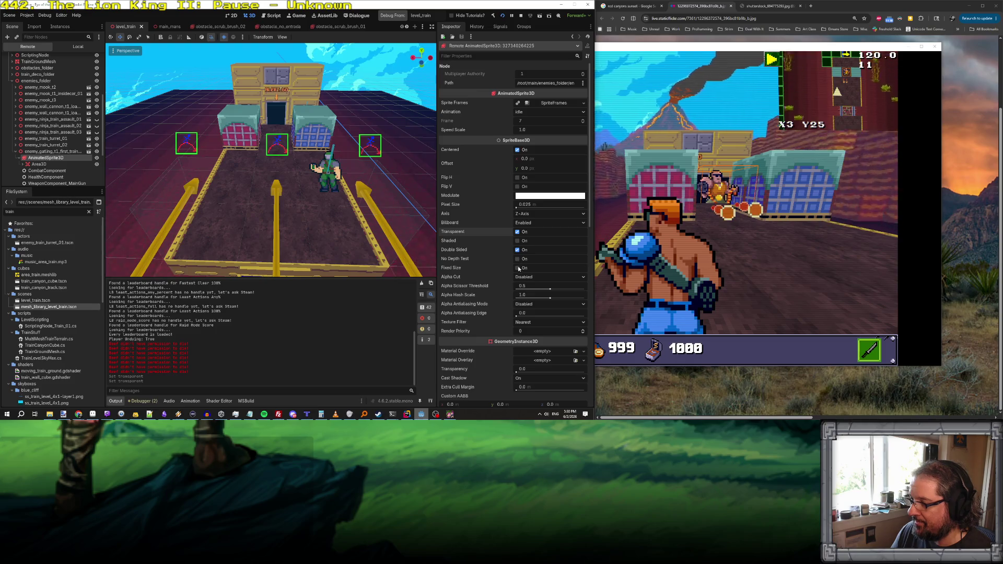
left_click(531, 278)
left_click(530, 294)
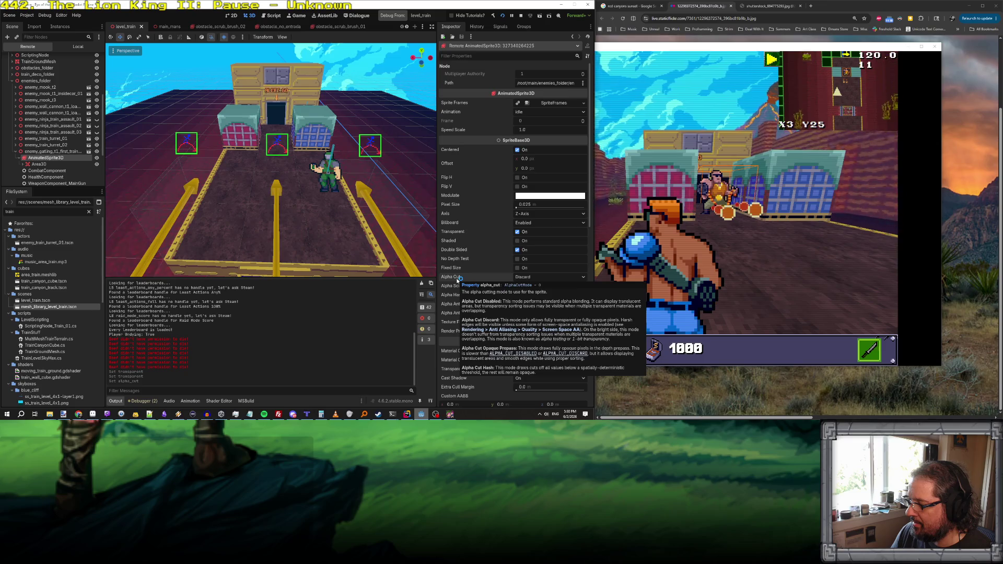
Step: Try the Opaque Pre-Pass, Alpha Hash and Disabled alpha cut modes on the sprite
left_click(536, 279)
left_click(536, 301)
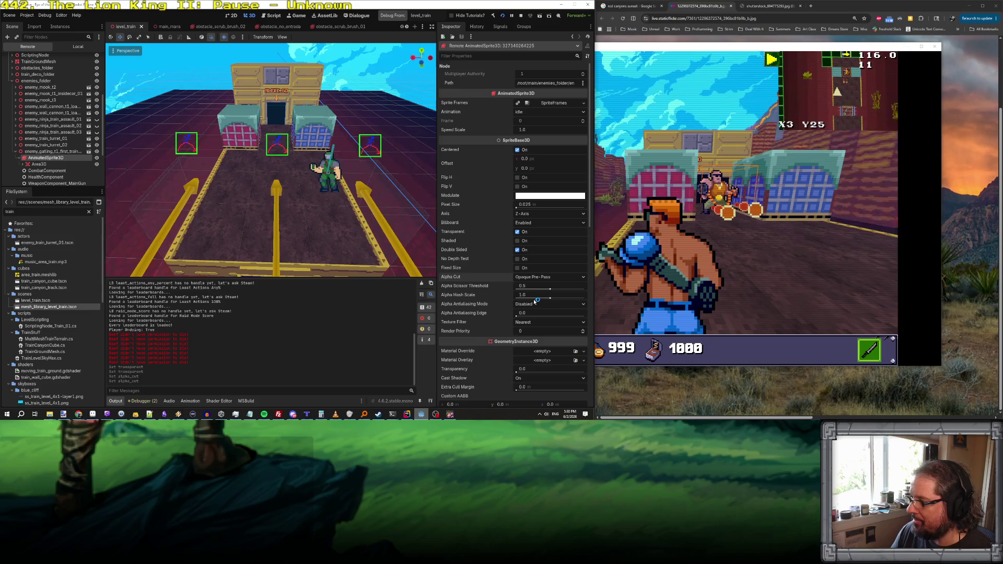
left_click(535, 280)
left_click(537, 307)
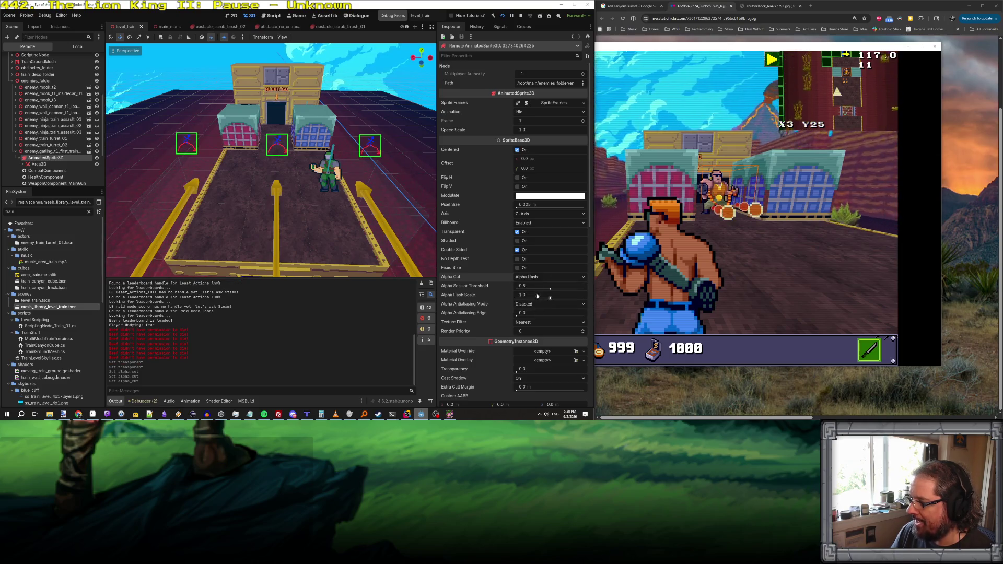
left_click(535, 278)
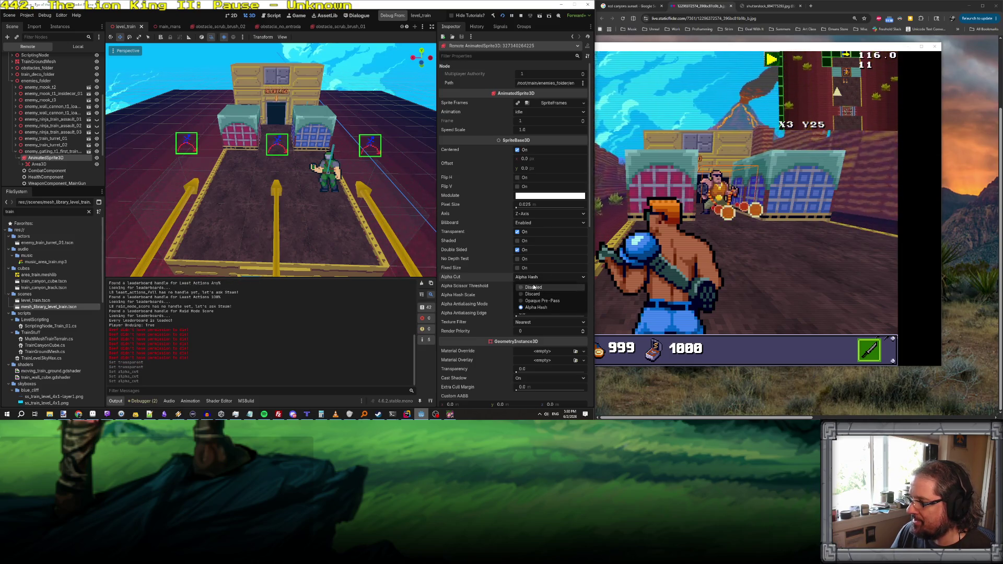
left_click(534, 287)
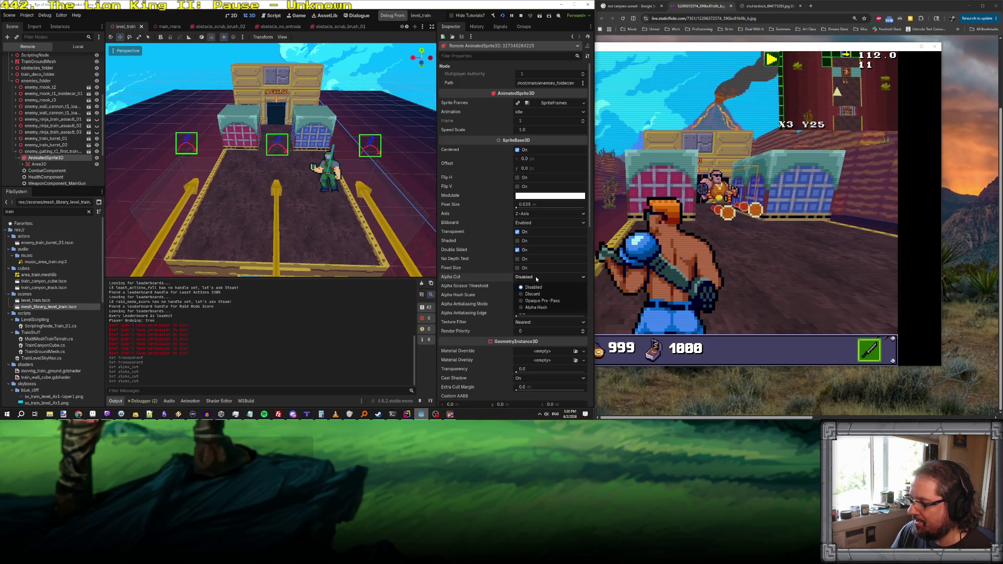
left_click(536, 301)
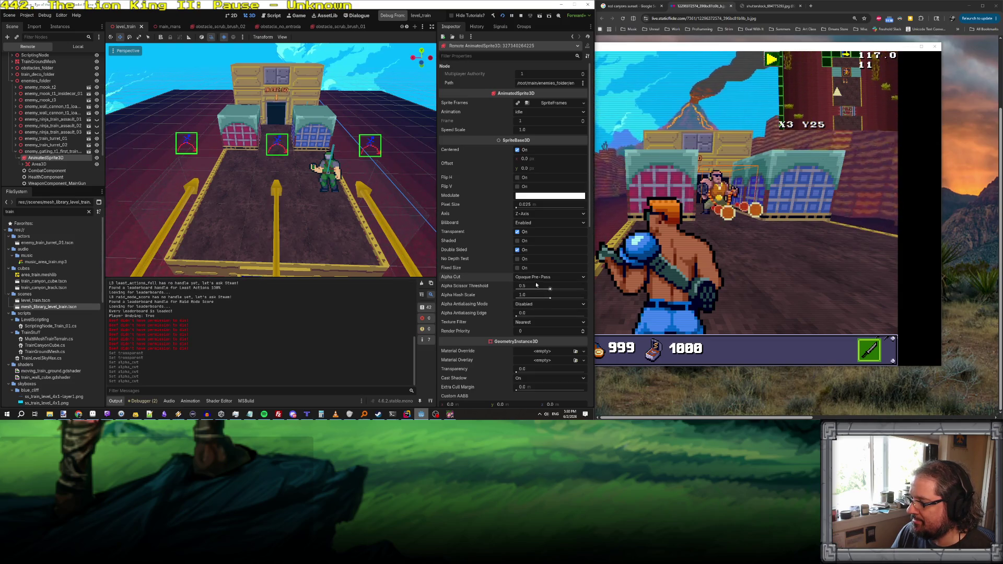
mouse_move(448, 277)
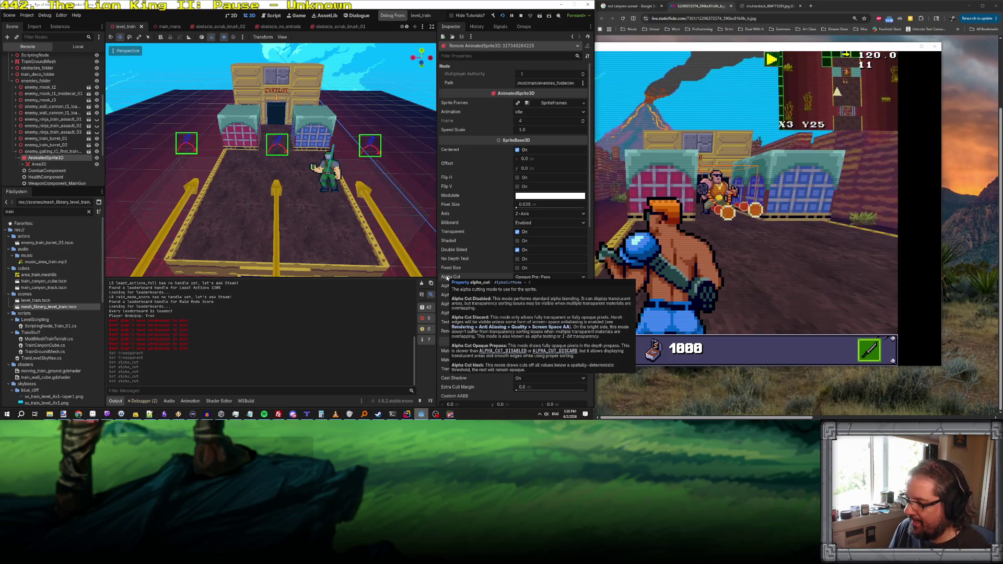
Step: Settle the sprite's Alpha Cut on Discard and stop the running game
left_click(534, 278)
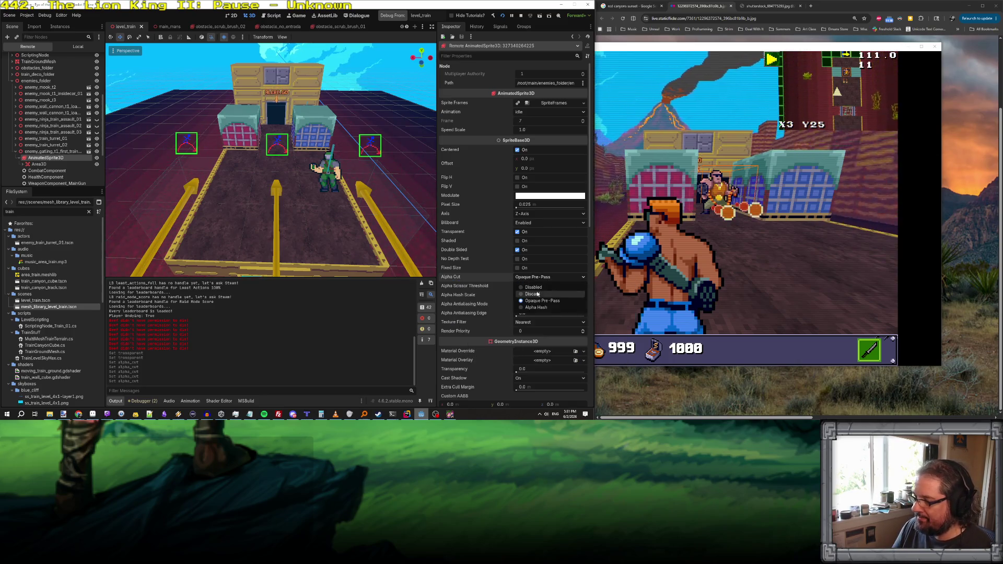
left_click(538, 294)
left_click(531, 278)
left_click(534, 286)
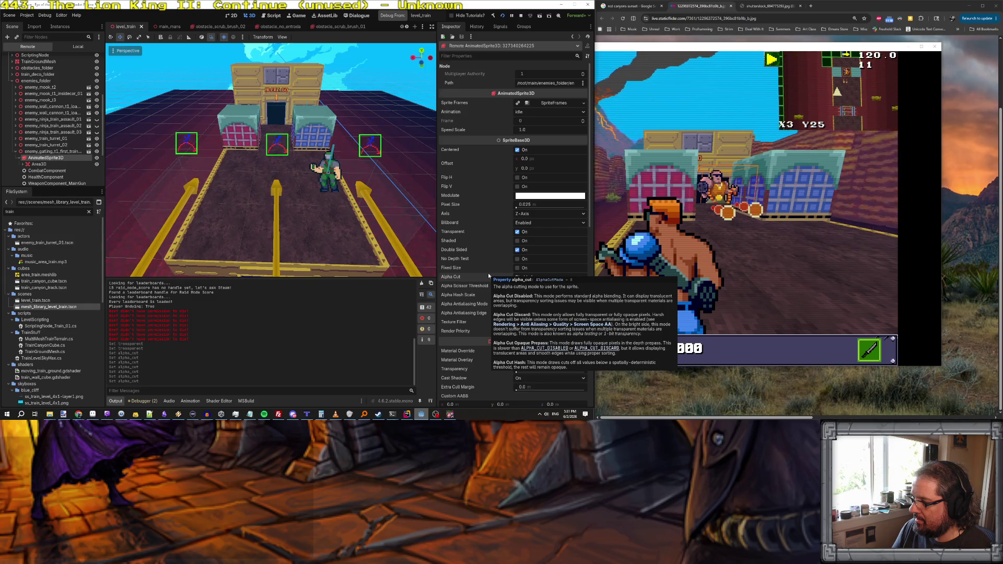
left_click(528, 276)
left_click(530, 294)
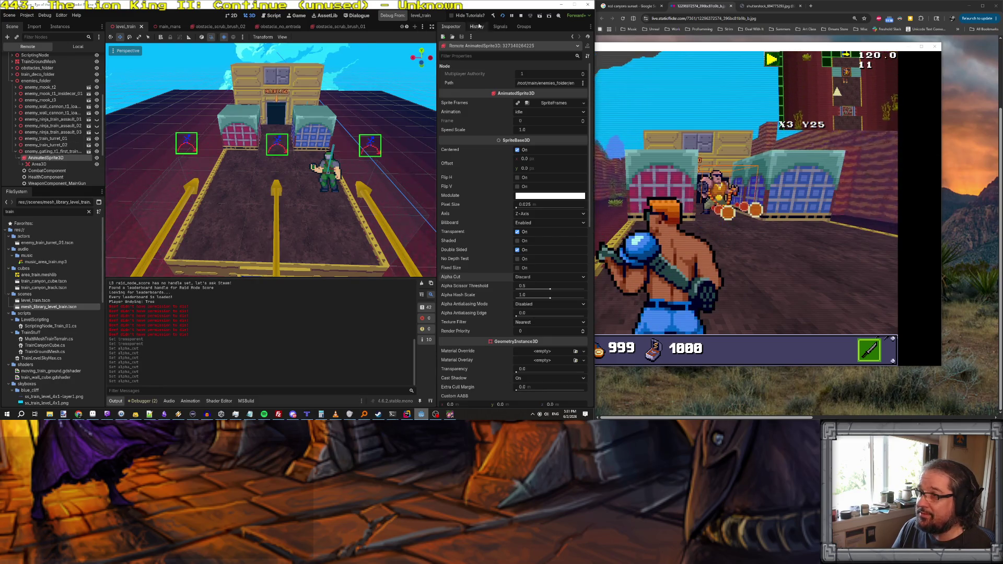
left_click(523, 17)
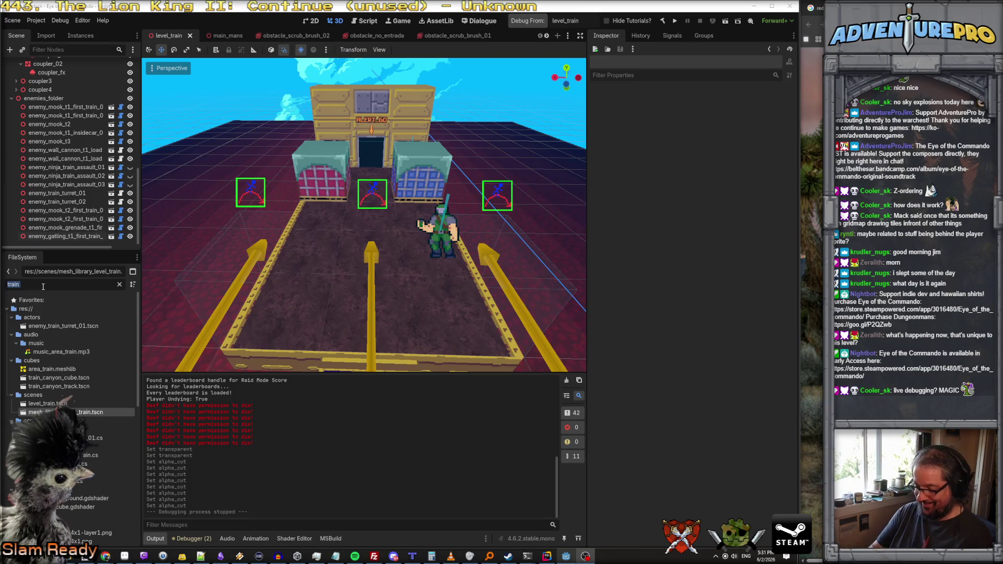
Step: Filter the FileSystem for 'gatling', open enemy_gatling_t_1 and set its Alpha Cut to Discard
left_click(43, 286)
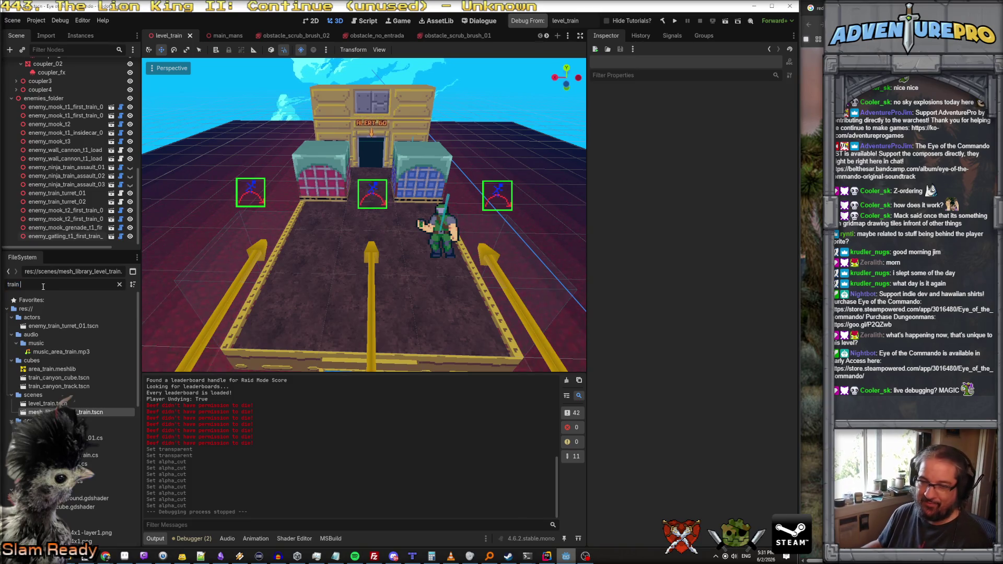
key("BackSpace")
key("BackSpace")
key("BackSpace")
type("gatling")
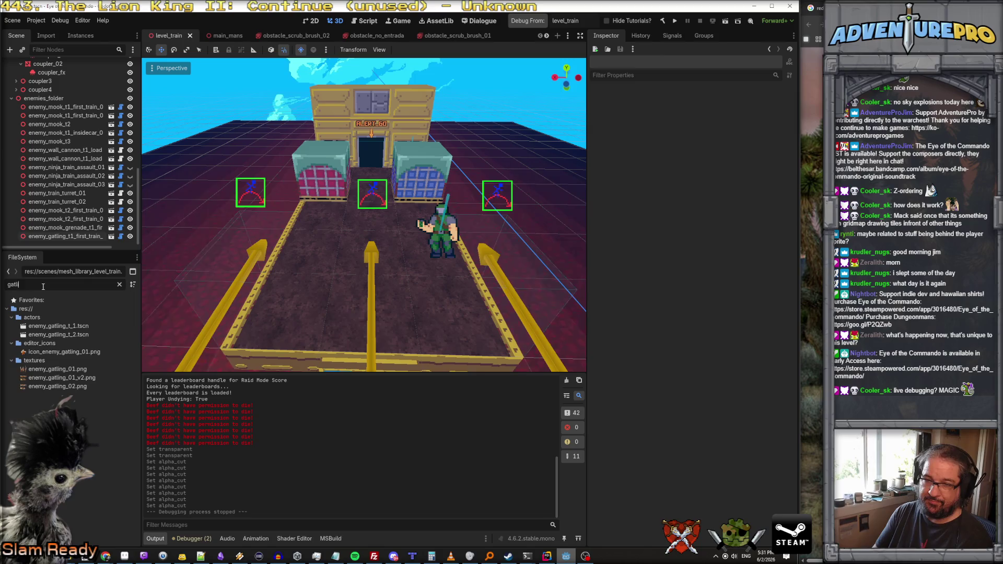
left_click(65, 328)
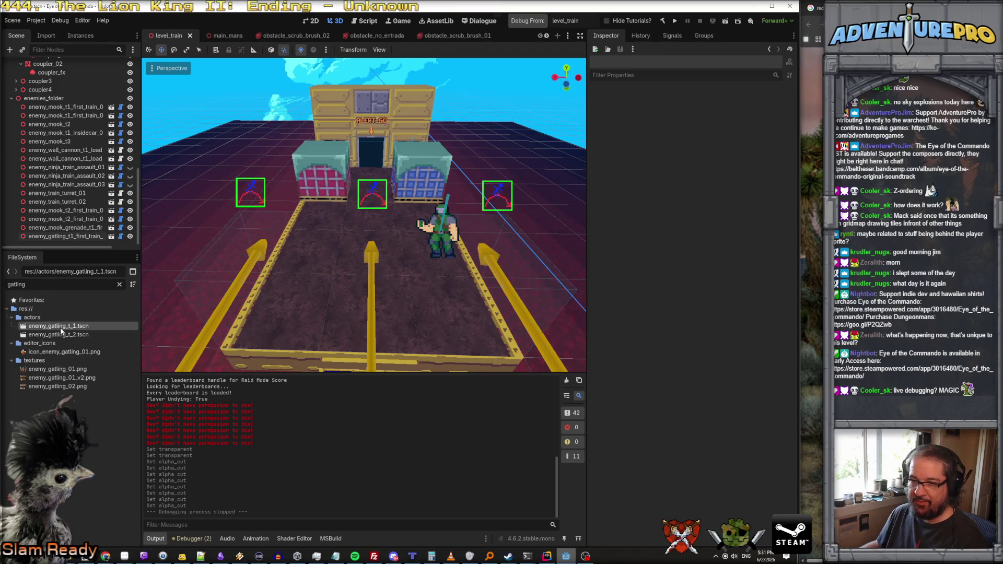
double_click(61, 329)
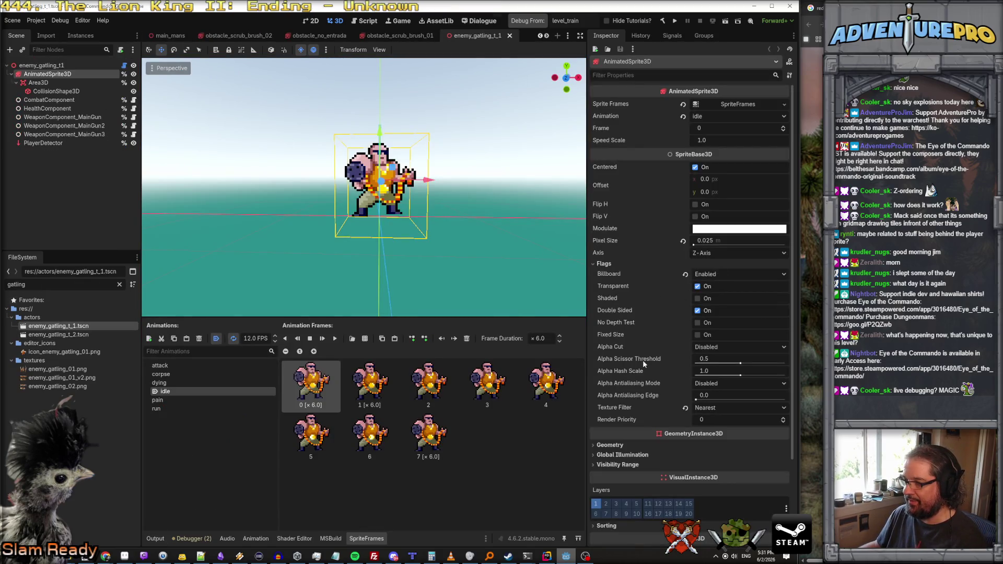
left_click(711, 349)
left_click(716, 368)
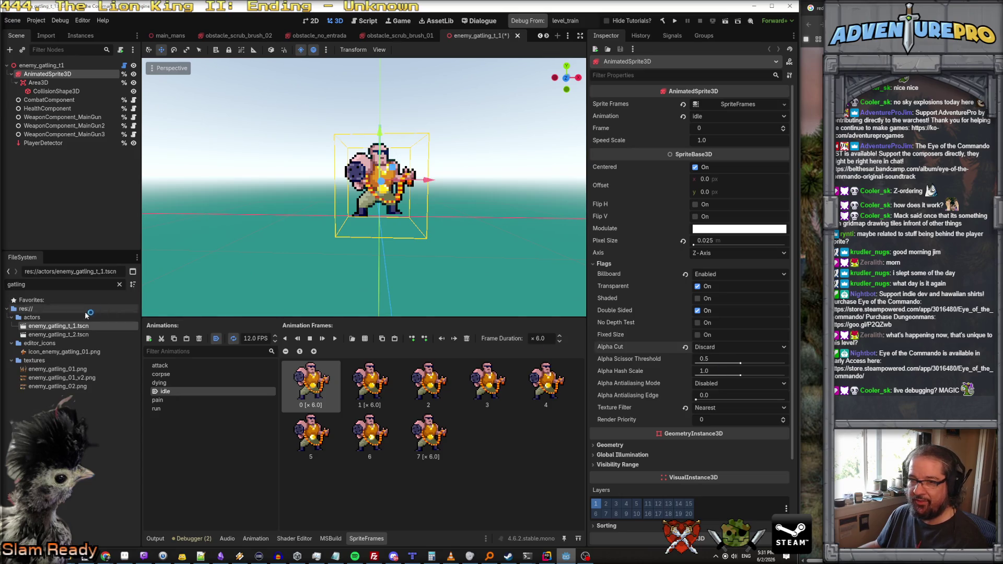
Step: Save enemy_gatling_t_1, look at enemy_gatling_t_2, and return to t_1
left_click(80, 336)
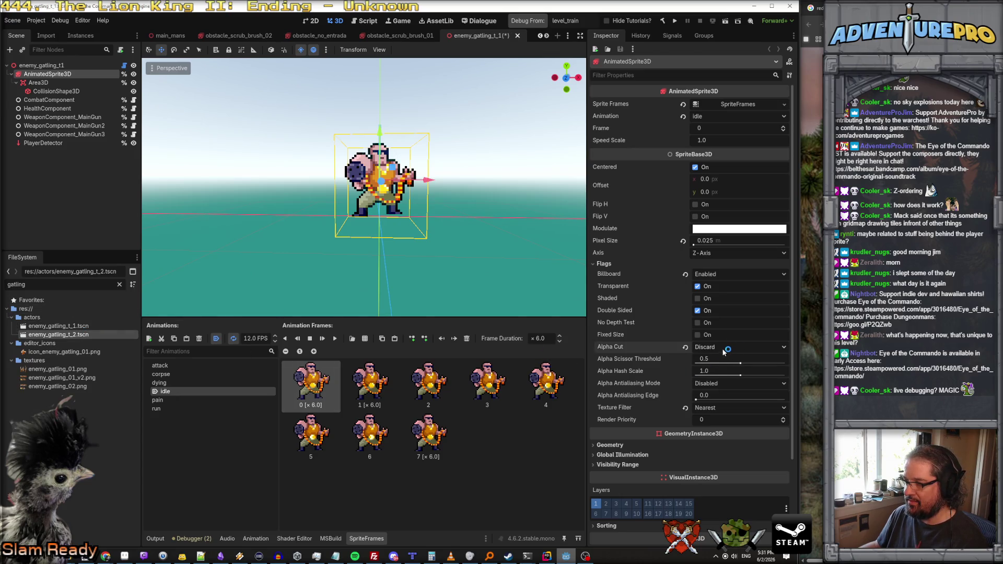
left_click(86, 326)
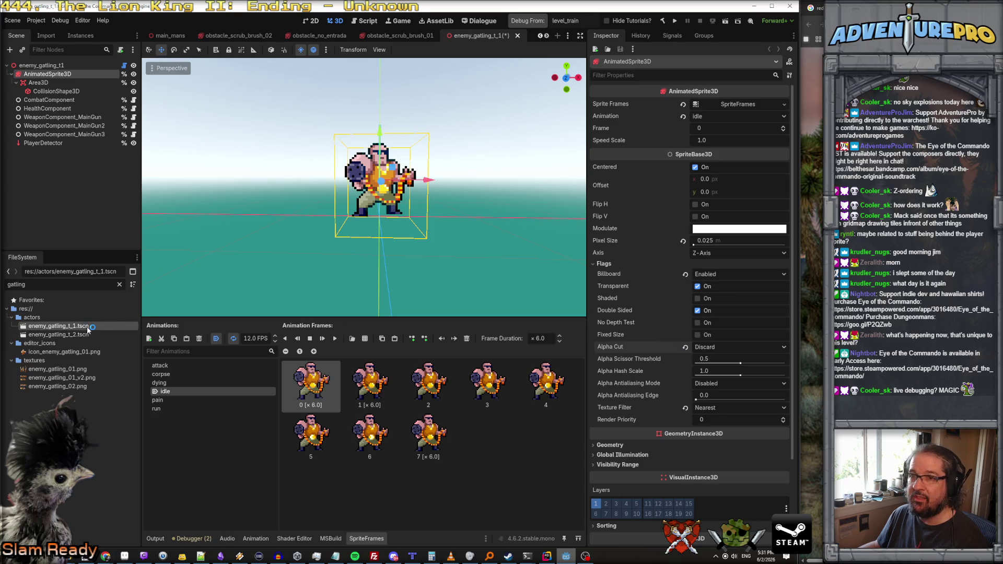
key("ctrl+s")
double_click(78, 334)
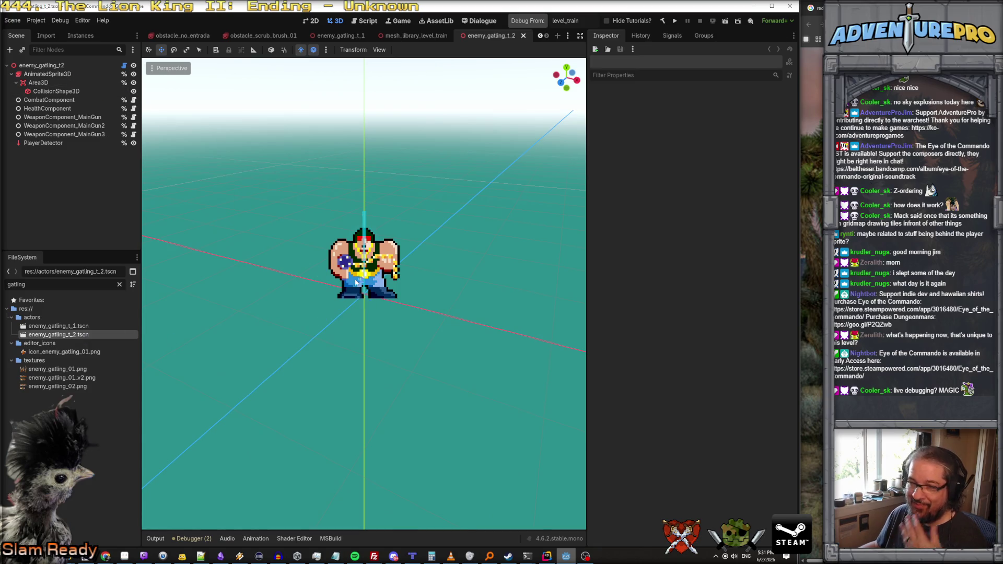
scroll(386, 291, "up", 10)
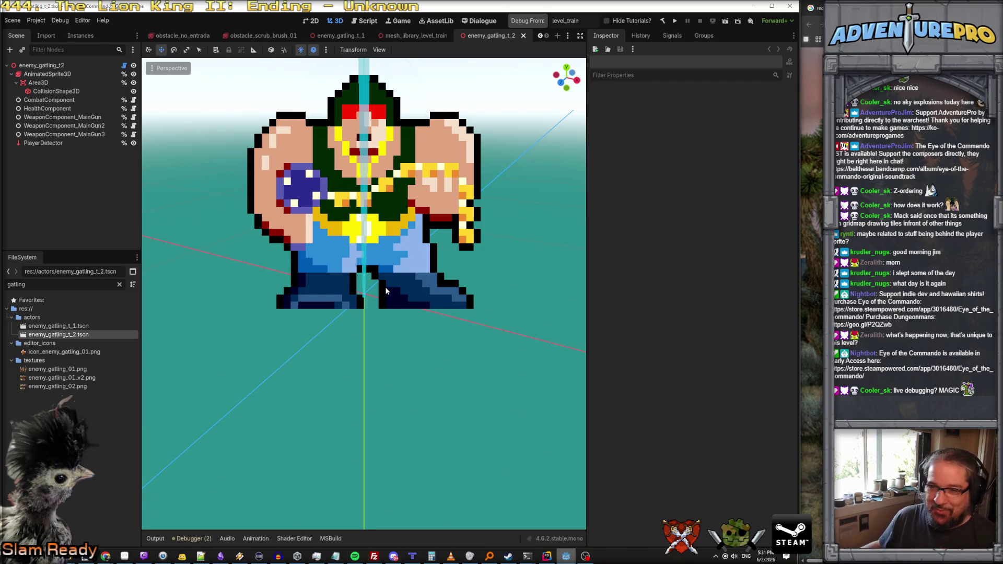
double_click(57, 326)
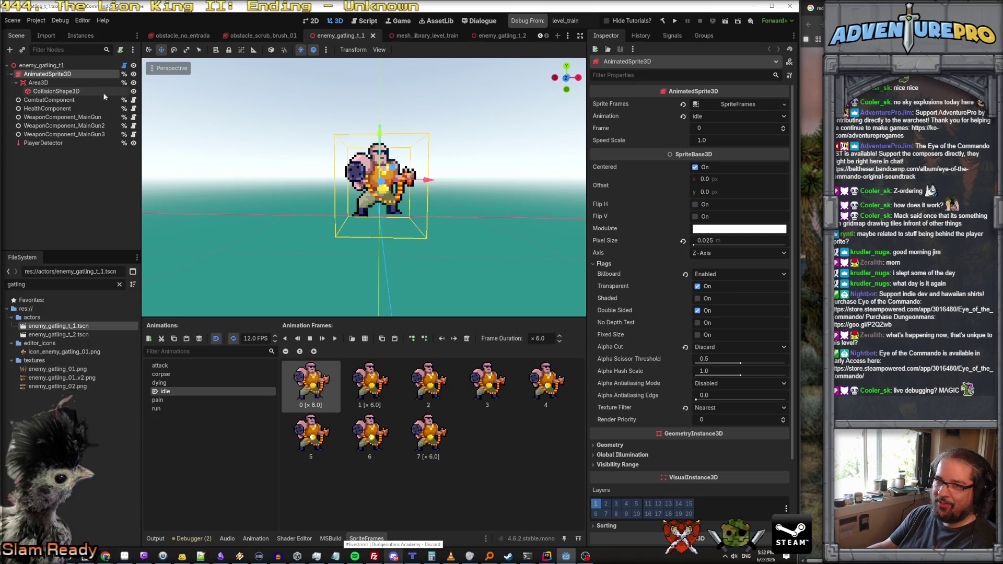
Step: Filter the FileSystem for 'projectile' and open projectile_enemy_base.tscn
double_click(36, 284)
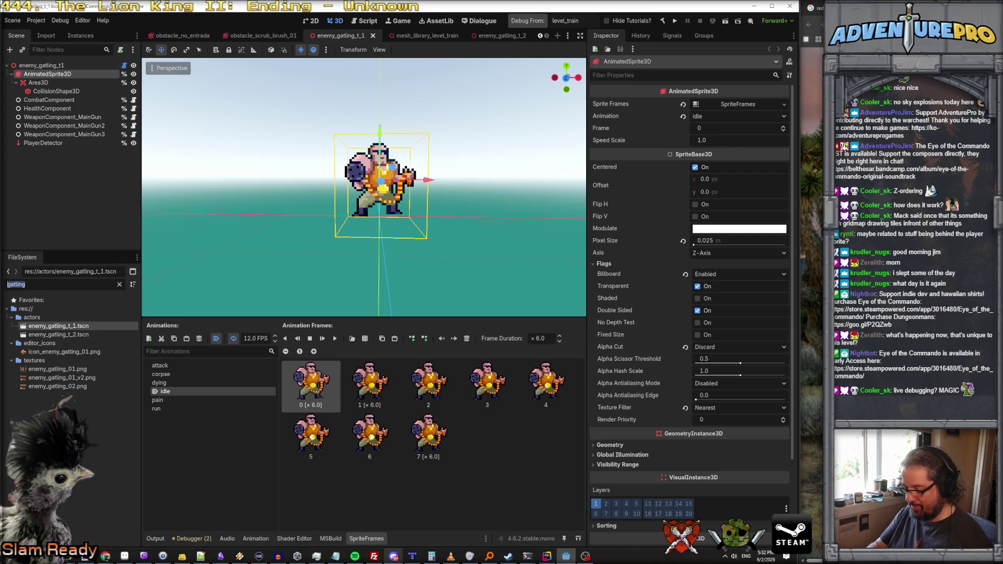
type("projectile")
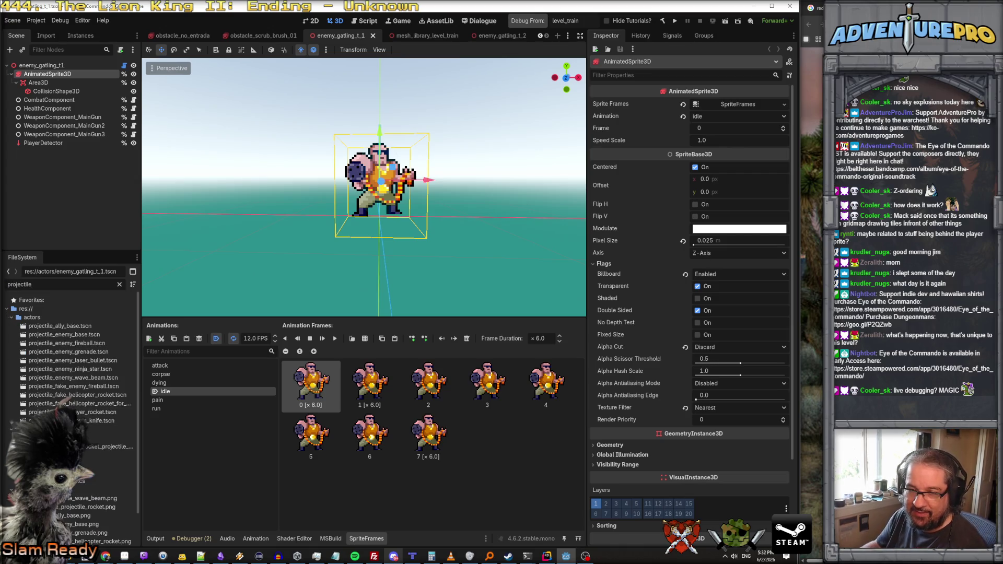
double_click(77, 336)
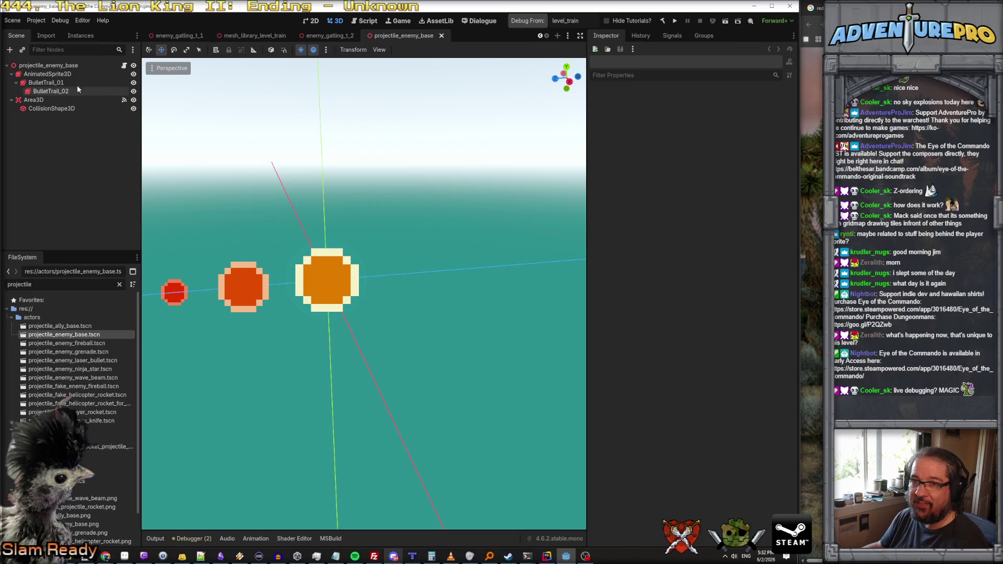
Step: Set Alpha Cut to Discard on the AnimatedSprite3D and both BulletTrails, save, and debug level_train
left_click(47, 74)
left_click(50, 91, "shift")
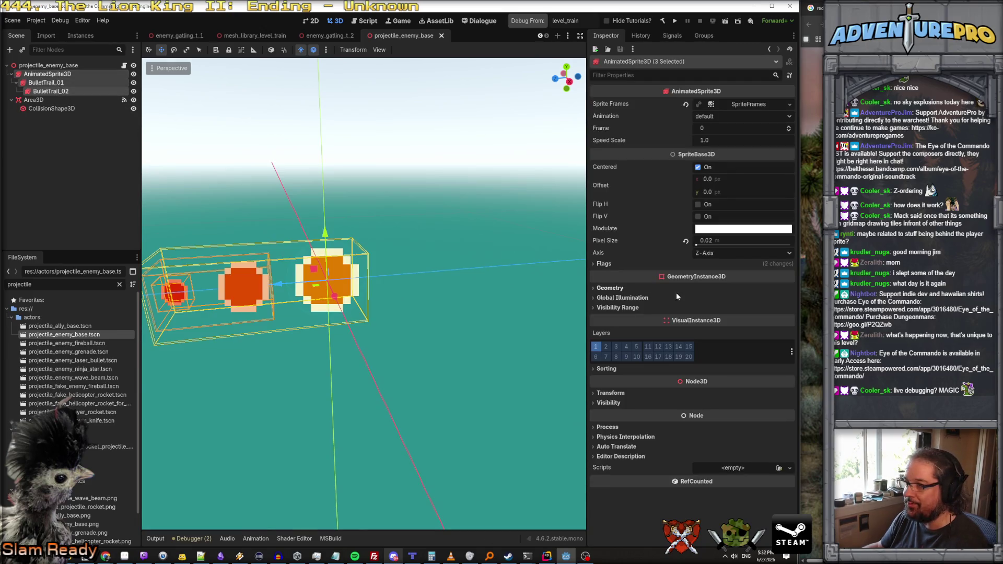
left_click(605, 264)
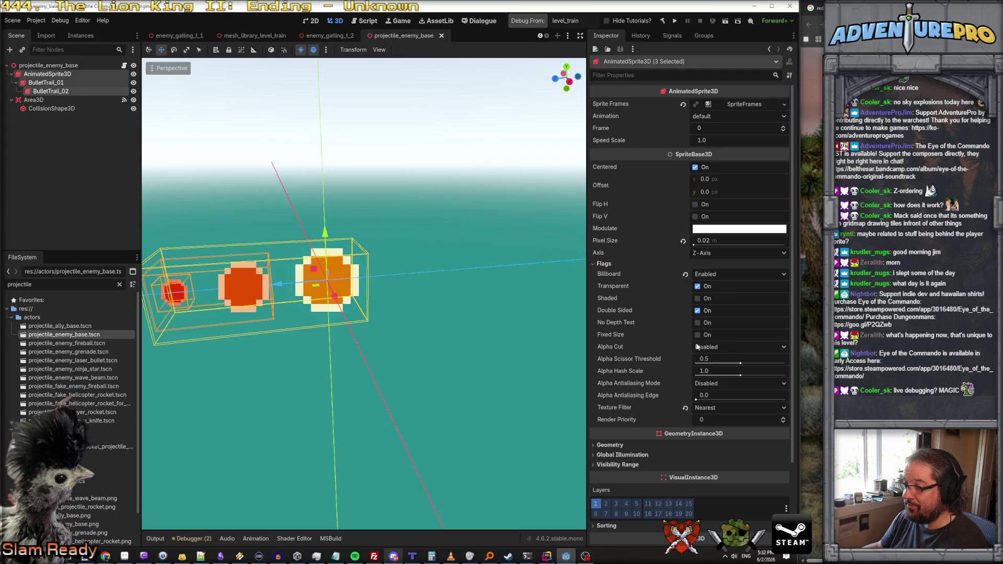
left_click(720, 347)
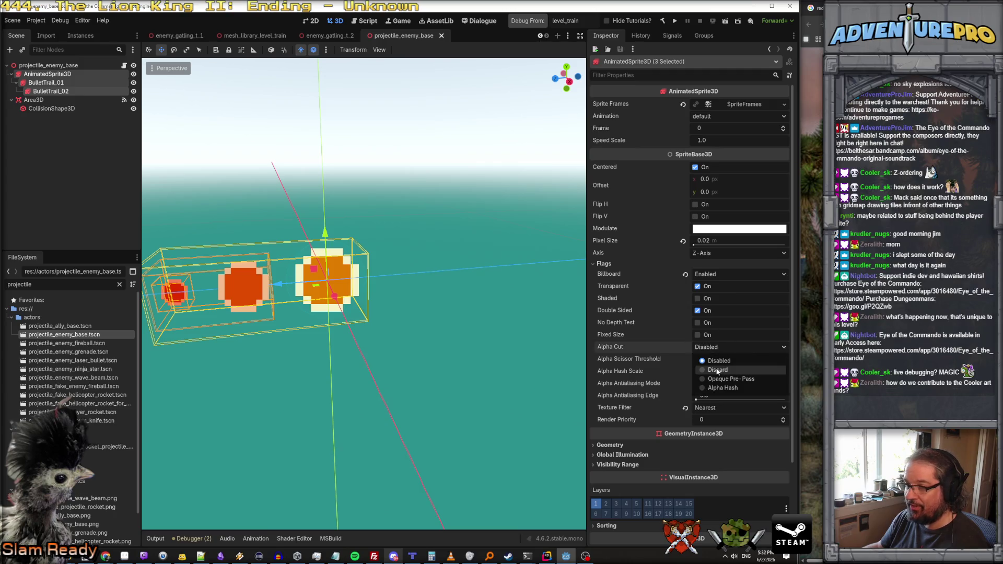
left_click(718, 371)
key("ctrl+s")
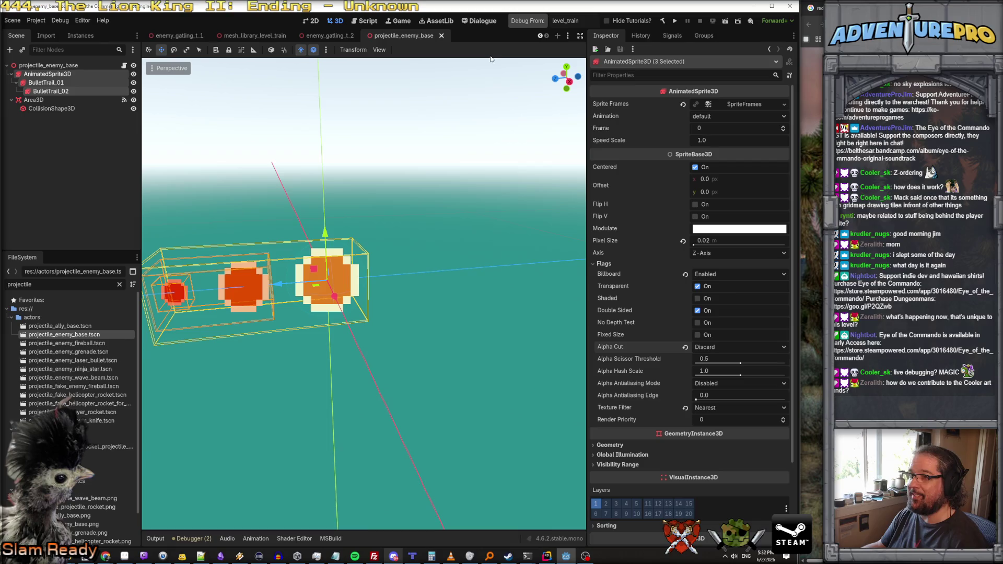
left_click(528, 20)
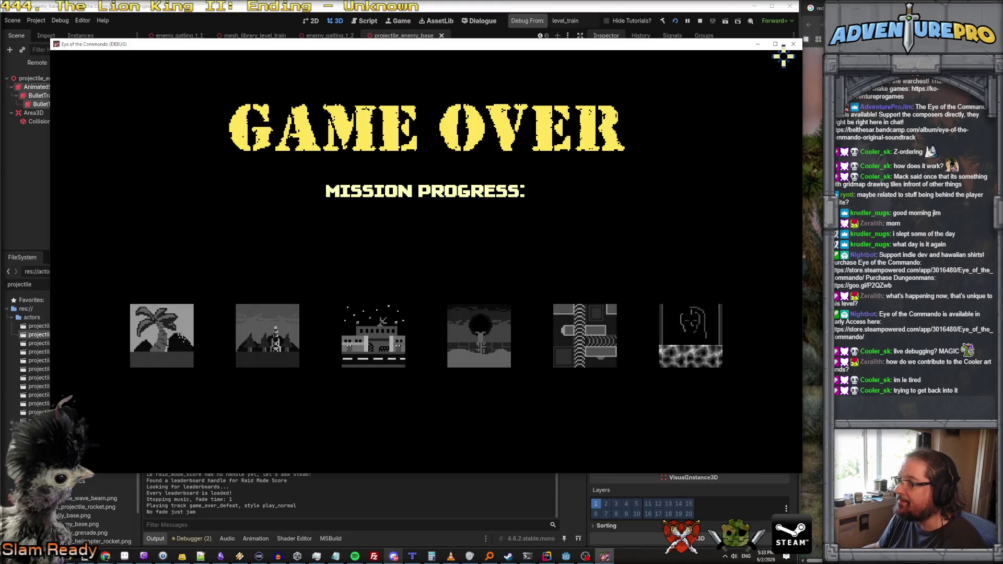
Step: Close the level_train debug game window once the Game Over screen appears
left_click(793, 45)
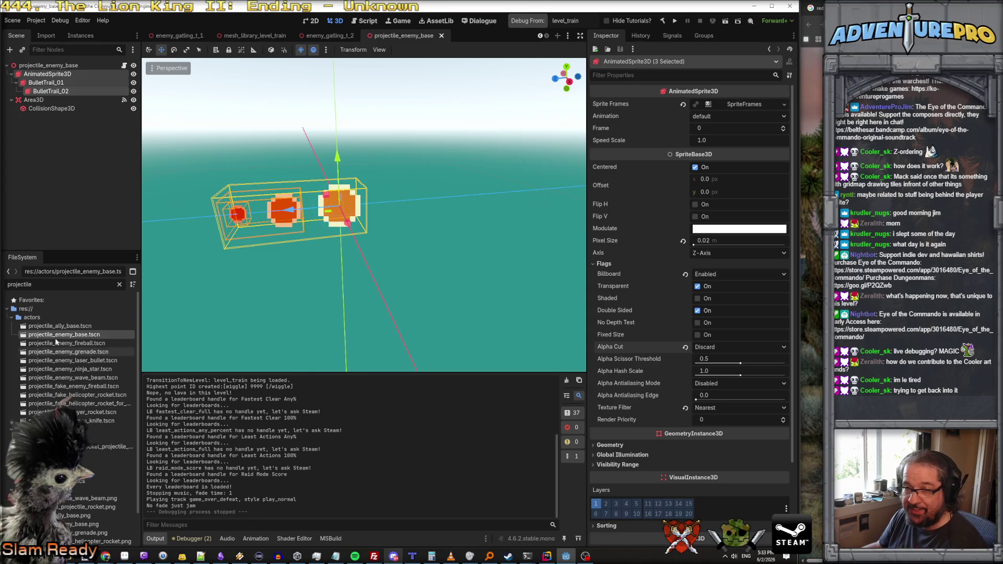
Step: Filter FileSystem for 'ninja', open enemy_mook_ninja_1.tscn, and preview its AnimatedSprite3D run animation
type("ninja")
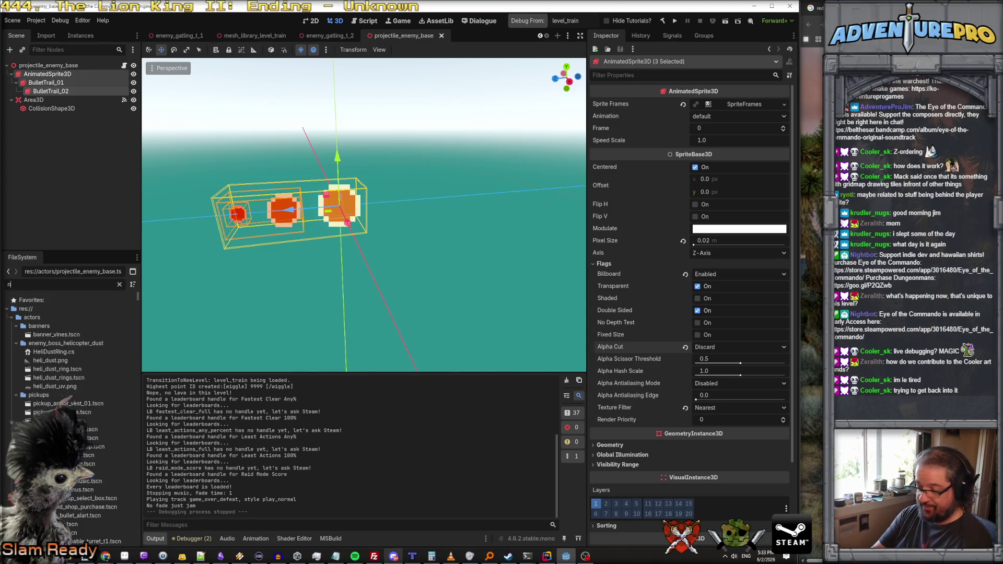
double_click(24, 326)
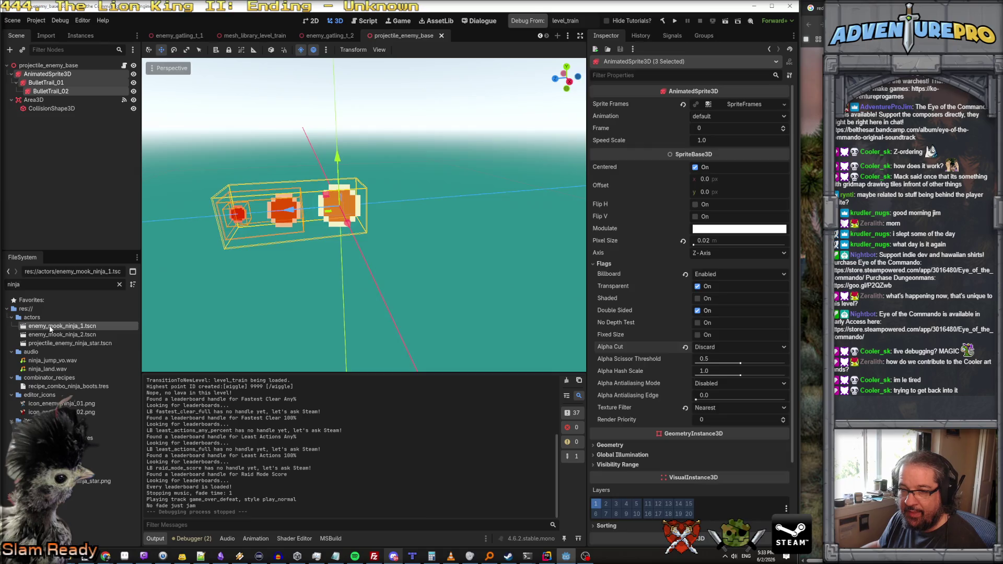
left_click(70, 74)
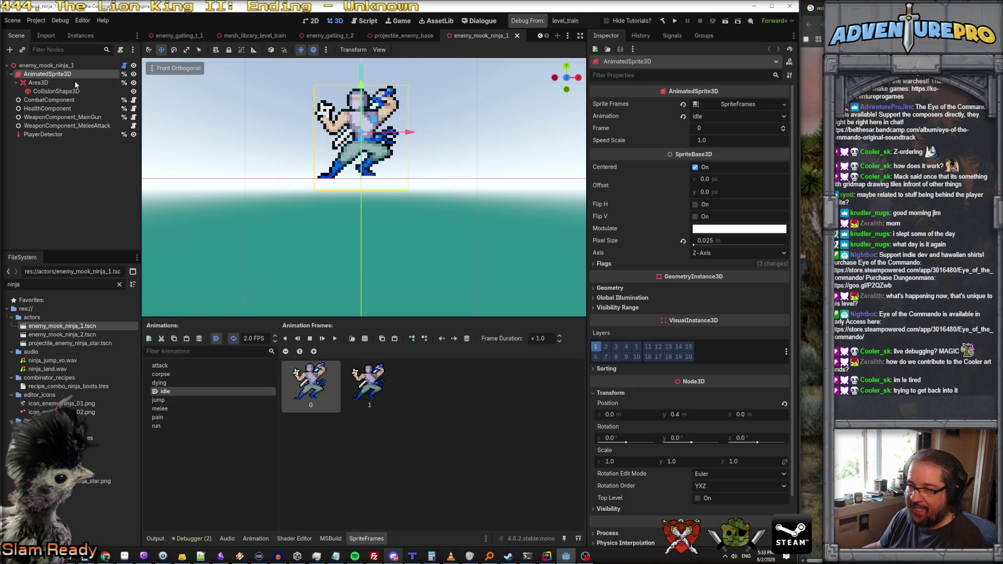
left_click(171, 428)
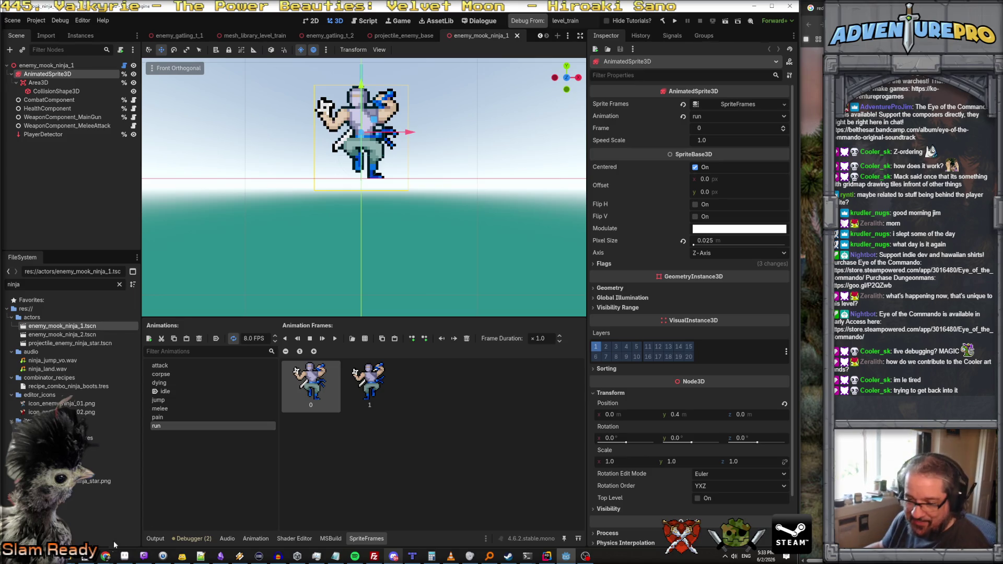
mouse_move(106, 556)
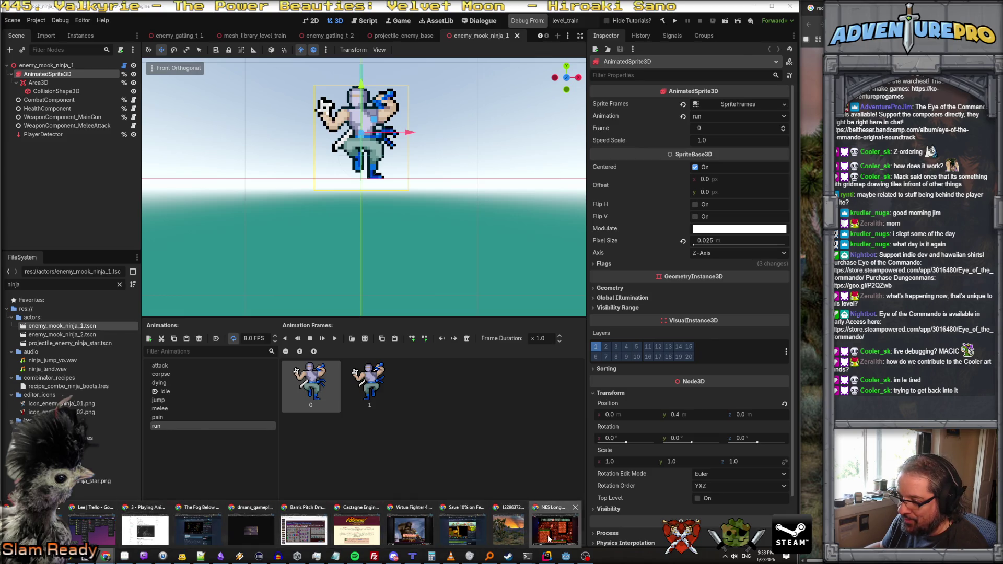
left_click(555, 530)
Step: Rewind the Ninja Gaiden II longplay to the train stage, watch it, then minimize Chrome
left_click_drag(102, 481, 83, 482)
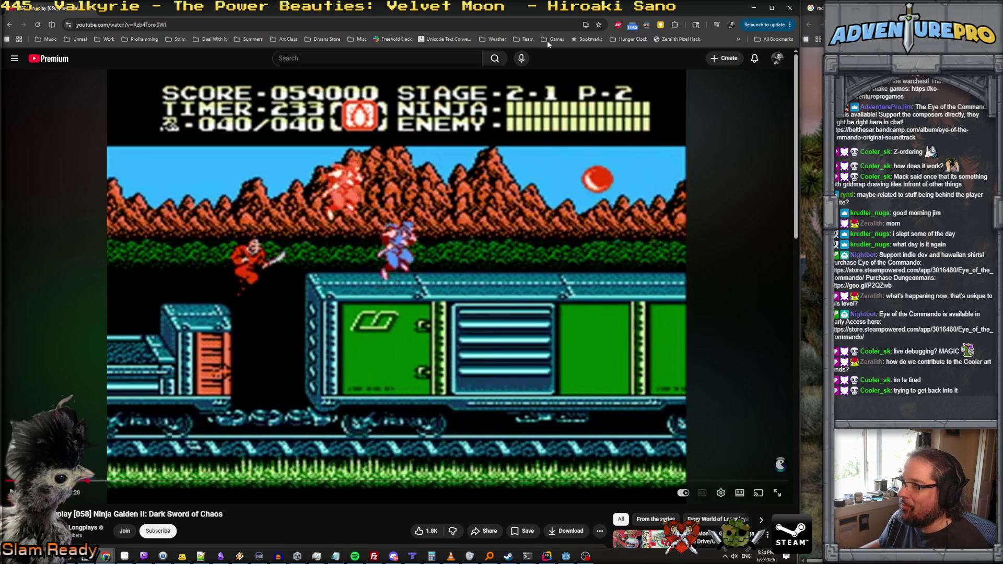
left_click(750, 7)
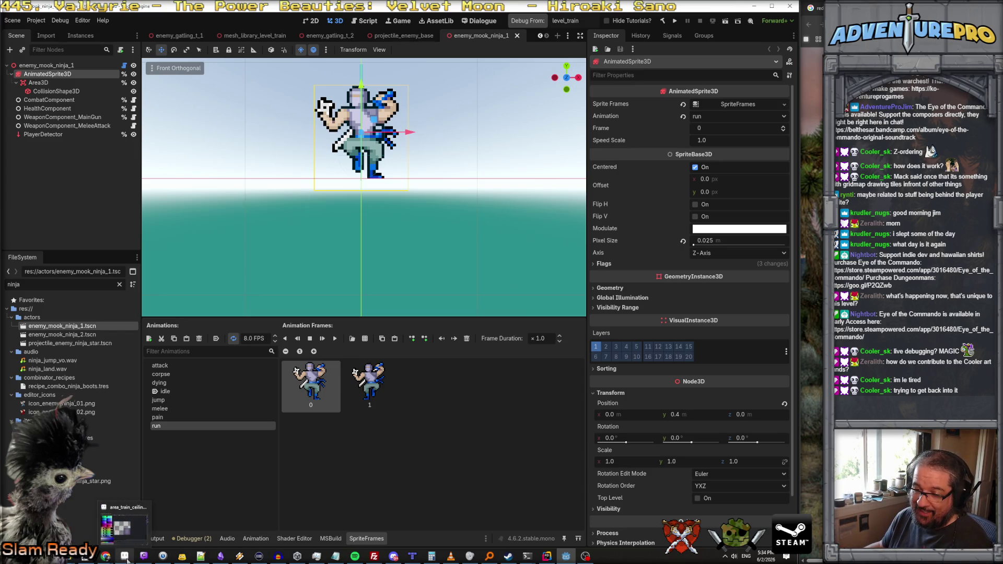
Step: In Aseprite, open the existing enemy_ninja_01.aseprite sprite file
key("alt+Tab")
left_click(8, 16)
left_click(21, 33)
scroll(491, 256, "down", 10)
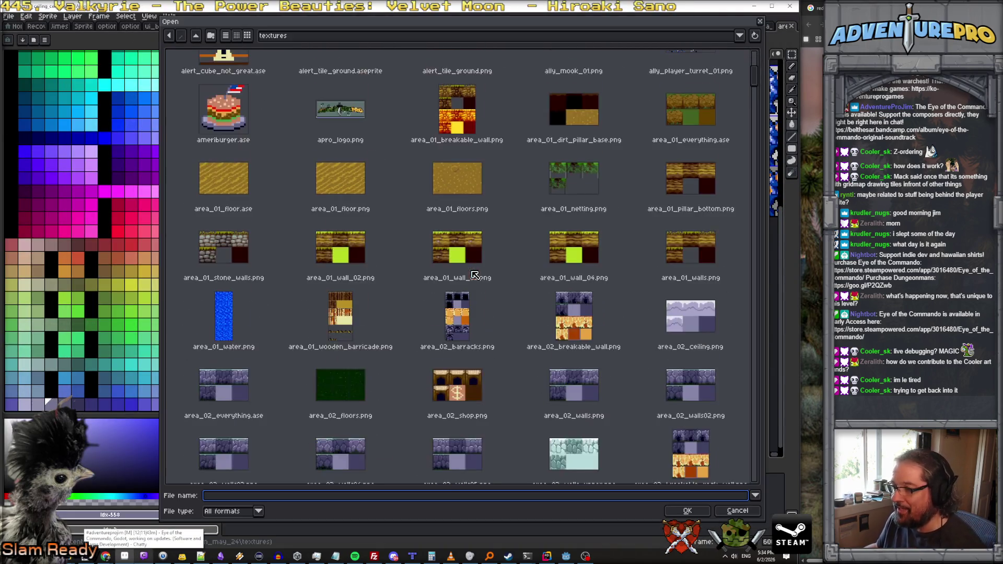
scroll(761, 128, "down", 15)
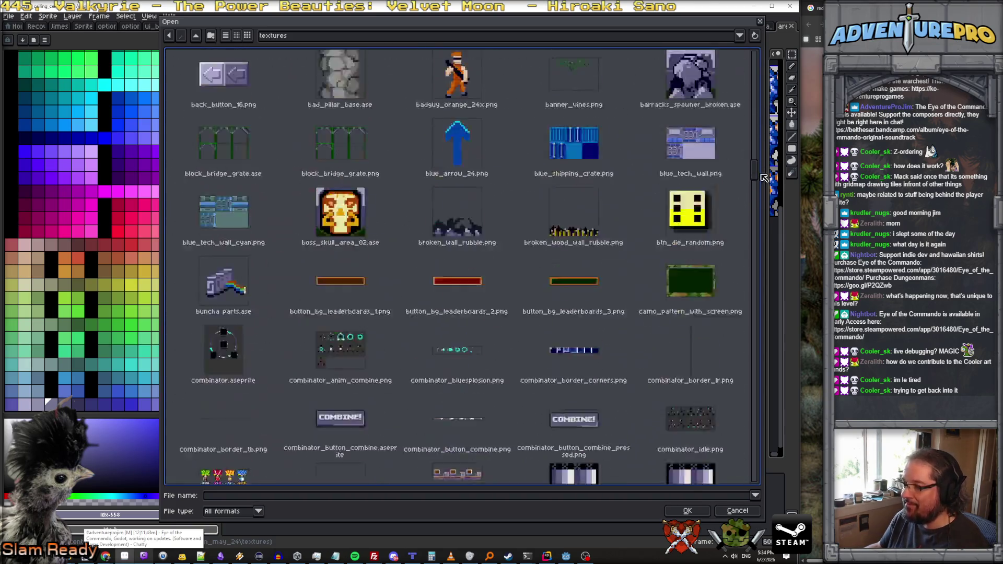
scroll(765, 207, "down", 5)
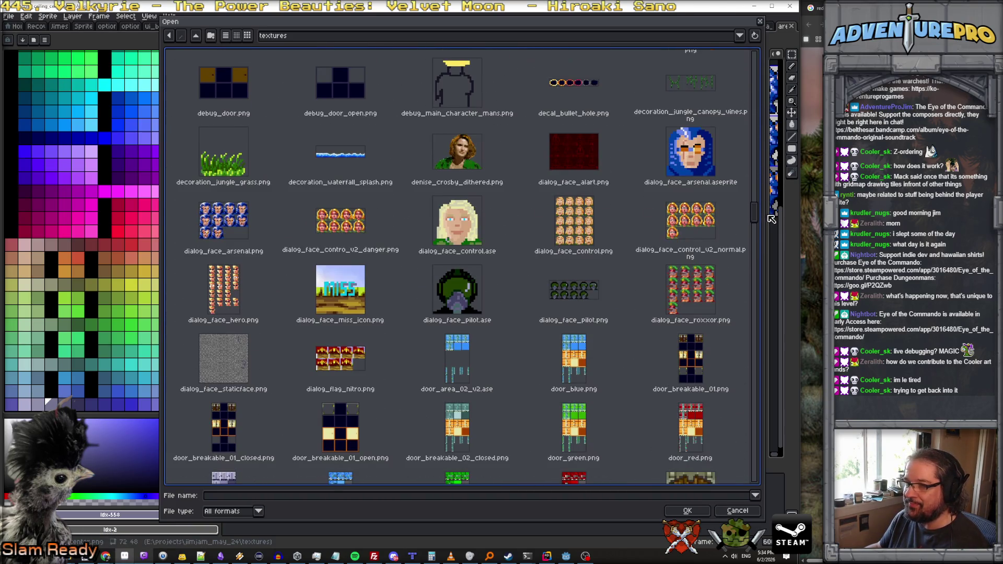
left_click_drag(772, 228, 776, 261)
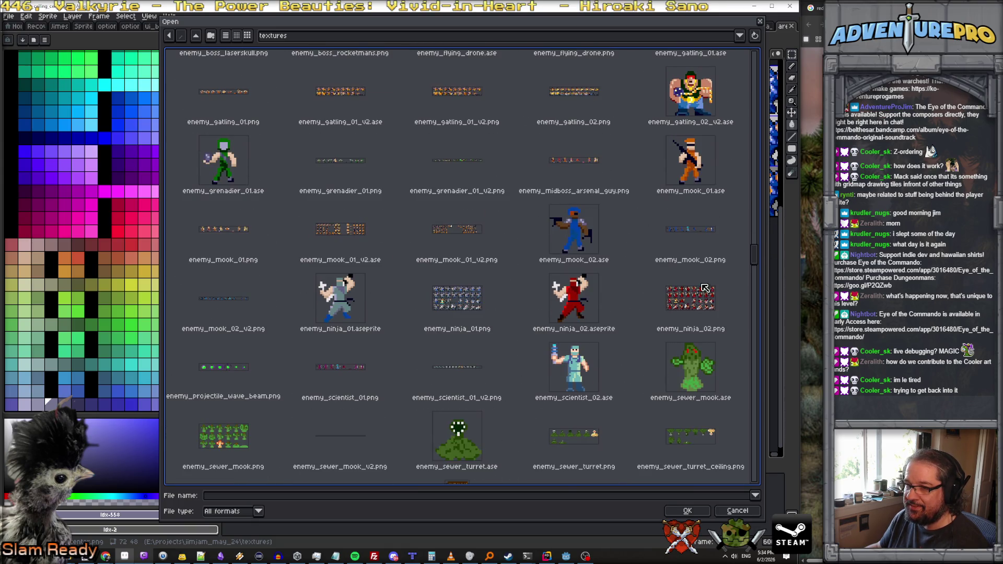
double_click(341, 295)
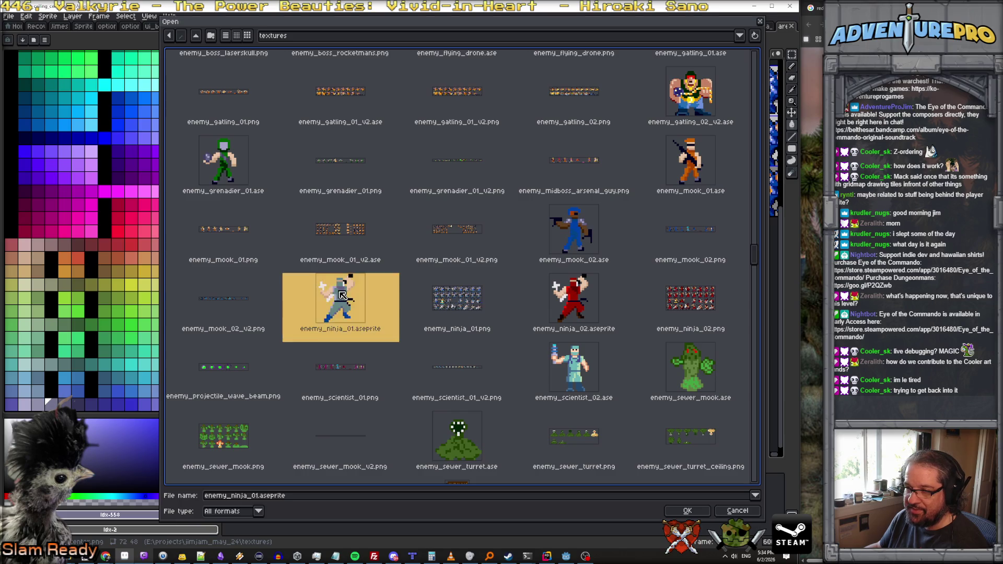
Step: Open the enemy_ninja_01.png sprite sheet from the textures folder
scroll(507, 319, "up", 8)
scroll(506, 319, "down", 1)
left_click(13, 17)
left_click(24, 38)
scroll(480, 309, "down", 10)
scroll(480, 309, "down", 15)
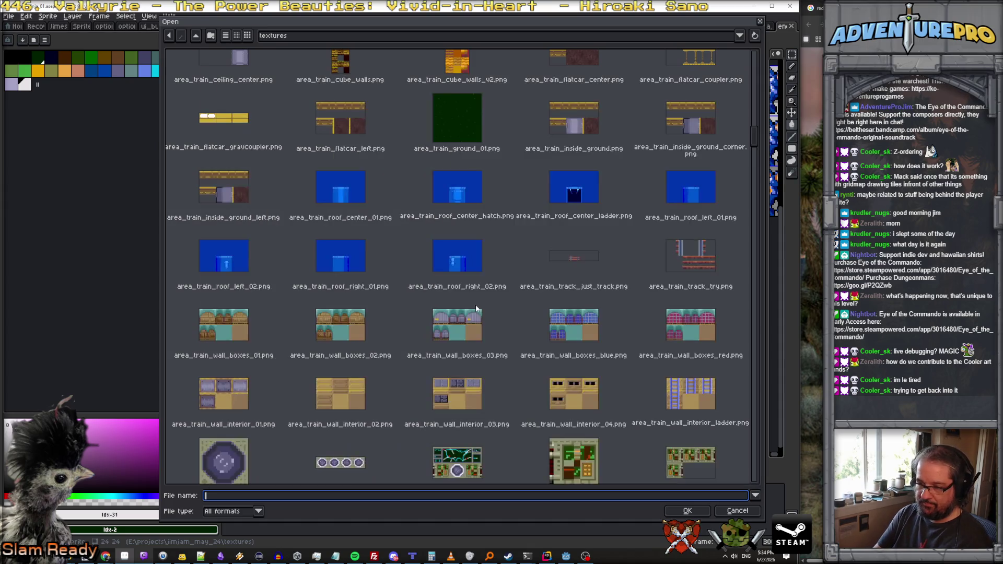
type("enemy_ni")
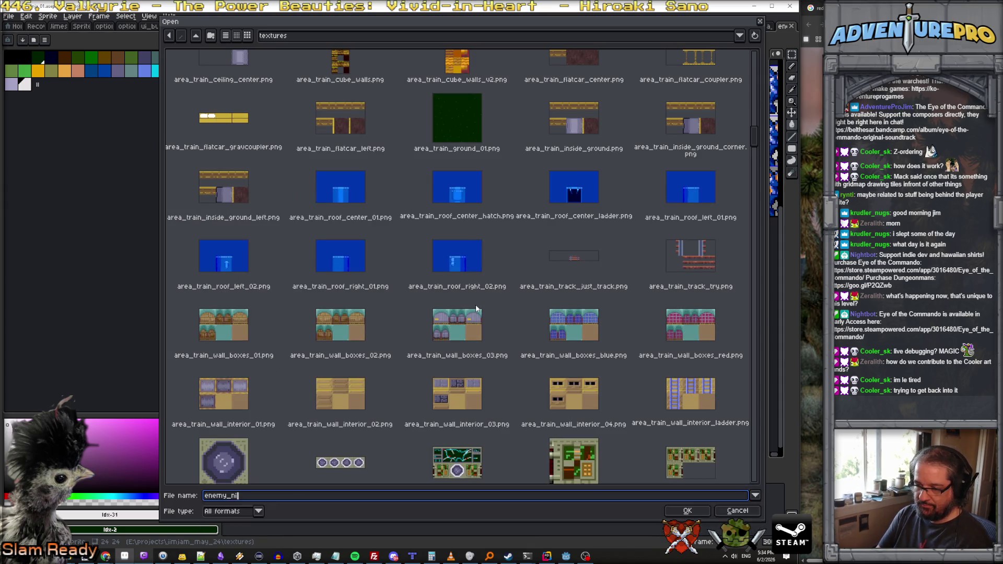
type("n")
key("Return")
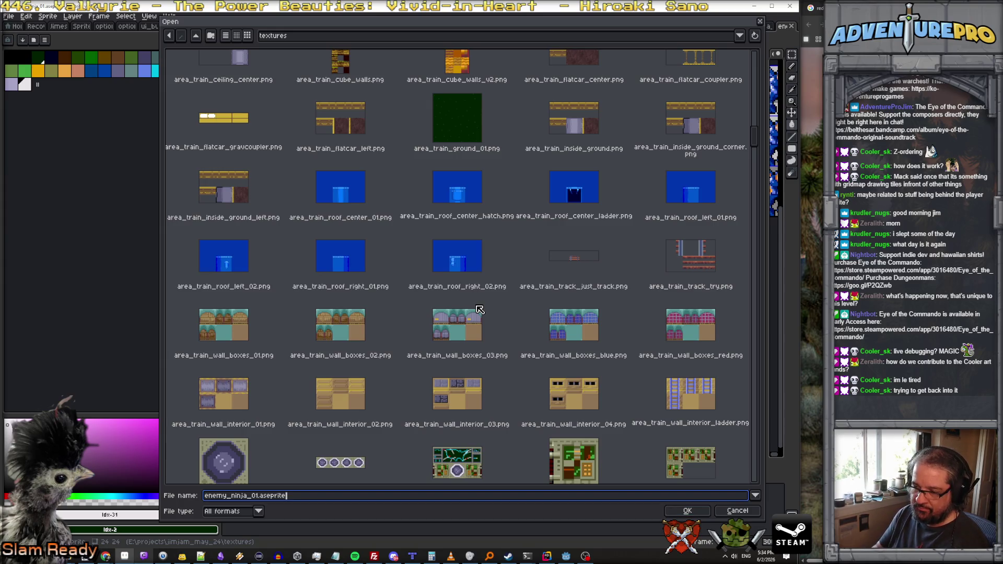
key("BackSpace")
key("BackSpace")
key("BackSpace")
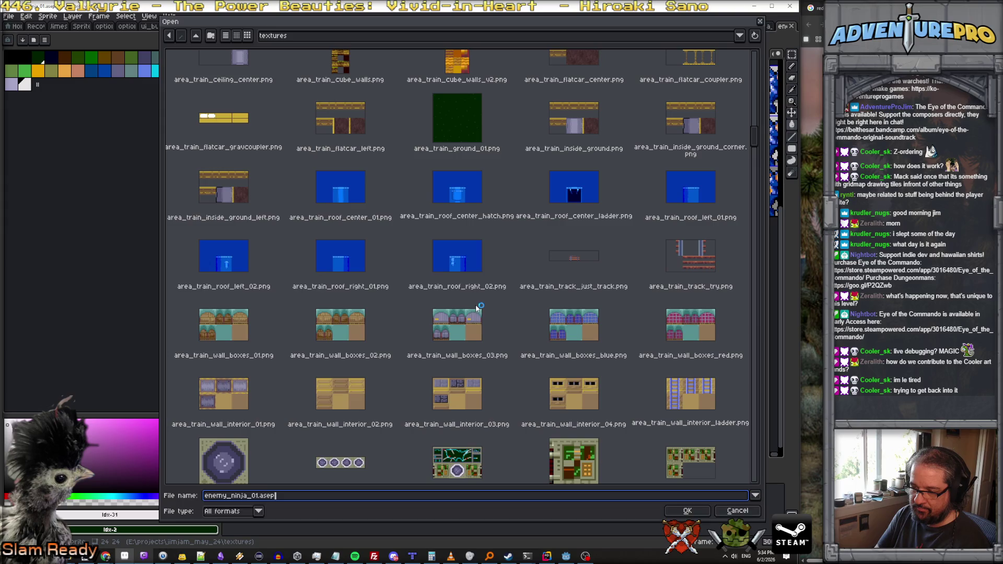
key("BackSpace")
key("BackSpace")
key("BackSpace")
type("png")
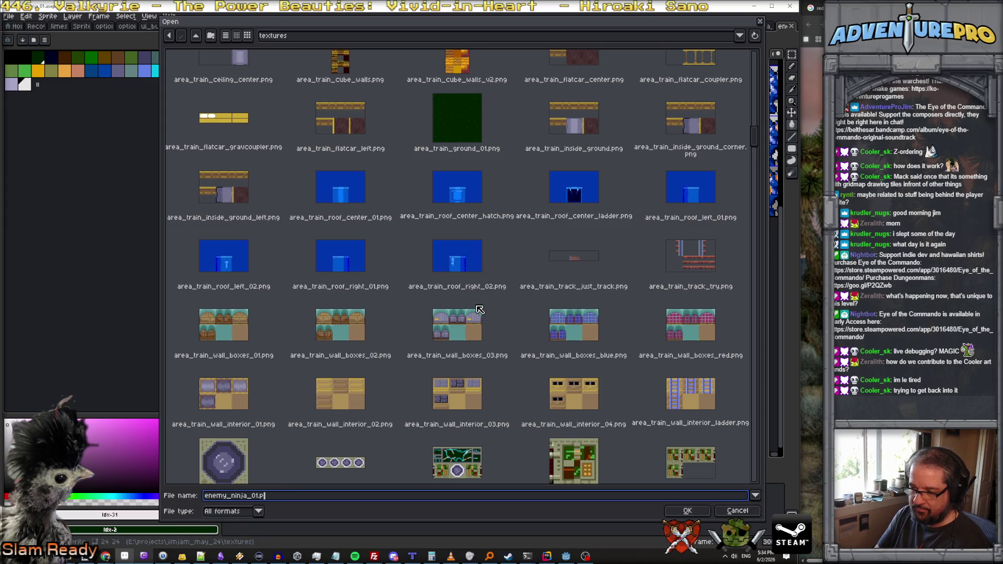
key("Return")
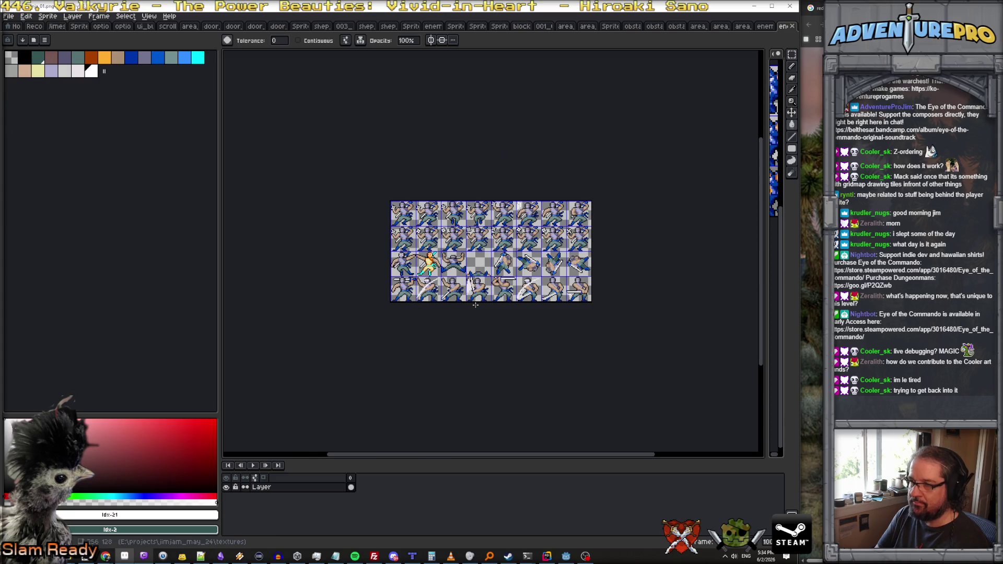
Step: Marquee-select the third top-row ninja pose and bring up a new 32×32 sprite
scroll(466, 303, "up", 1)
left_click_drag(574, 278, 493, 319)
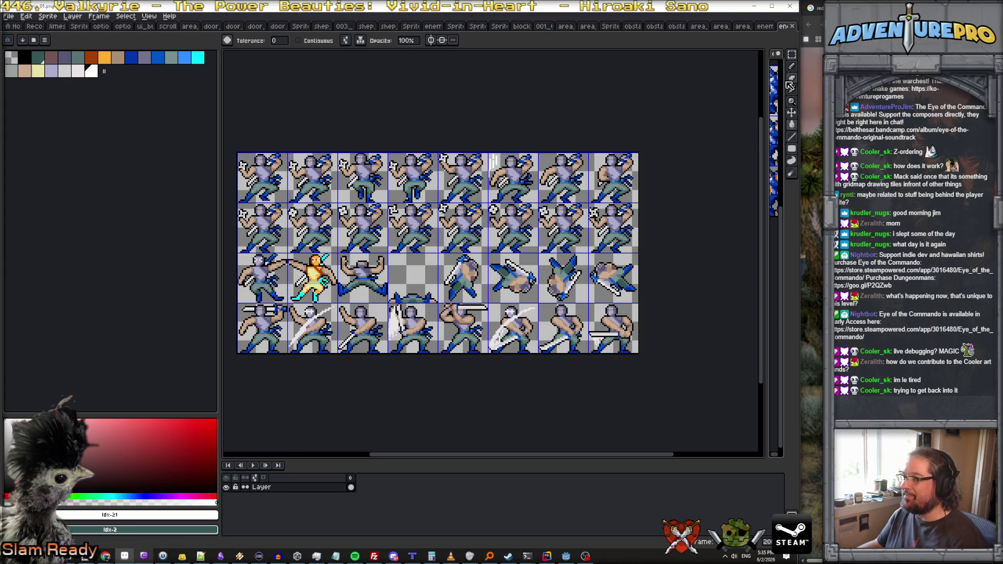
left_click(792, 55)
scroll(479, 171, "up", 1)
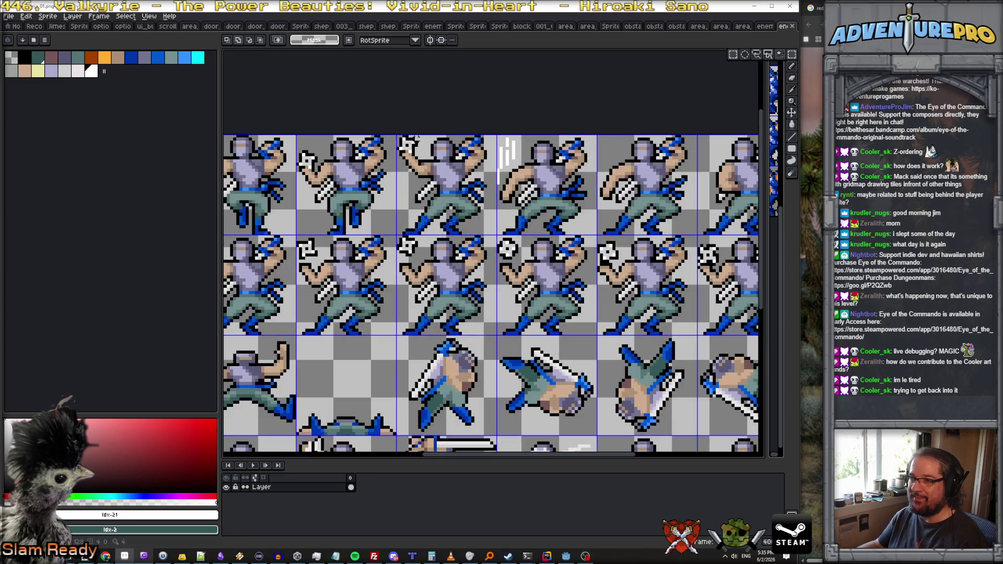
mouse_move(397, 136)
left_mouse_down()
mouse_move(503, 244)
mouse_move(495, 233)
left_mouse_up()
left_click(9, 16)
left_click(14, 27)
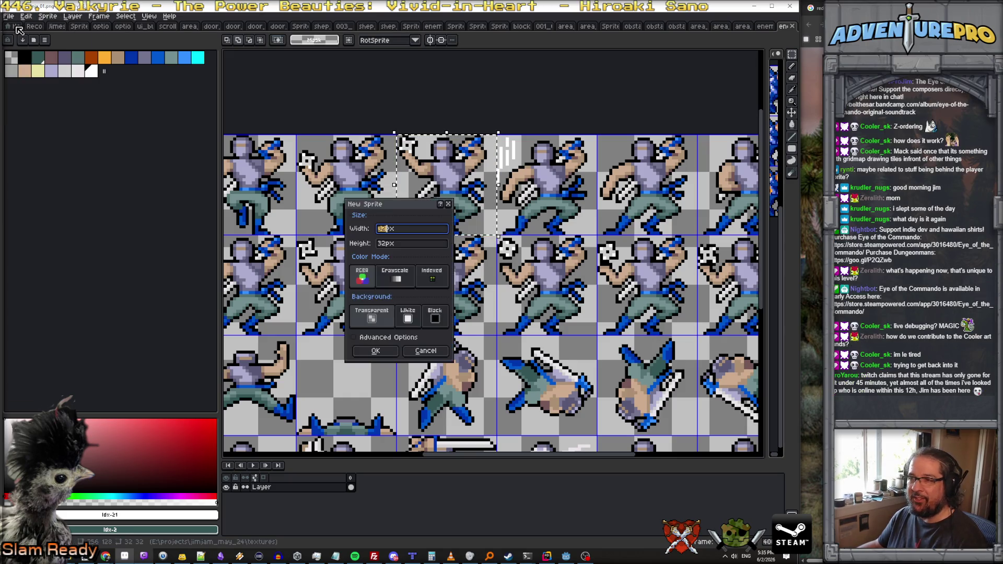
Step: Create the 32×32 sprite, load the gen5_eotc palette, and paste the ninja frame in
left_click(376, 351)
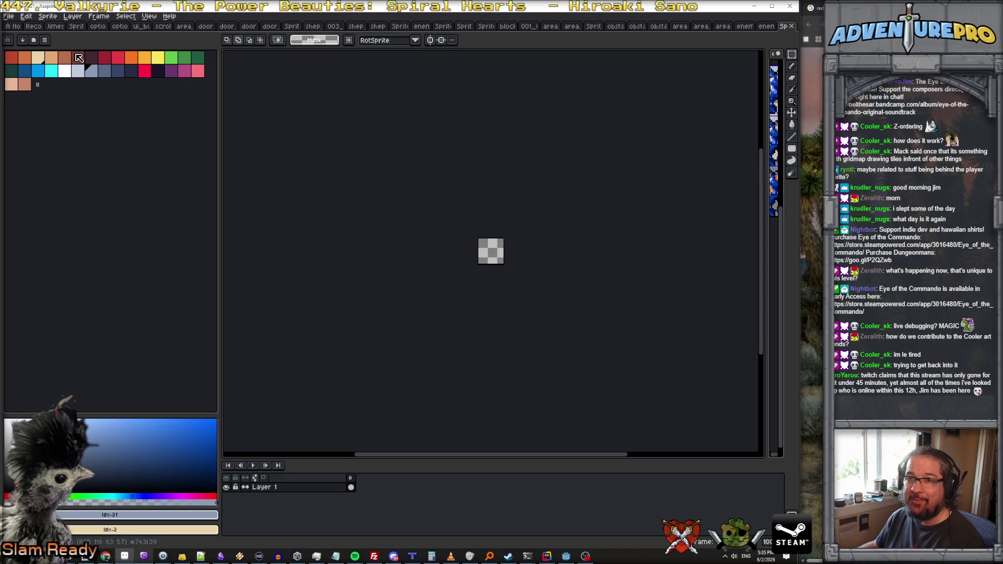
left_click(35, 40)
scroll(157, 261, "down", 5)
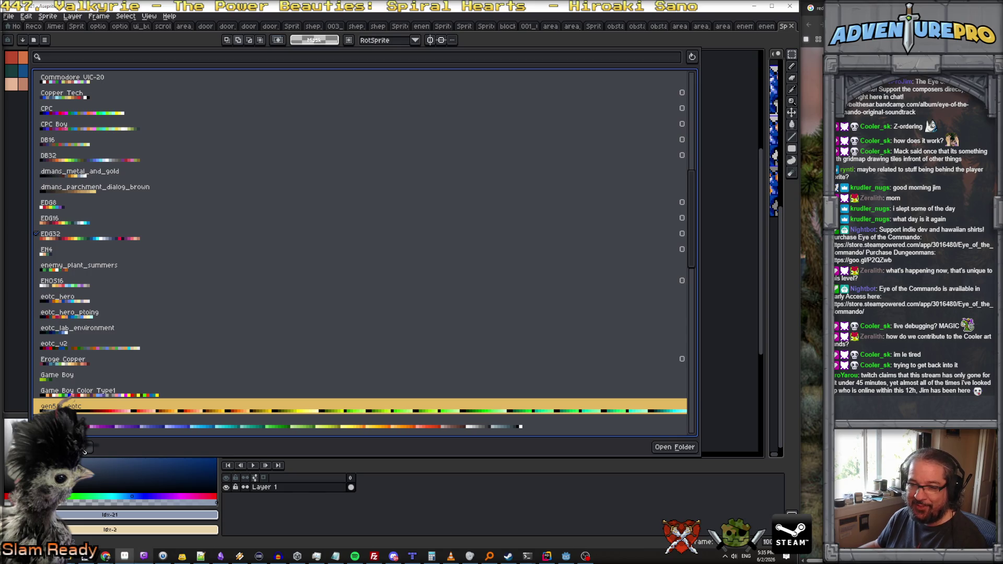
left_click(112, 429)
key("Escape")
scroll(608, 262, "up", 2)
key("ctrl+v")
left_click(48, 17)
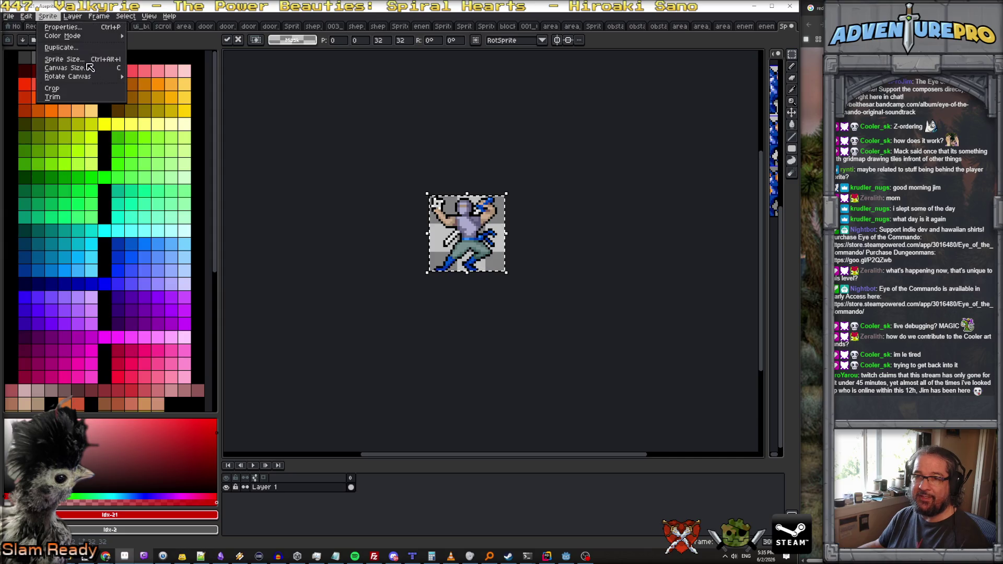
Step: Resize the canvas to 64 px wide, anchored top-left so the ninja stays left
mouse_move(99, 76)
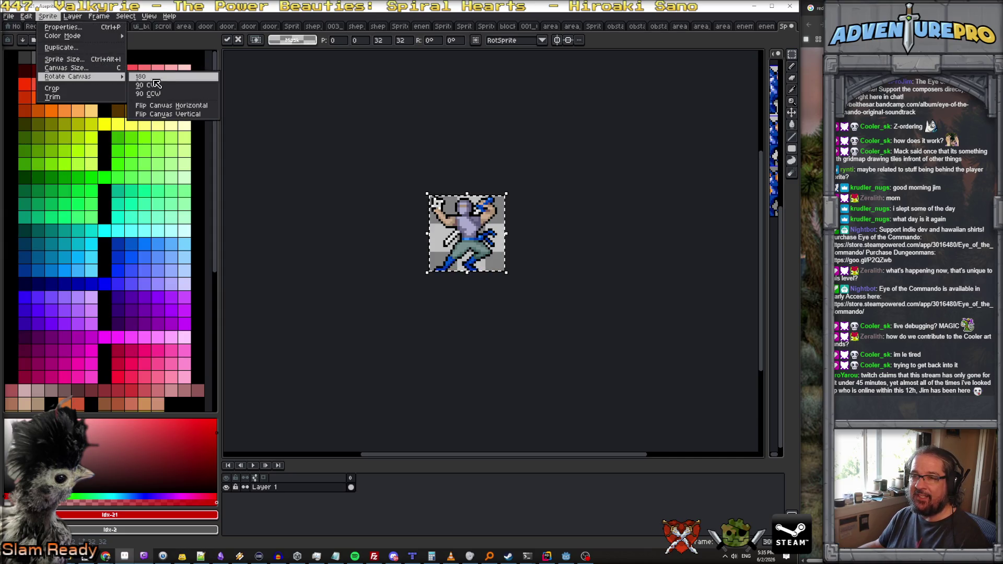
left_click(97, 68)
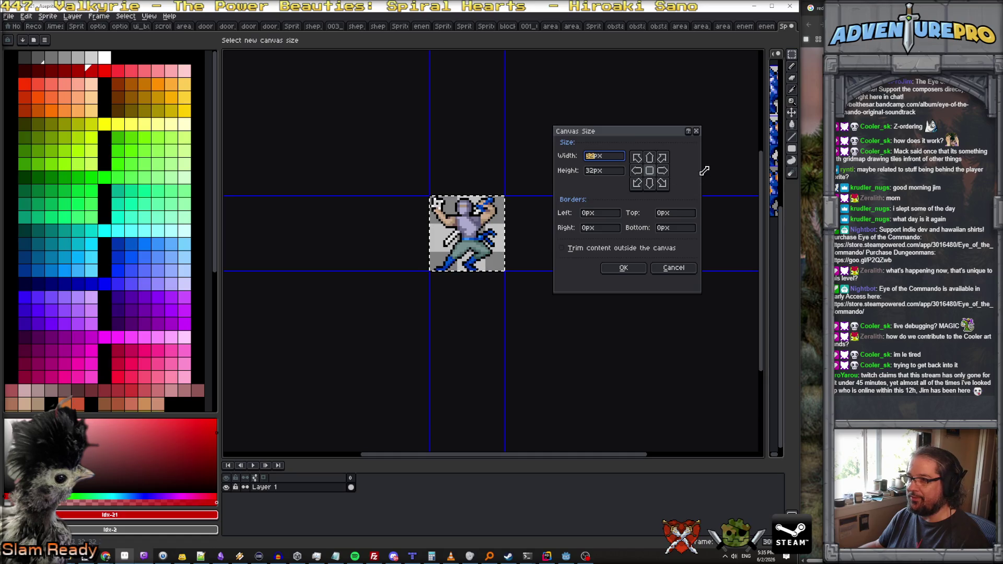
left_click(637, 158)
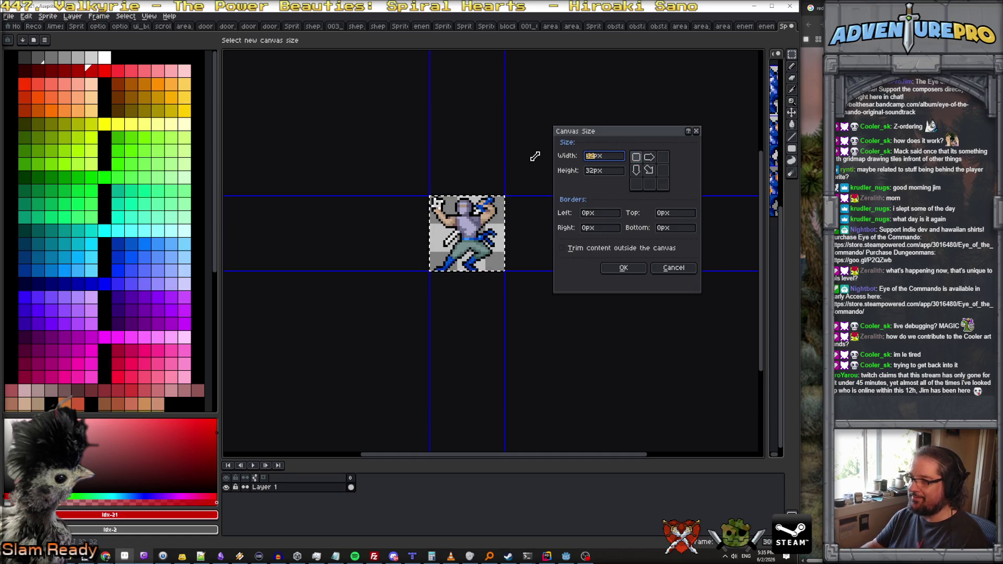
type("64")
key("Return")
scroll(511, 175, "up", 1)
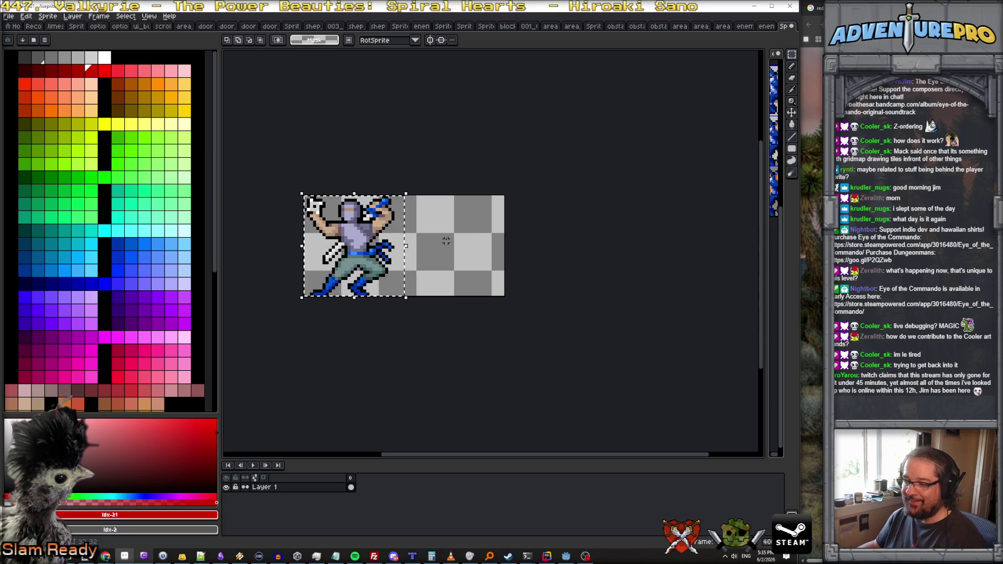
Step: Deselect and rename the ninja layer to 'og bg'
left_click(308, 202)
double_click(314, 487)
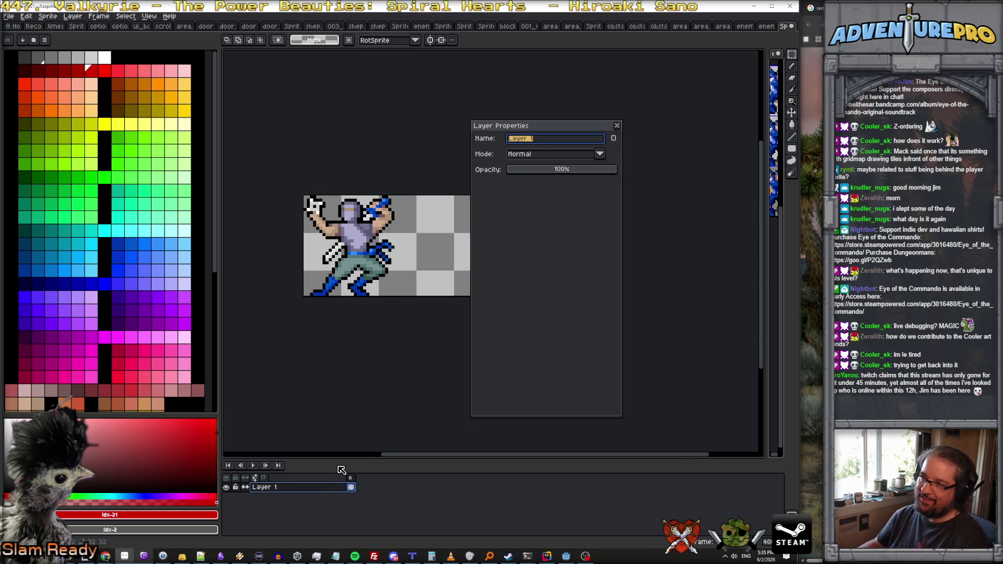
type("og ba")
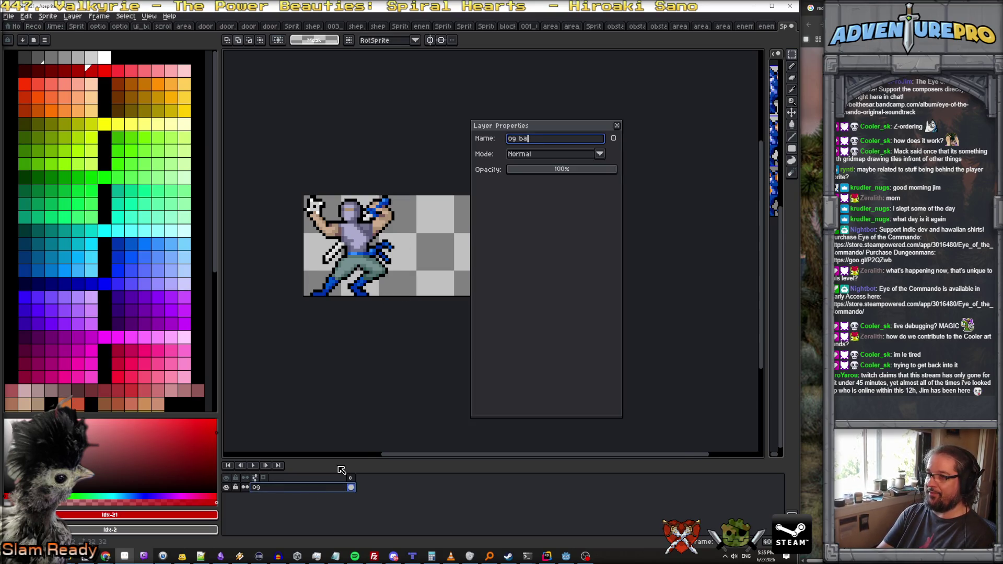
key("Return")
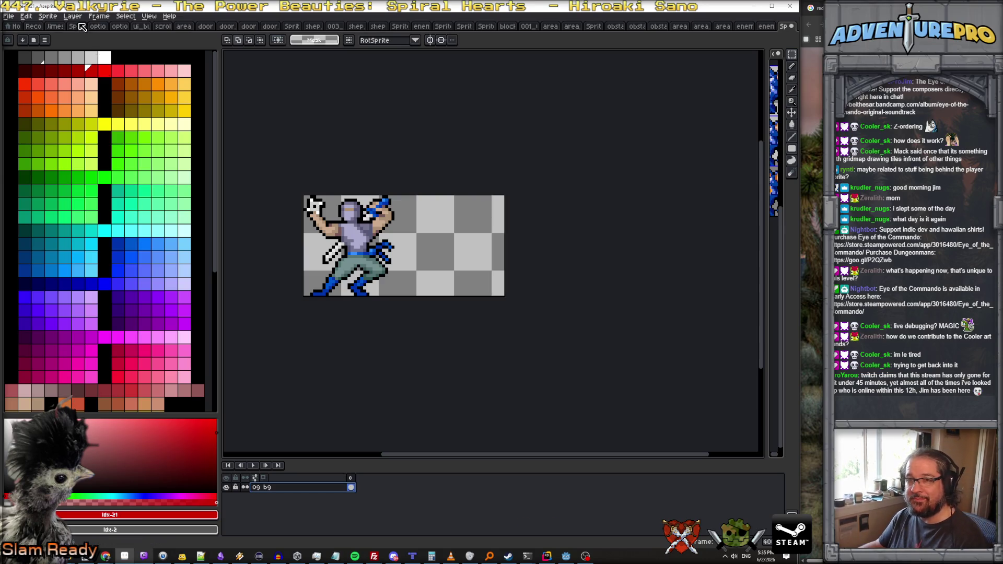
left_click(75, 17)
Step: Add a new empty Layer 1 above og bg
mouse_move(78, 65)
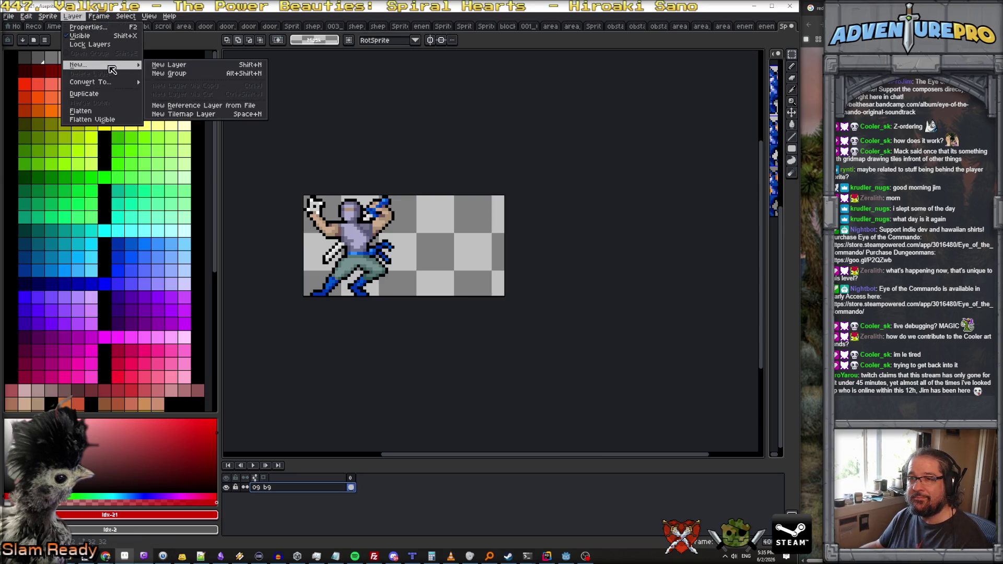
left_click(166, 67)
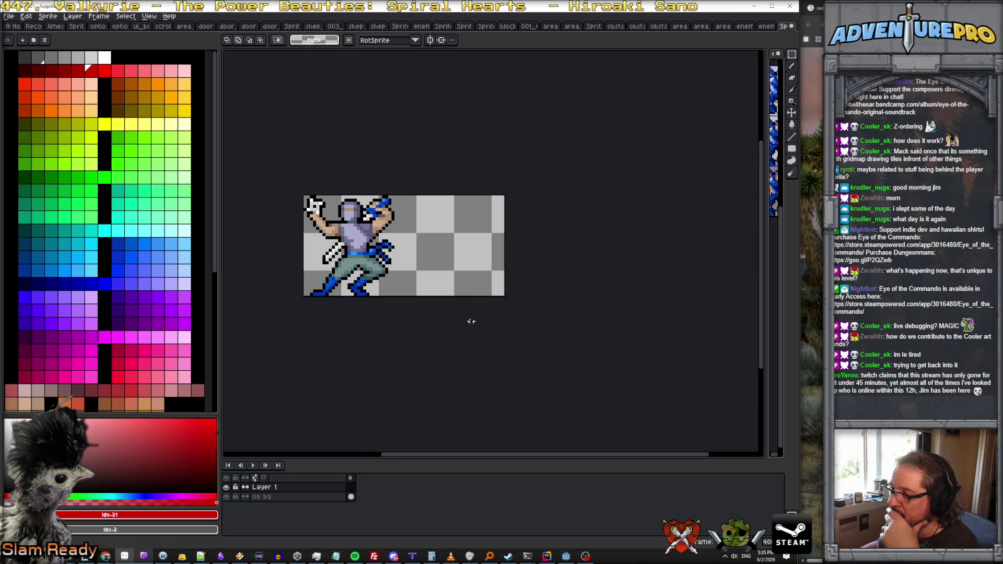
scroll(455, 298, "up", 1)
Step: Set the grid to 32 × 32 pixel cells
left_click(149, 15)
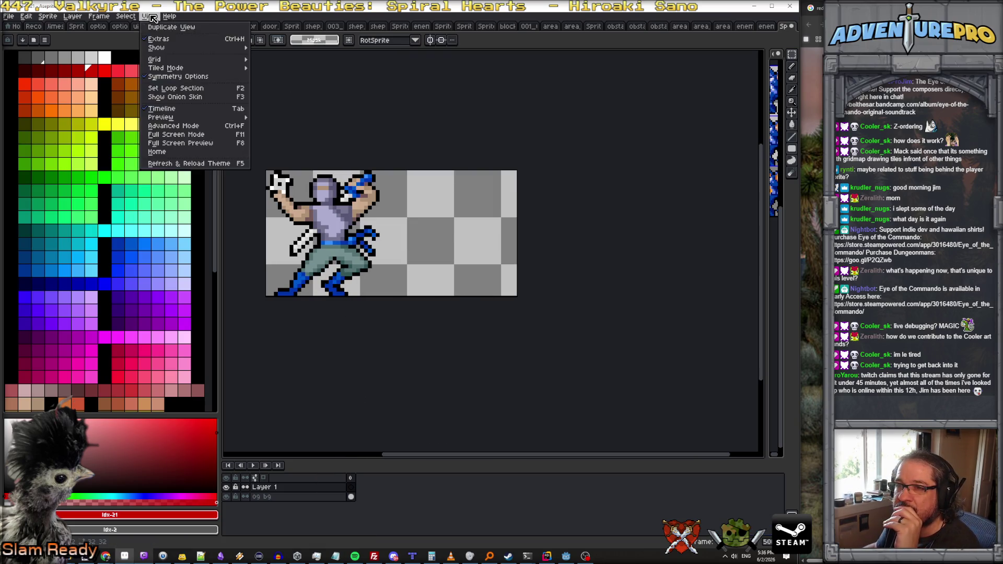
mouse_move(185, 60)
left_click(279, 60)
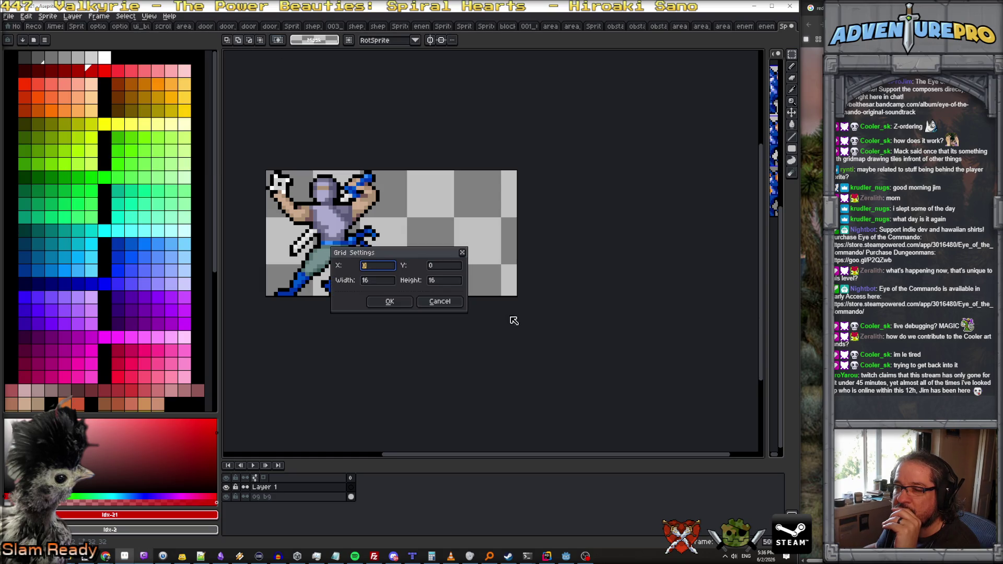
left_click(386, 282)
type("32")
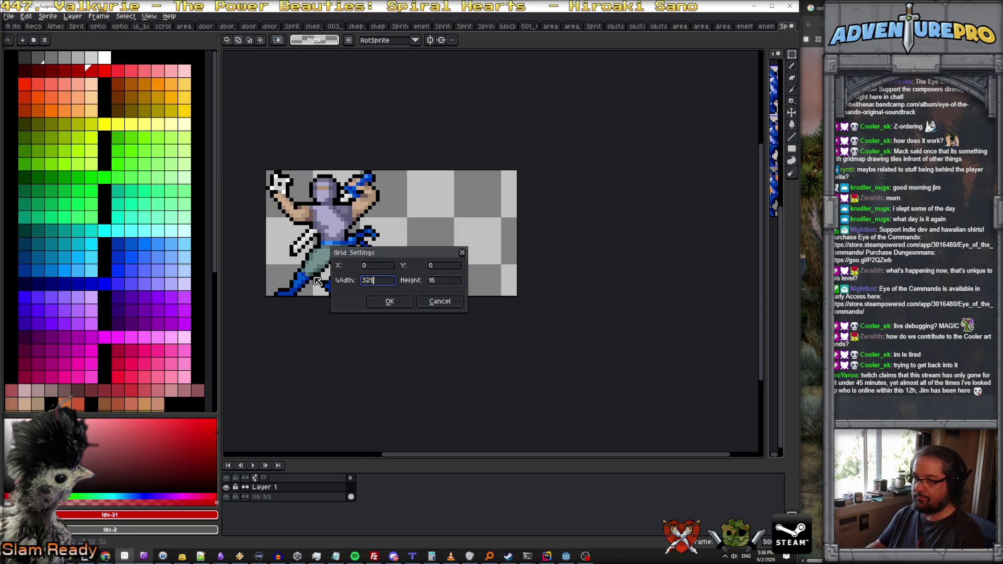
key("Tab")
type("32")
key("Return")
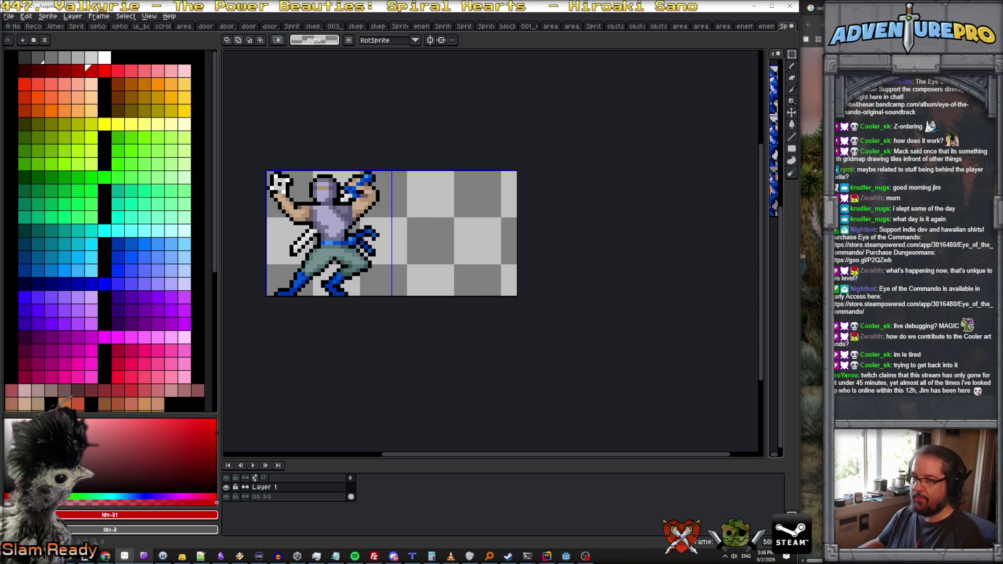
Step: Open Aseprite's Preferences at the Background section
left_click(9, 16)
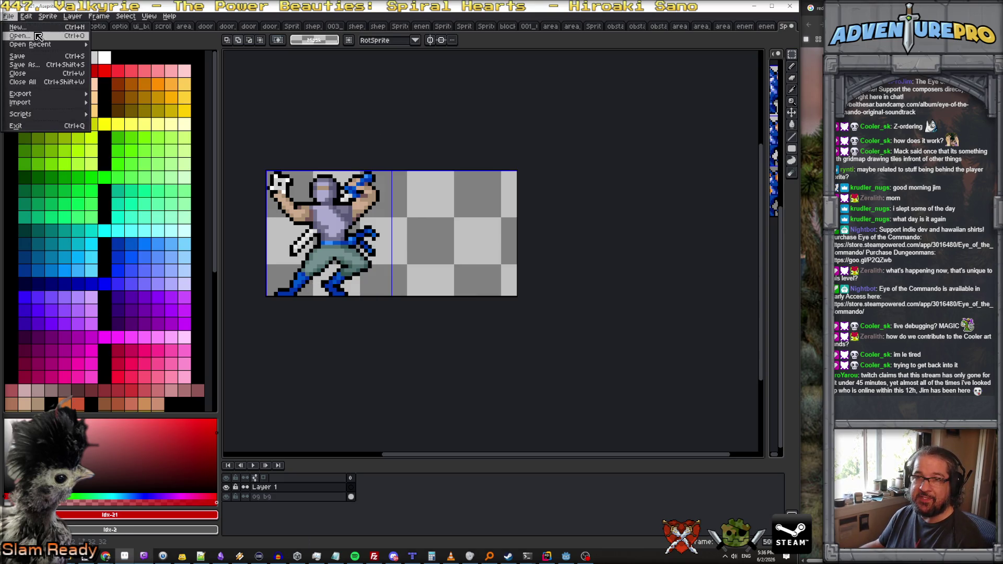
mouse_move(27, 16)
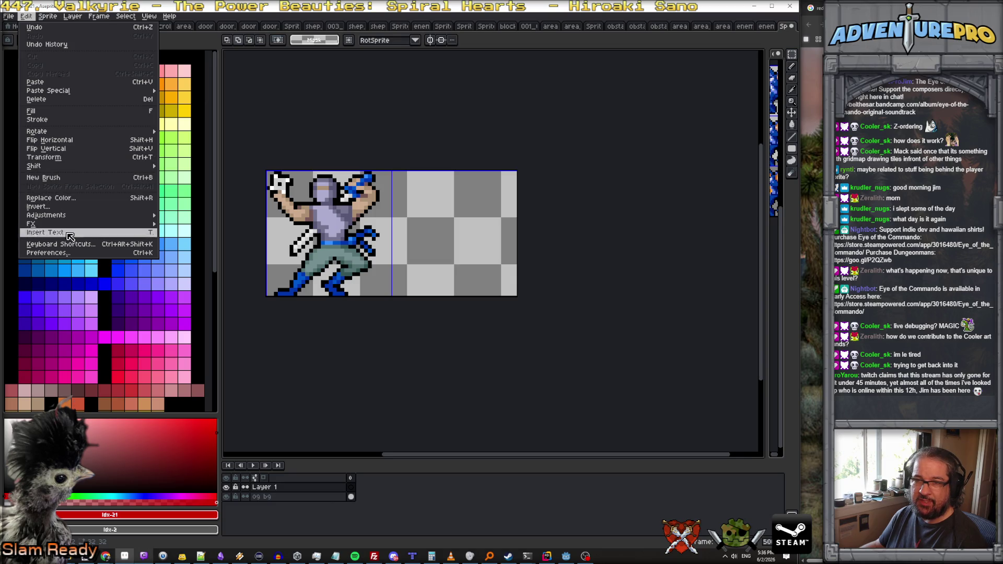
left_click(71, 253)
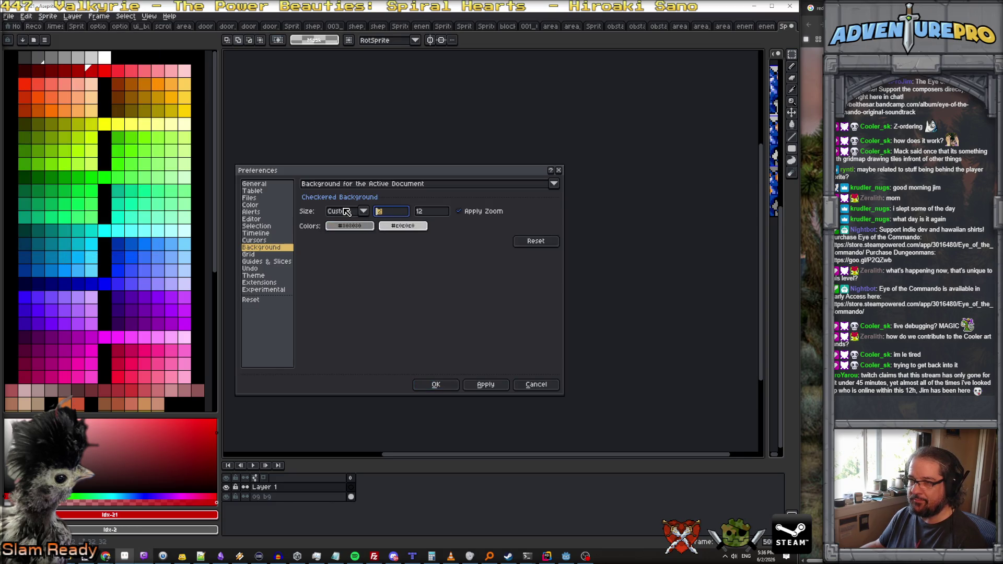
Step: Set the checkered background squares to 32 × 32, then switch to the Ninja Gaiden II video
type("32")
key("Tab")
type("32")
key("Return")
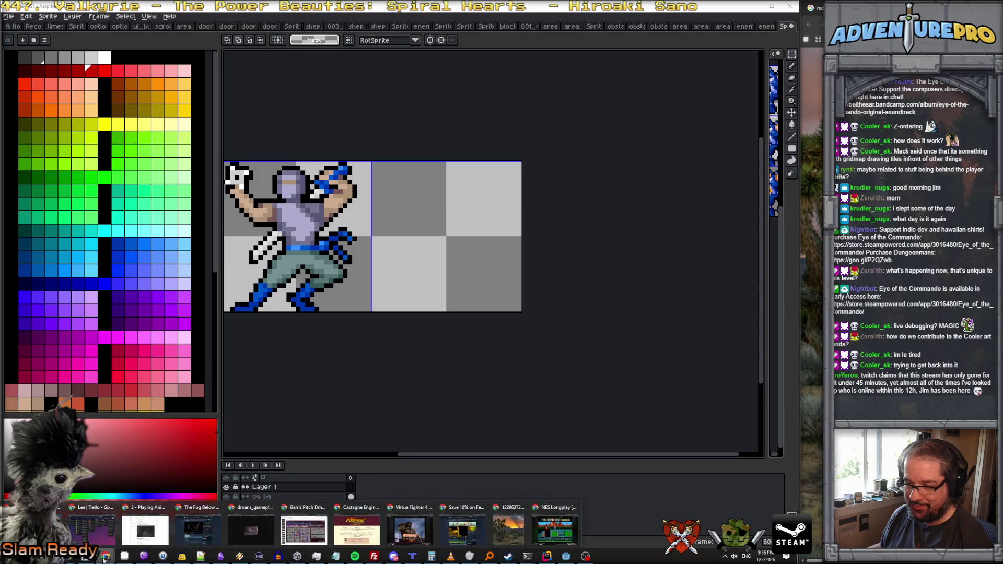
key("alt+Tab")
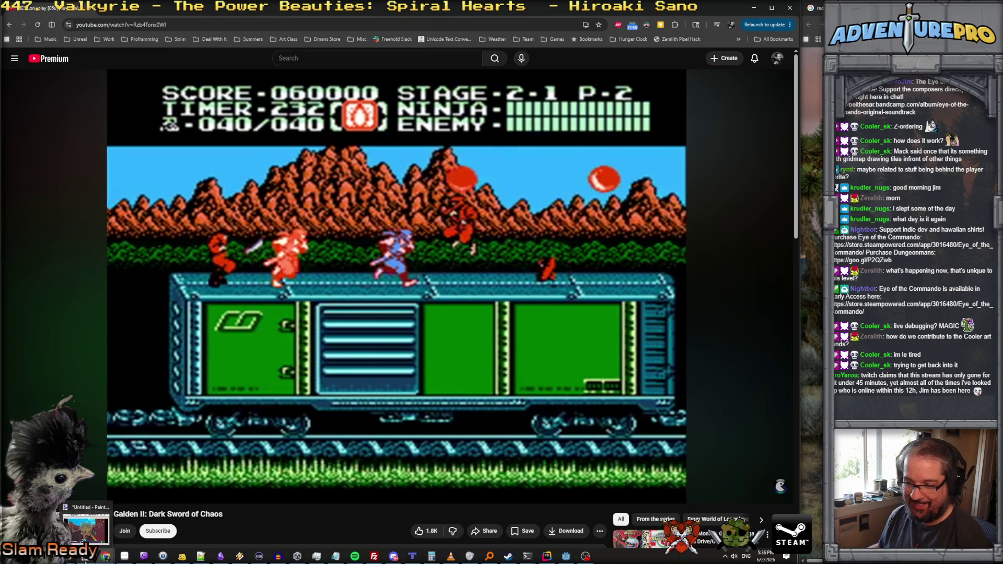
Step: Paste the screenshot into a new Paint.NET image, crop to the blue ninja, and minimize Paint.NET and Chrome
key("alt+Tab")
left_click(16, 28)
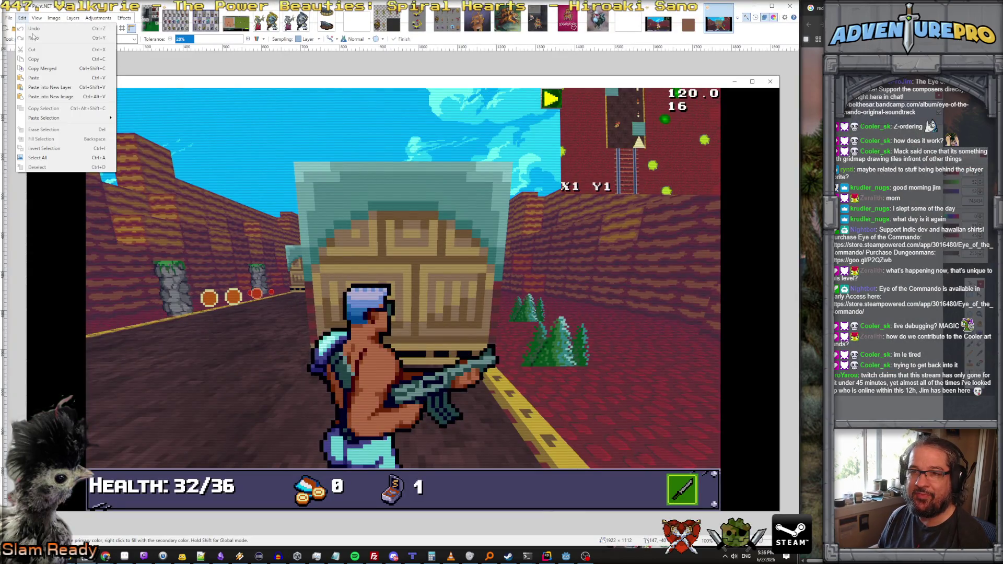
left_click(52, 99)
key("alt+Tab")
key("s")
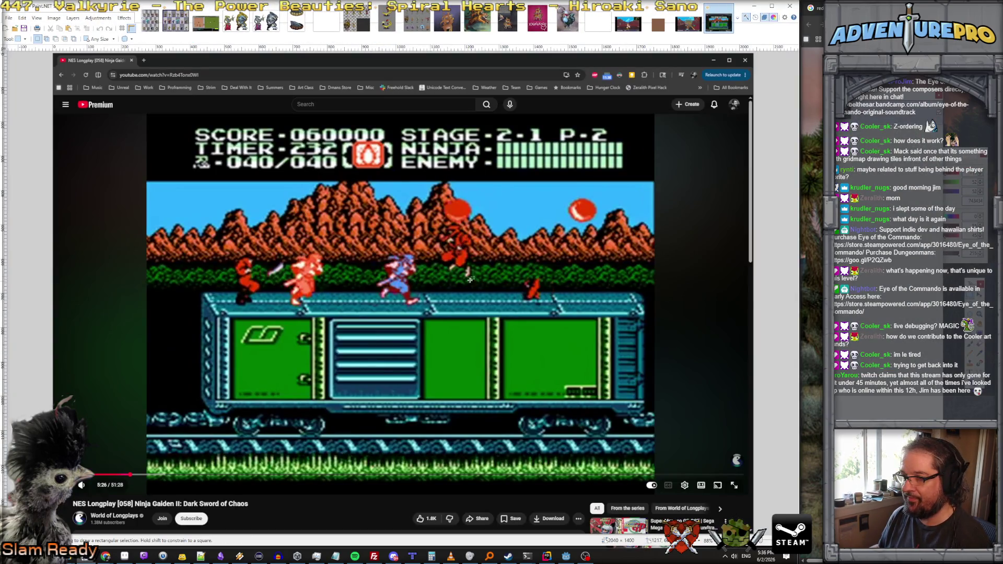
left_click_drag(368, 250, 430, 313)
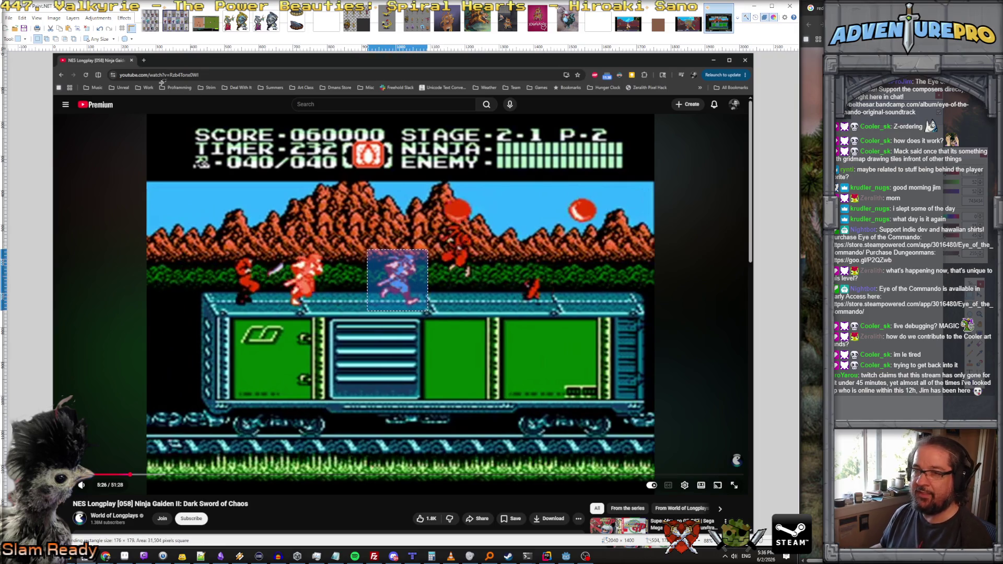
key("ctrl+shift+x")
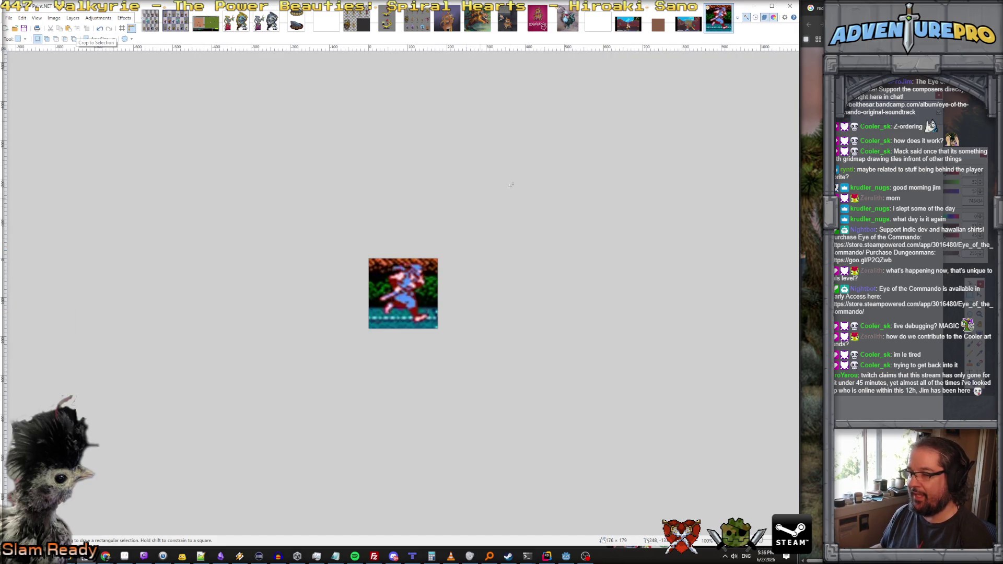
left_click(754, 7)
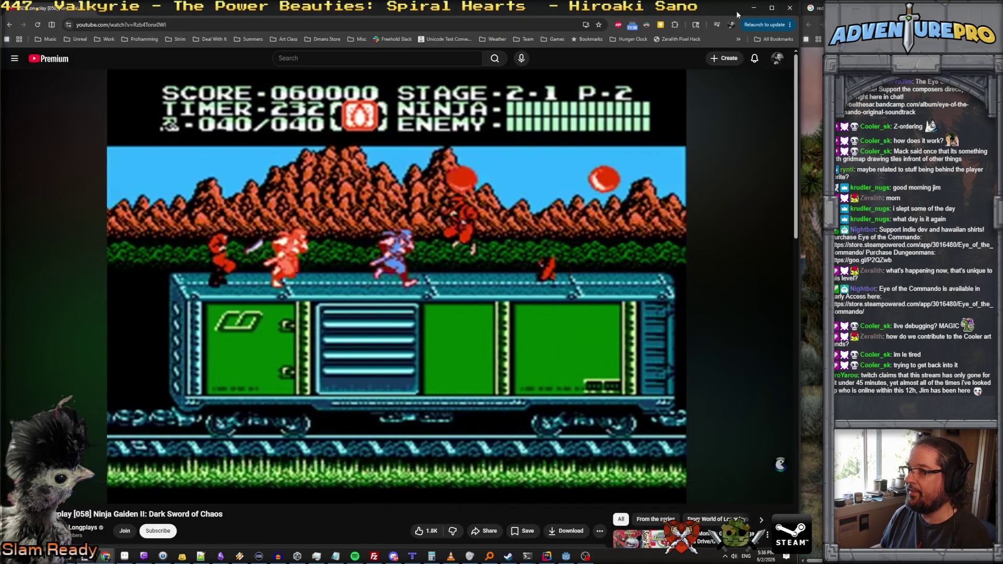
left_click(753, 8)
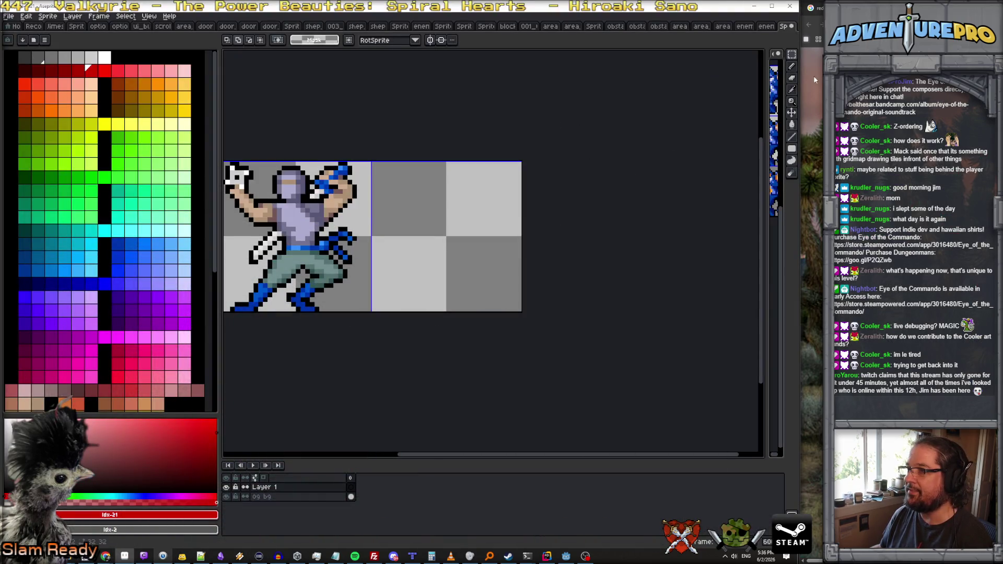
Step: Create a new 176×179 sprite and paste the cropped ninja into it
left_click(9, 16)
left_click(21, 25)
left_click(376, 351)
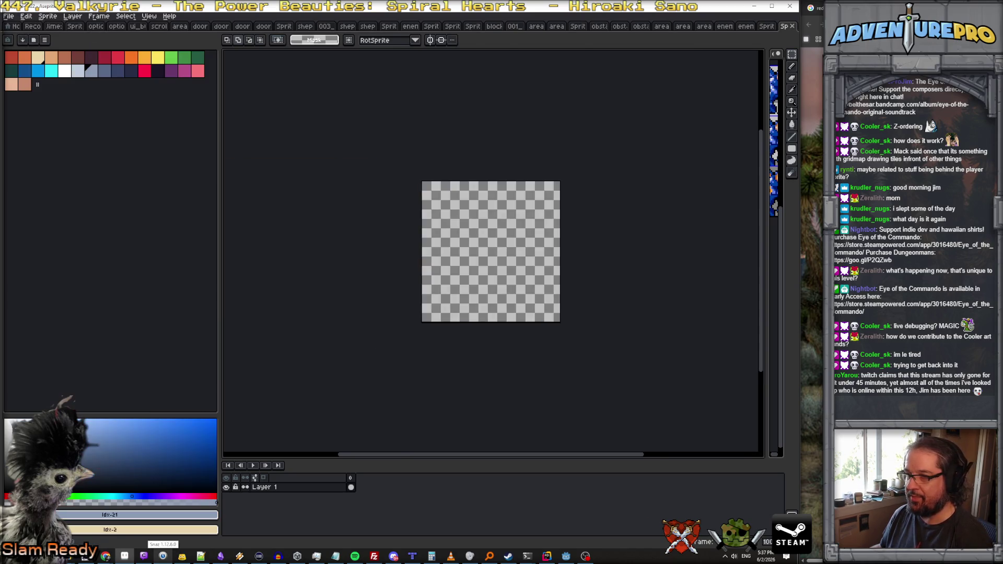
key("ctrl+v")
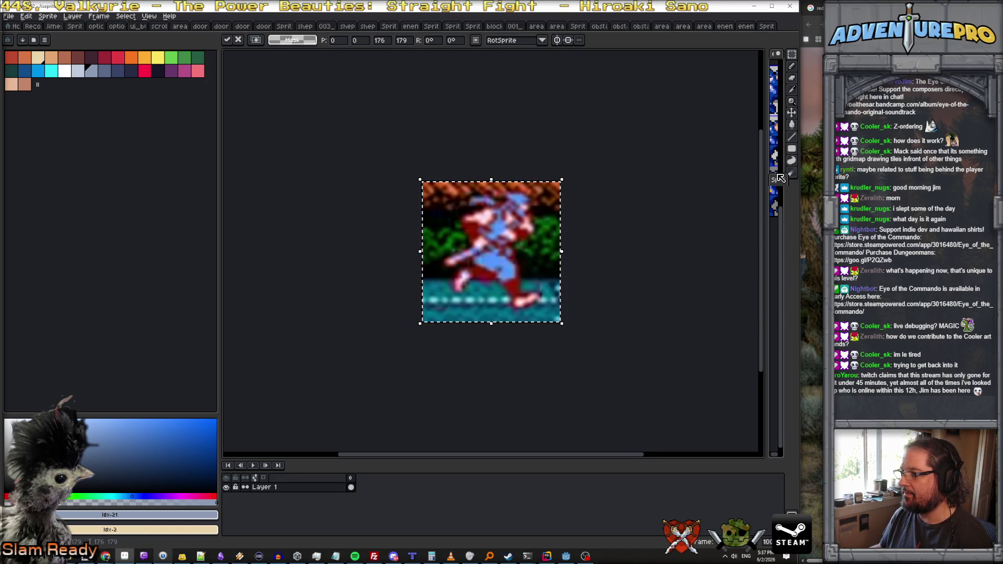
Step: Dock the Sprite-0022 reference in a right split and close enemy_boss_arsenal without saving
left_click_drag(764, 206, 638, 217)
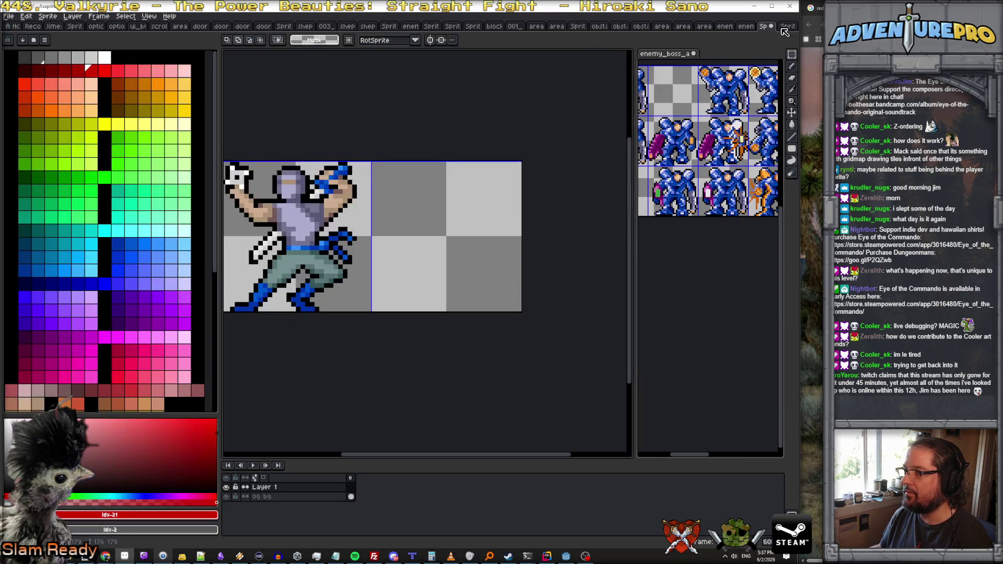
mouse_move(789, 26)
left_mouse_down()
mouse_move(721, 78)
mouse_move(703, 130)
left_mouse_up()
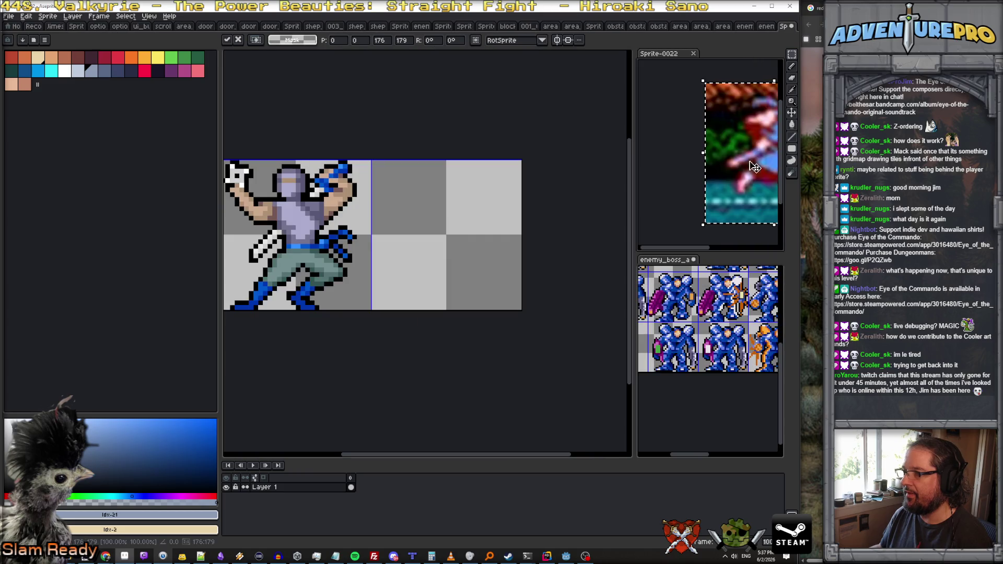
left_click(694, 260)
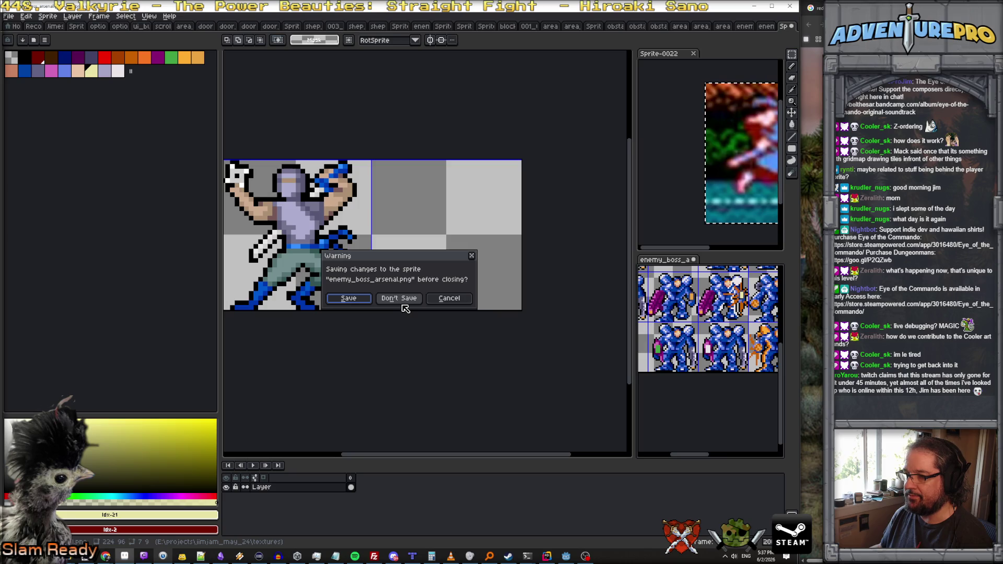
left_click(452, 302)
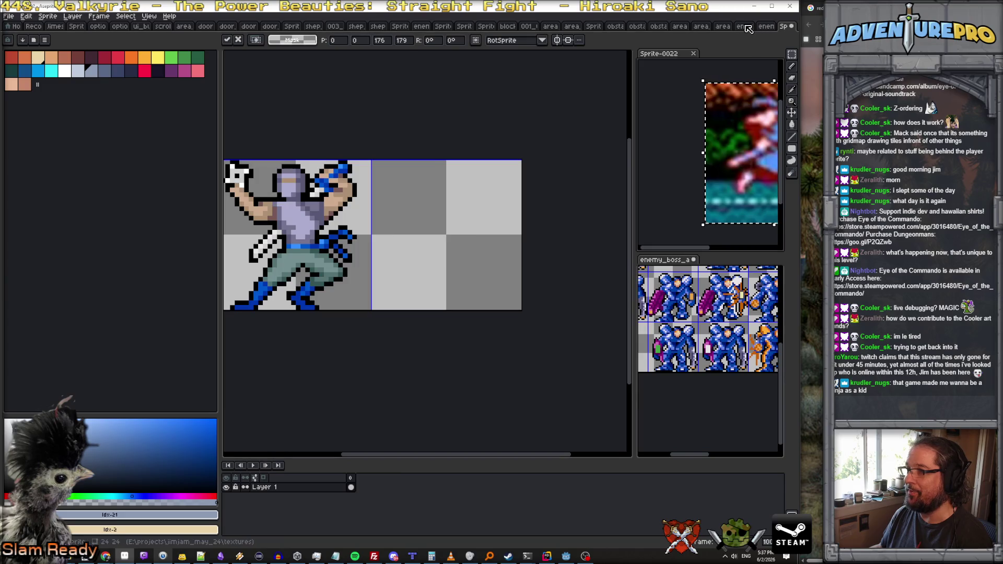
Step: Cycle through the open sprite tabs to bring up the blue enemy sprite sheet
left_click(764, 29)
left_click(764, 29)
left_click(761, 28)
left_click(762, 27)
left_click(770, 26)
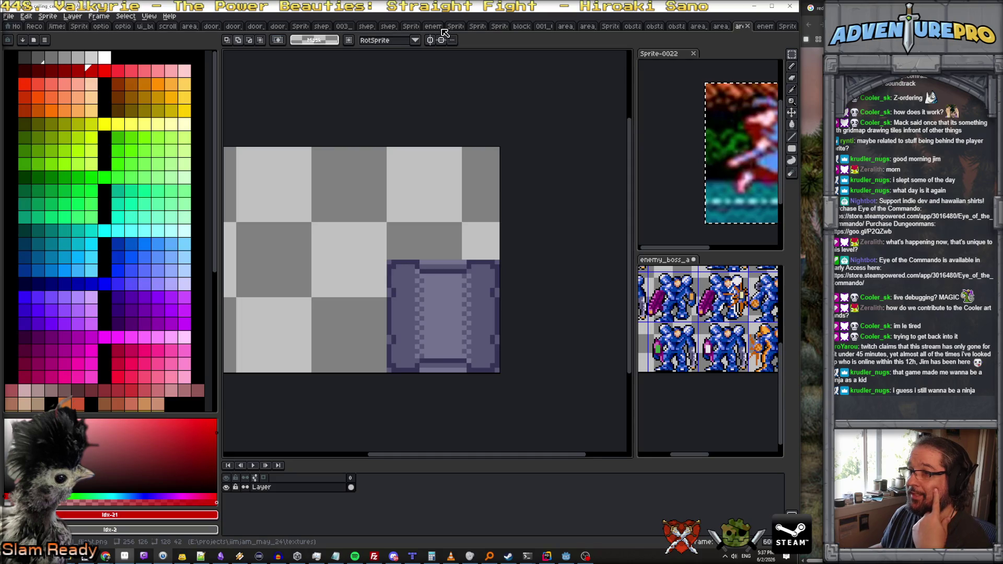
left_click(435, 28)
scroll(740, 355, "down", 2)
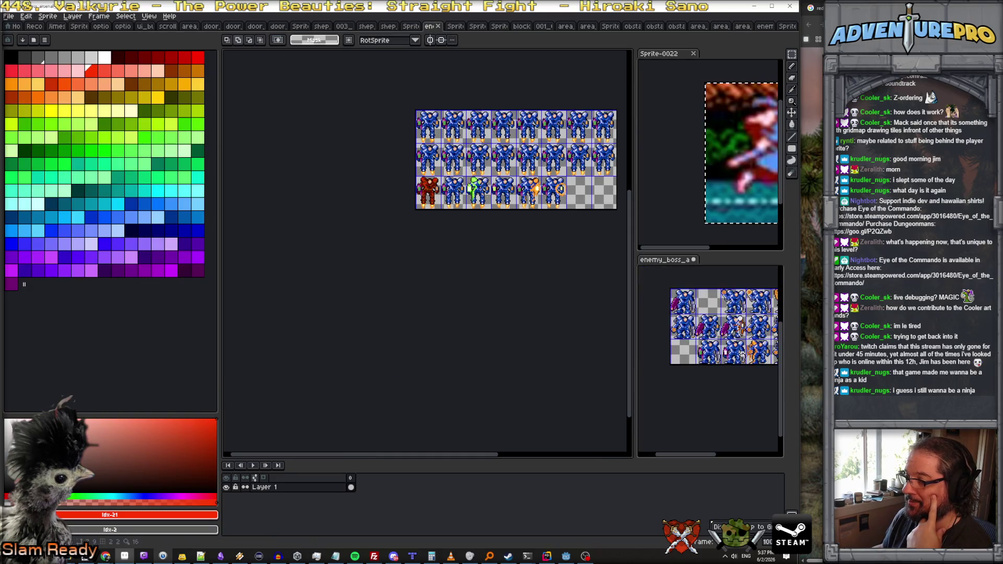
Step: Widen the reference panels beside the canvas and discard enemy_boss_a's unsaved changes
scroll(739, 355, "down", 1)
scroll(737, 357, "up", 1)
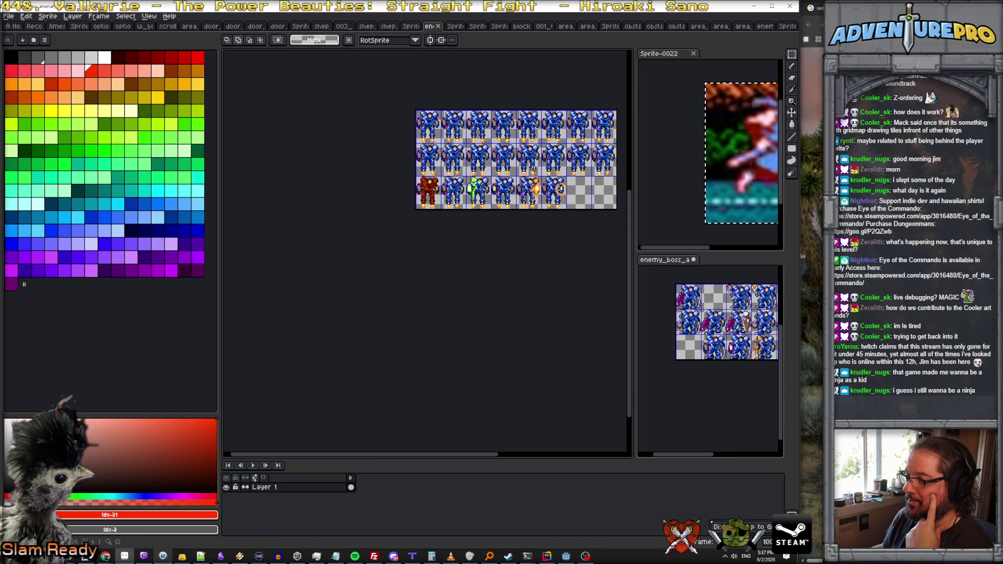
scroll(533, 168, "down", 1)
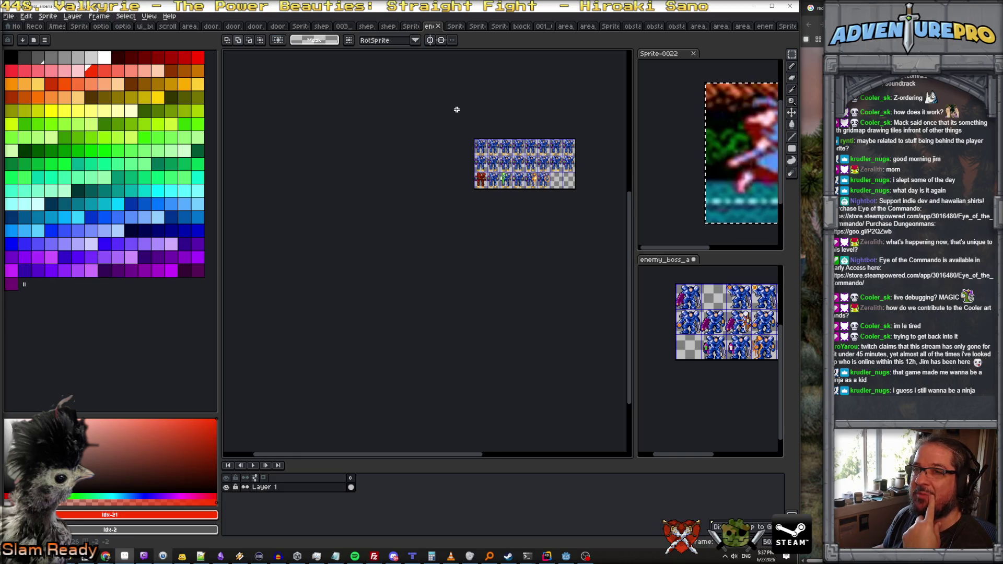
scroll(467, 113, "up", 1)
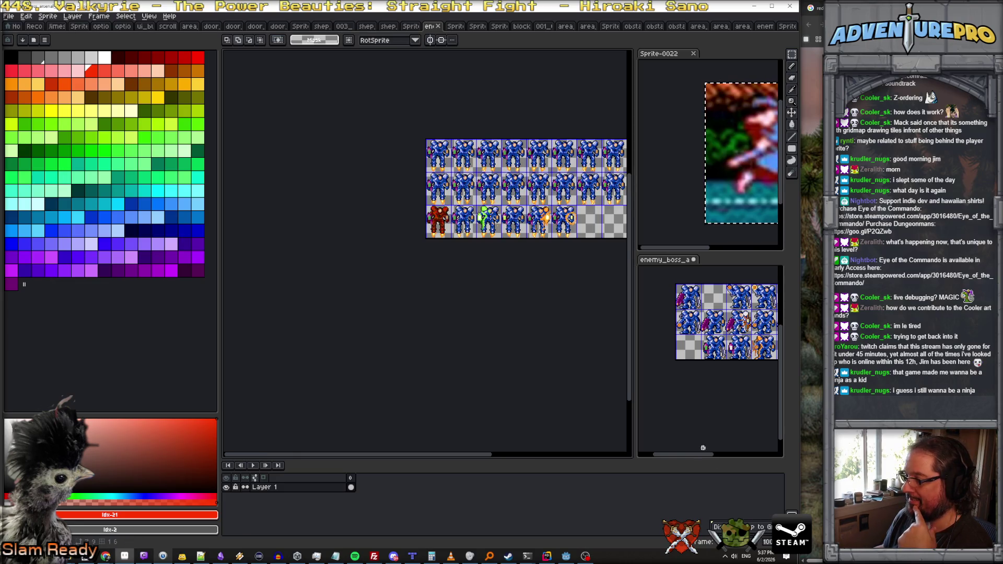
mouse_move(700, 454)
left_mouse_down()
mouse_move(757, 459)
mouse_move(725, 459)
left_mouse_up()
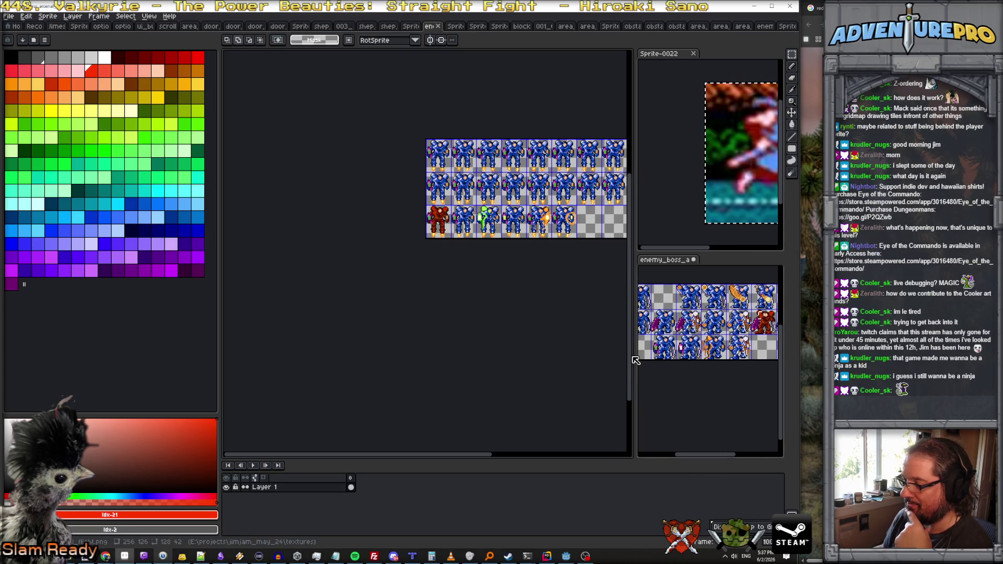
left_click_drag(636, 360, 558, 360)
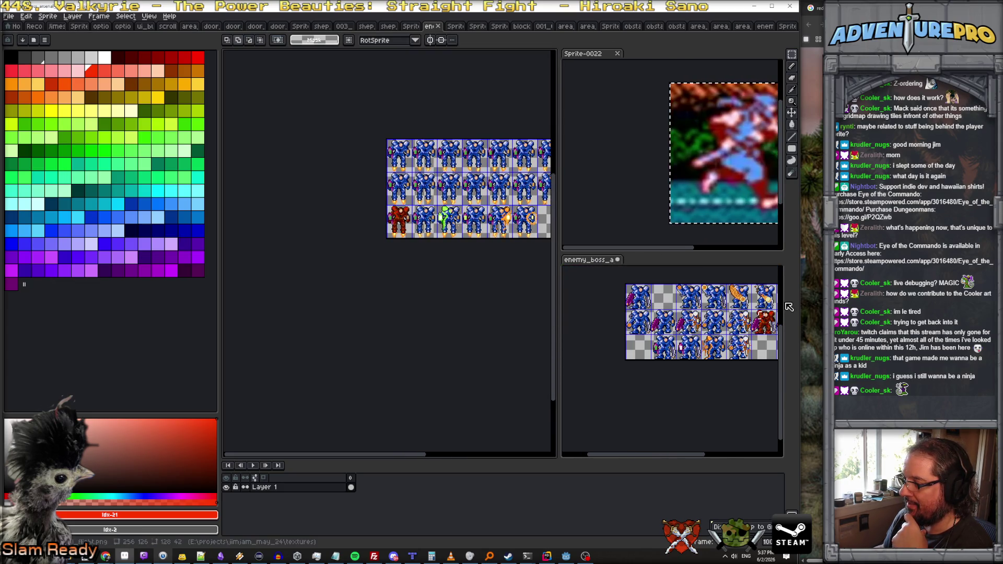
left_click(618, 260)
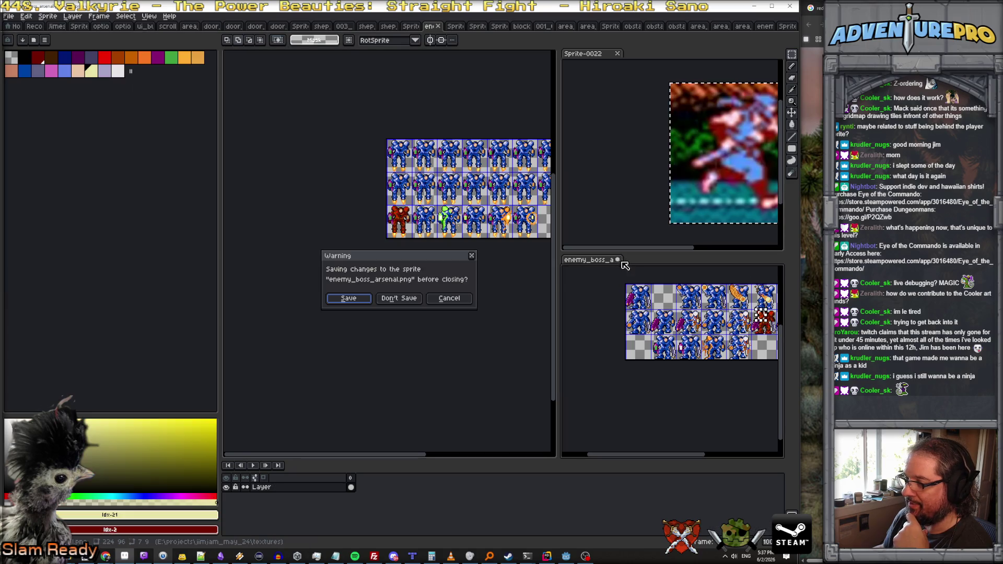
left_click(403, 302)
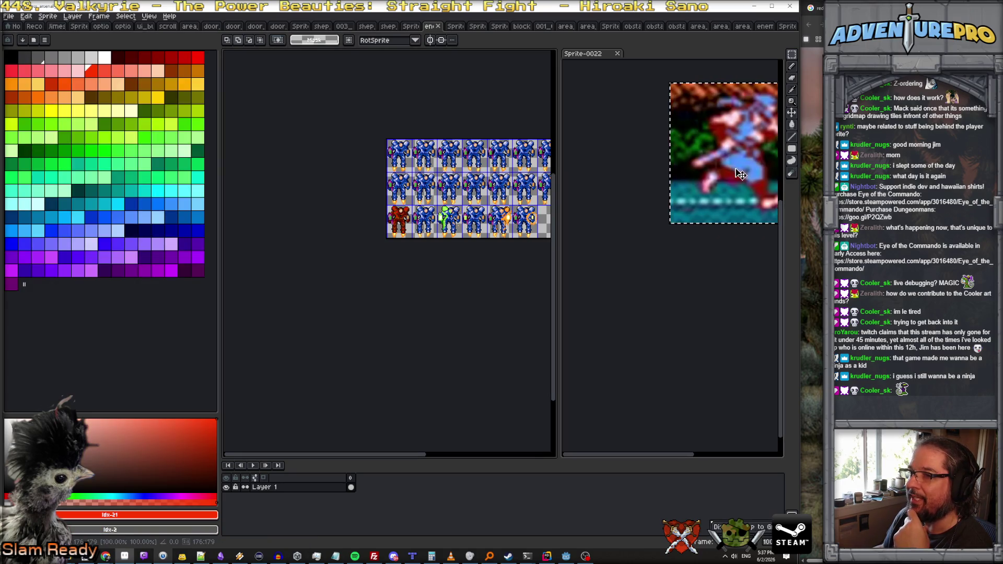
Step: Bring the ninja sprite onto the widened main canvas and pan it into view
key("ctrl+v")
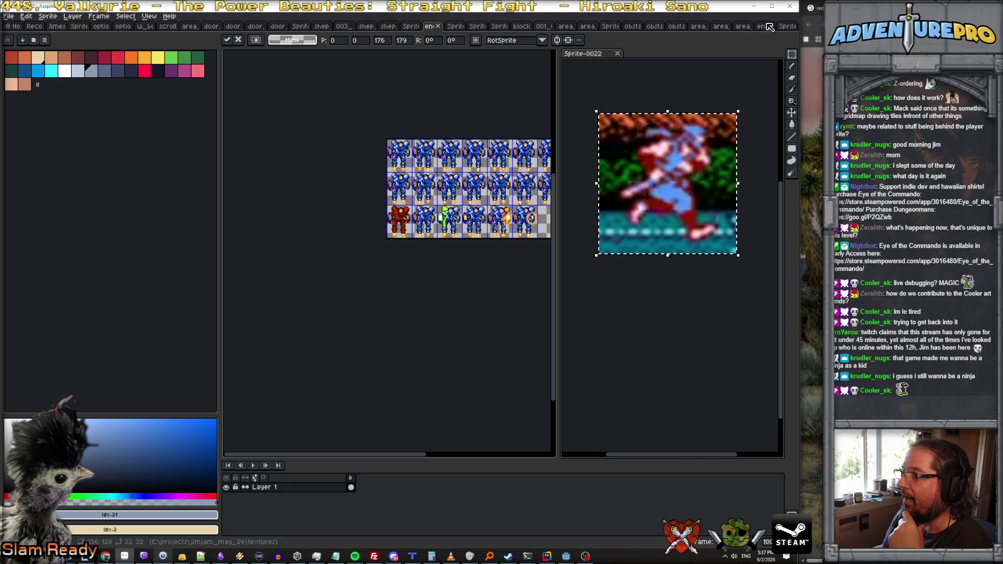
left_click(764, 26)
left_click(785, 26)
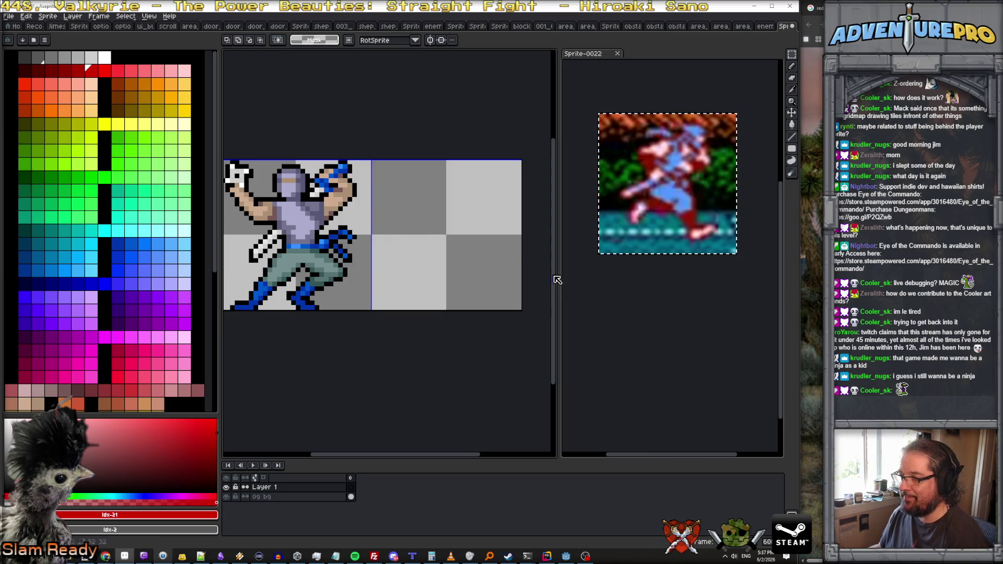
left_click_drag(557, 275, 574, 275)
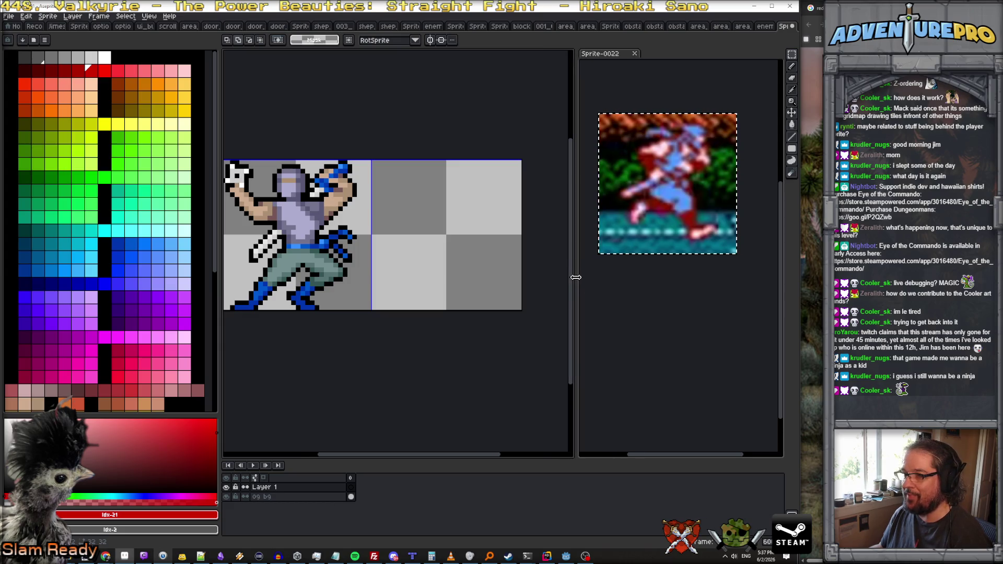
key("space")
left_click_drag(465, 253, 455, 220)
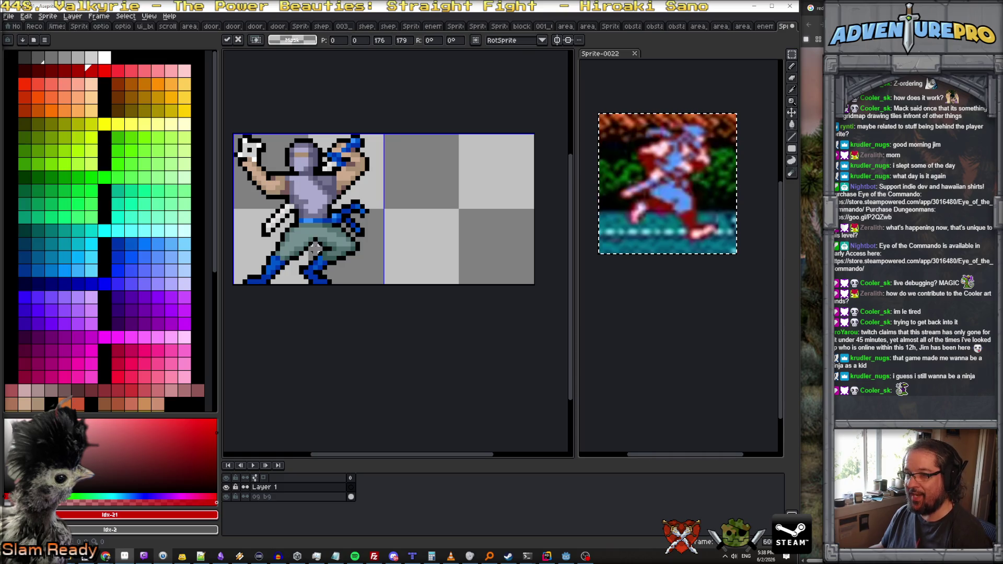
Step: Sample the light purple #acacce from the ninja and paint a short stroke in the empty frame
key("Return")
left_click(296, 238, "alt")
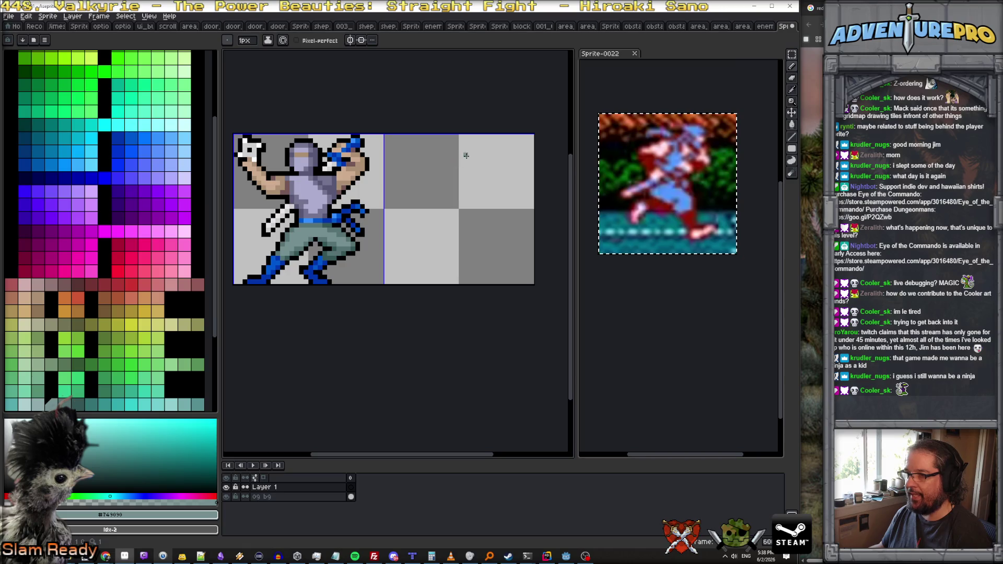
left_click(307, 159, "alt")
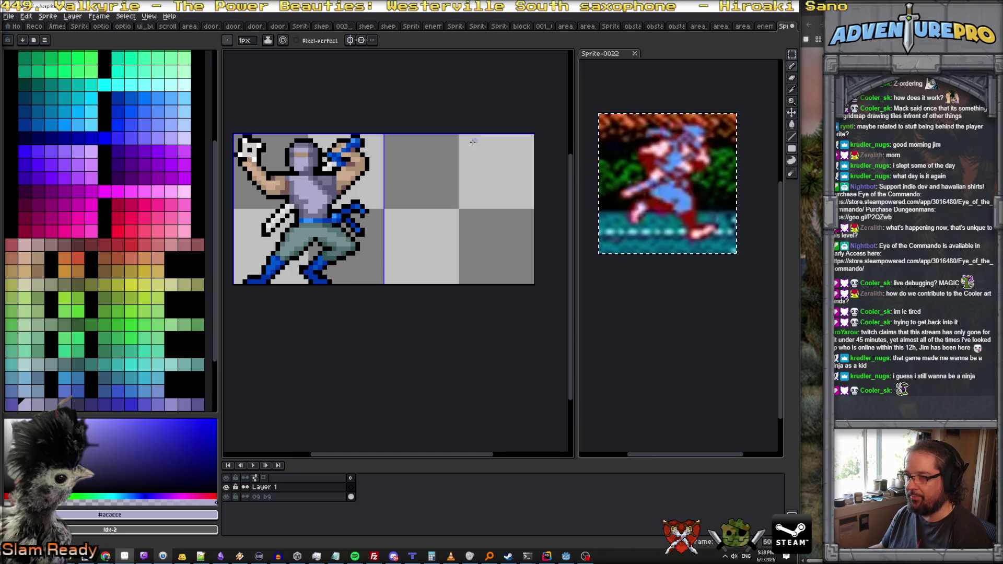
left_click_drag(490, 142, 491, 142)
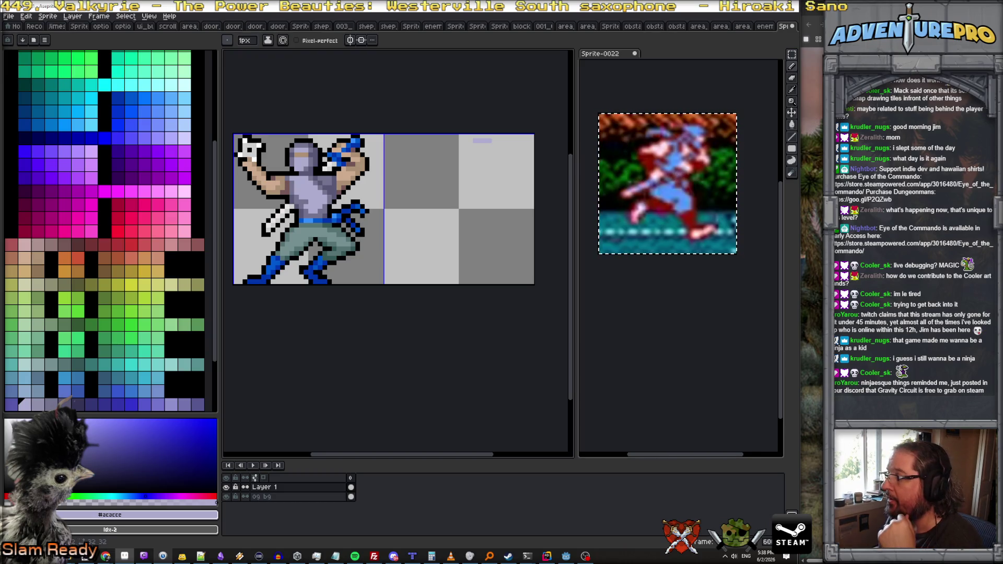
Step: Select the running ninja in Sprite-0022, crop the sprite to it, and copy it
key("m")
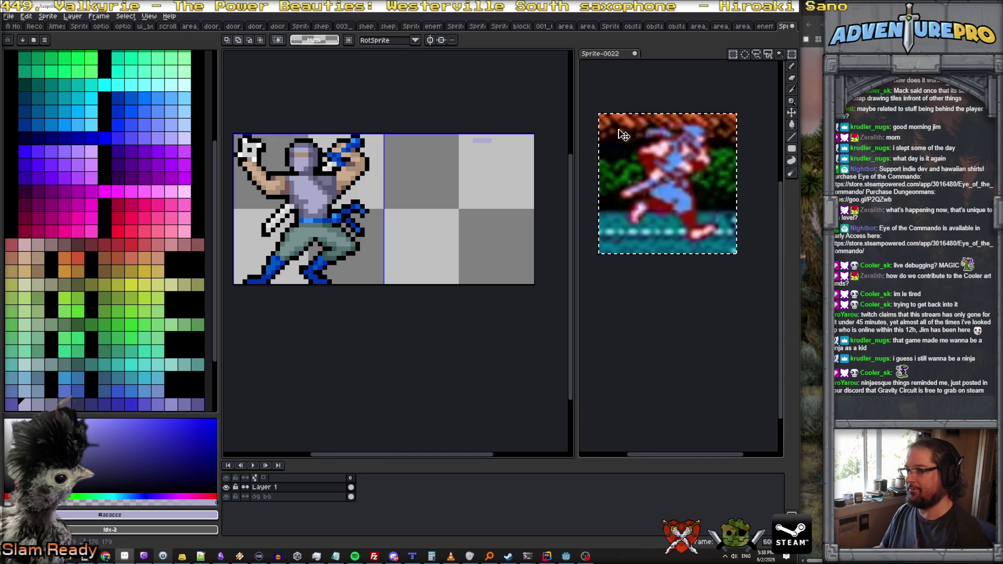
key("Return")
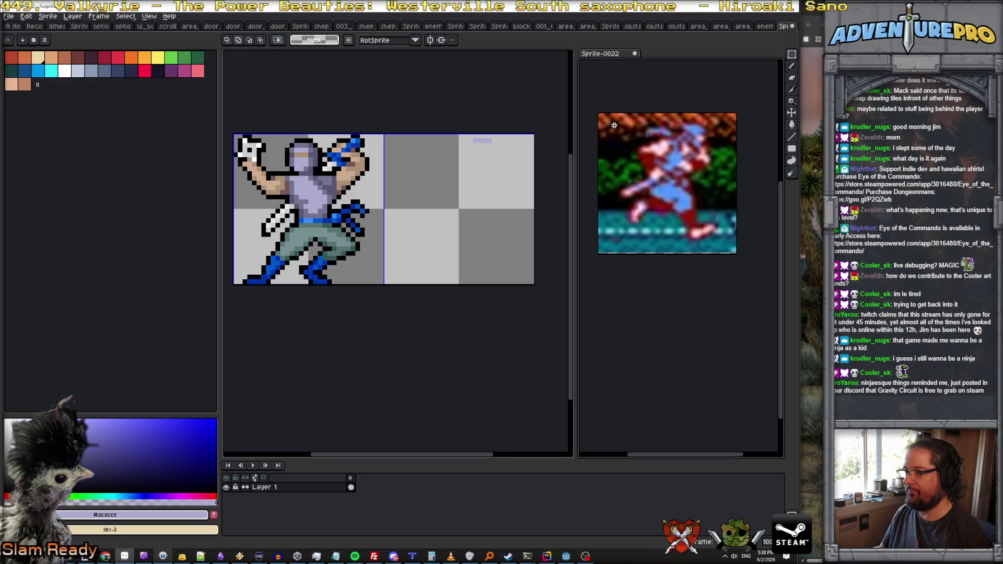
left_click_drag(615, 127, 704, 202)
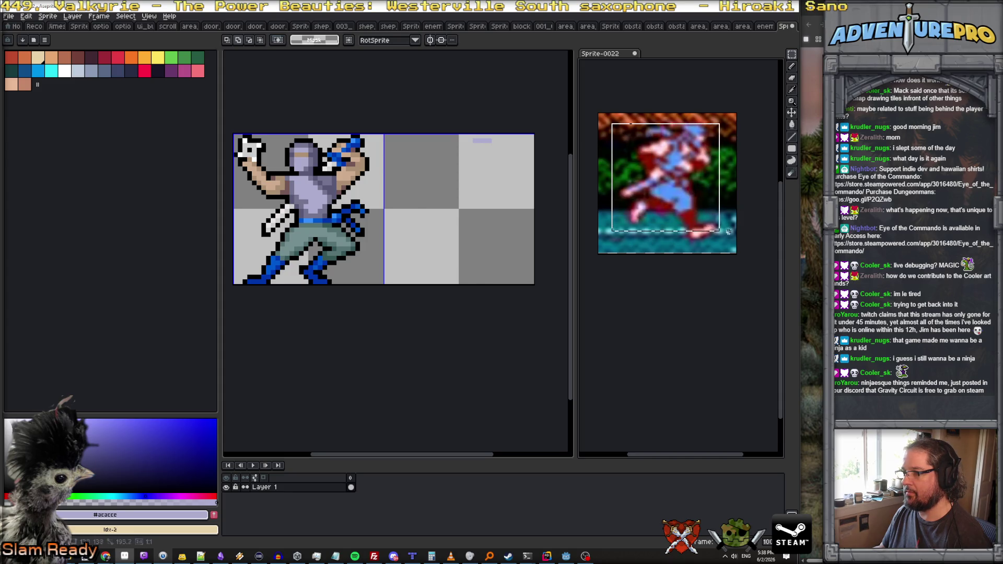
left_click_drag(731, 241, 731, 242)
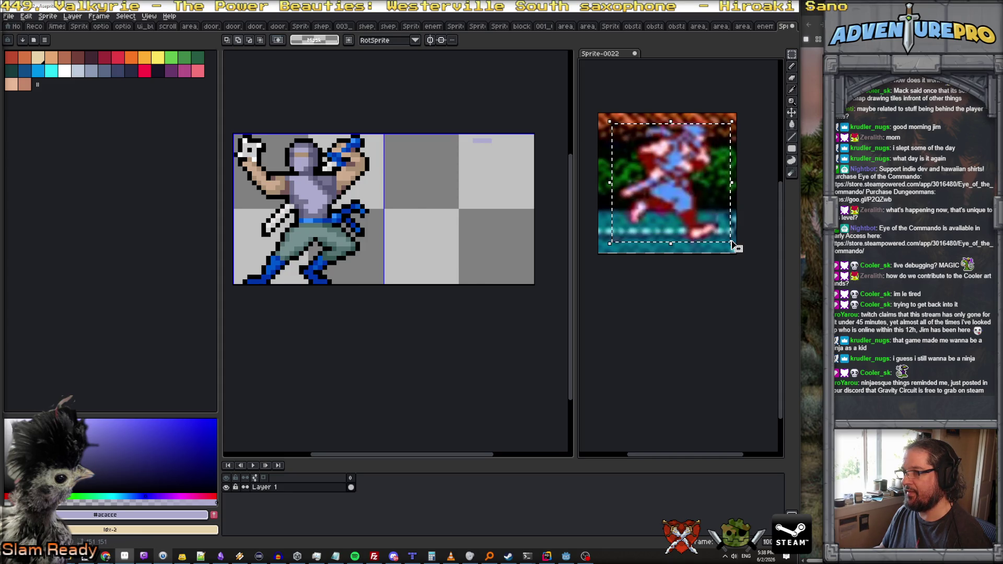
left_click(48, 17)
left_click(67, 92)
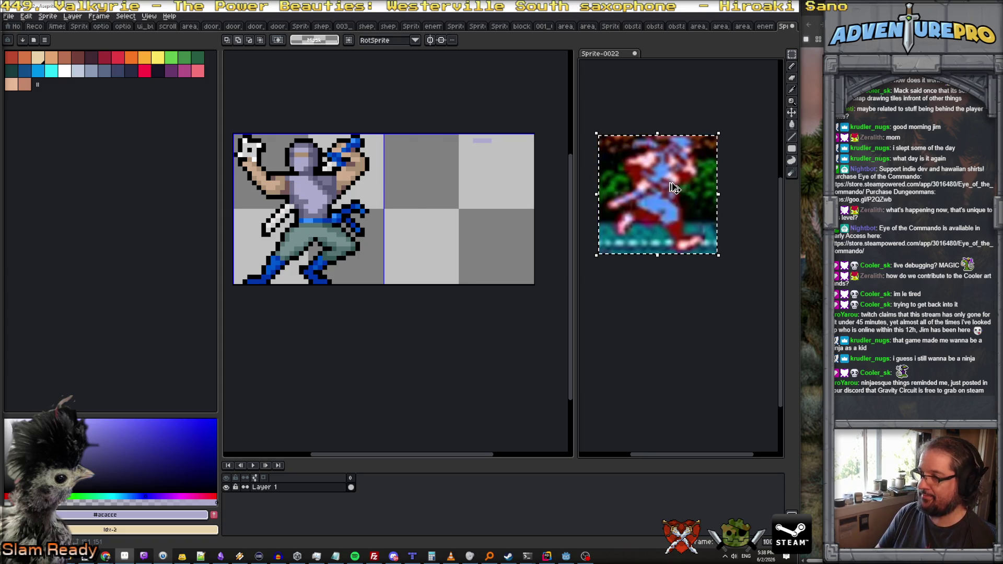
key("ctrl+c")
left_click(410, 98)
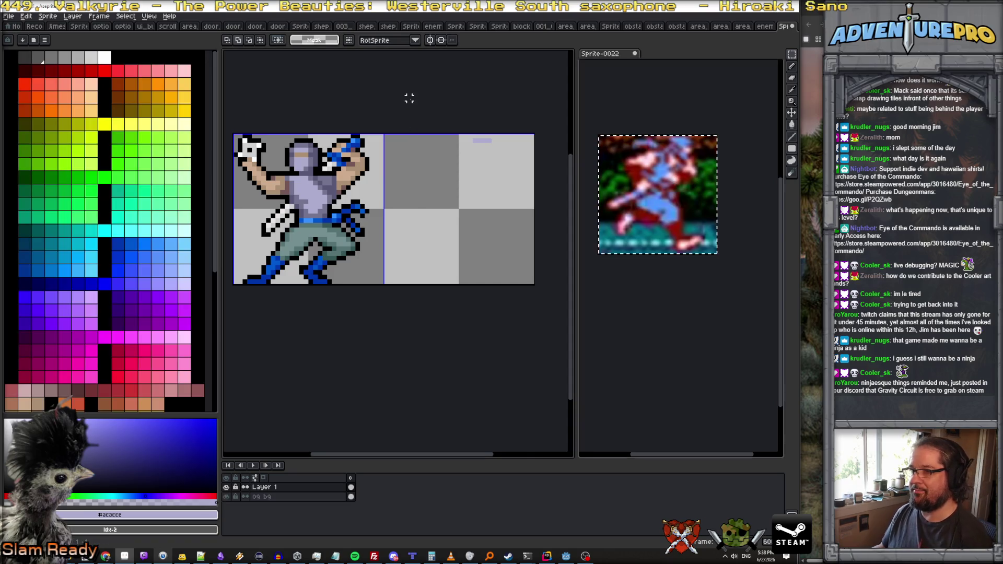
Step: Paste the reference, shrink it from 151 to 43 pixels, and place it right of the sprite
key("ctrl+v")
scroll(468, 201, "down", 1)
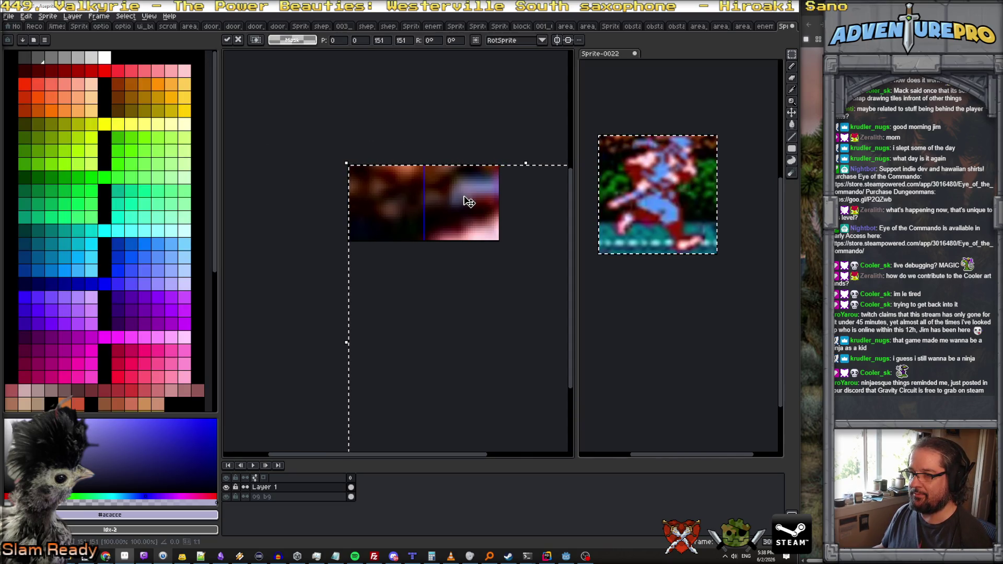
scroll(469, 202, "down", 3)
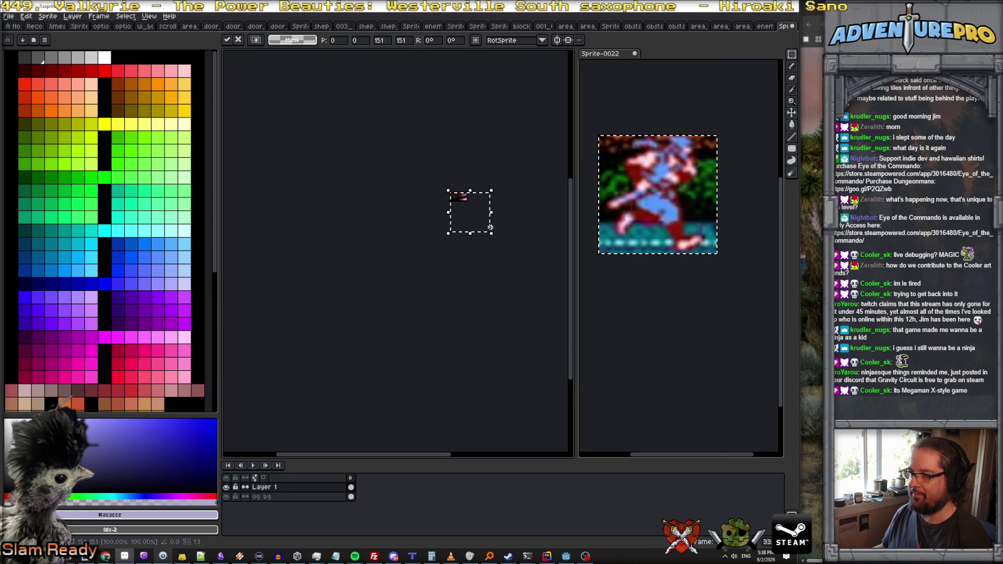
mouse_move(491, 236)
left_mouse_down()
mouse_move(465, 209)
mouse_move(461, 228)
mouse_move(439, 210)
left_mouse_up()
scroll(462, 207, "up", 2)
scroll(462, 204, "up", 2)
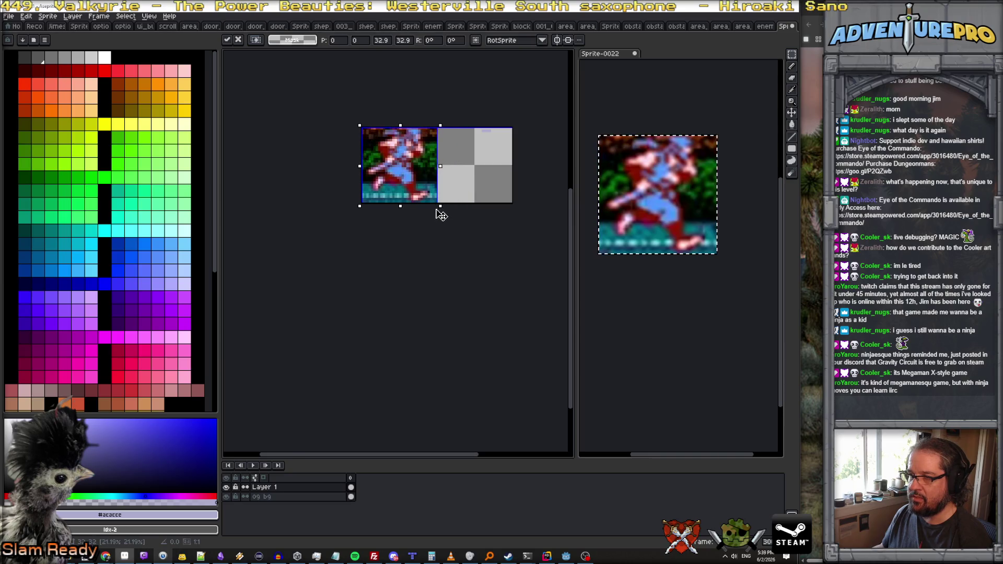
left_click_drag(409, 173, 483, 174)
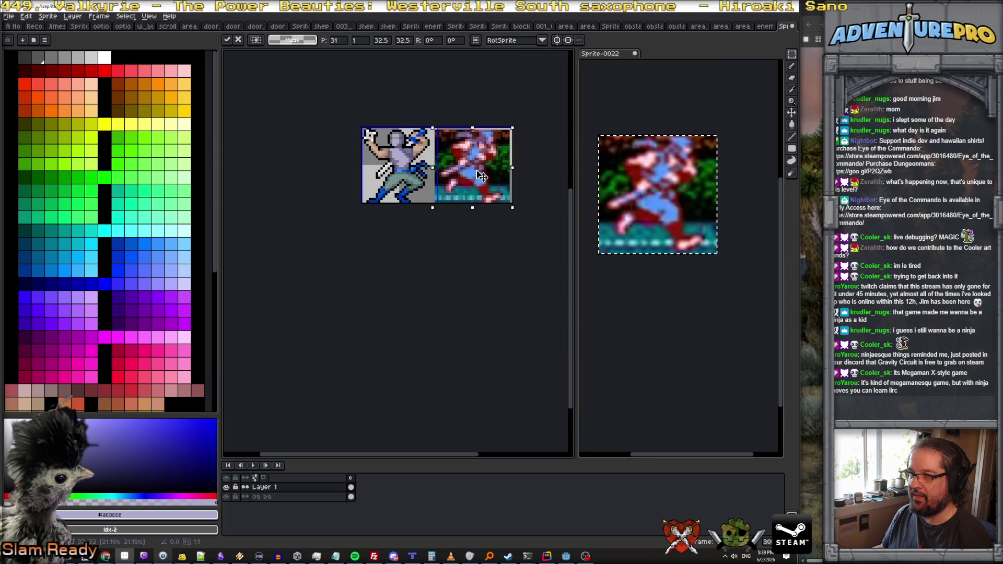
scroll(482, 173, "up", 2)
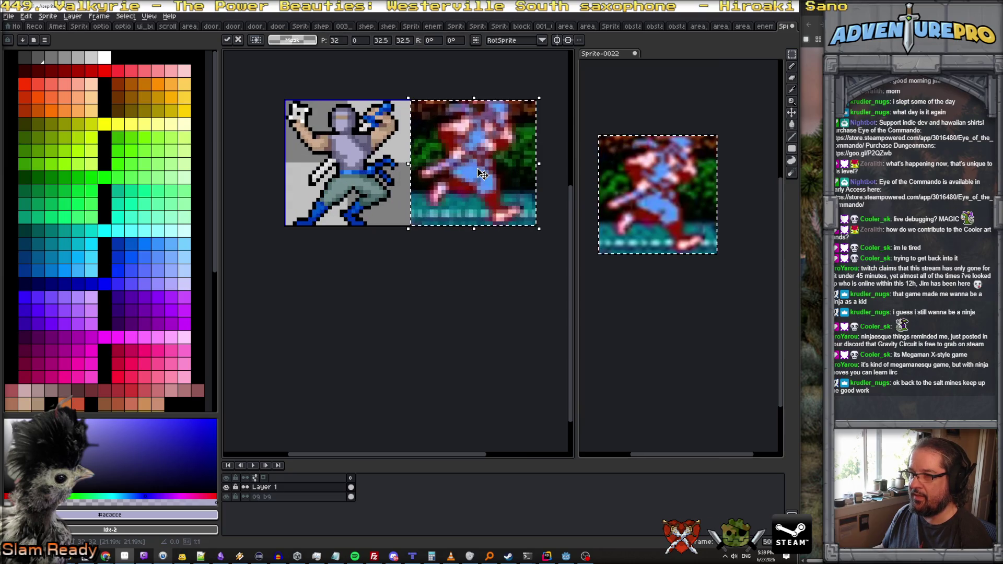
key("Return")
Step: Rename Layer 1 to 'ng bg' and add a new empty layer above it
double_click(313, 488)
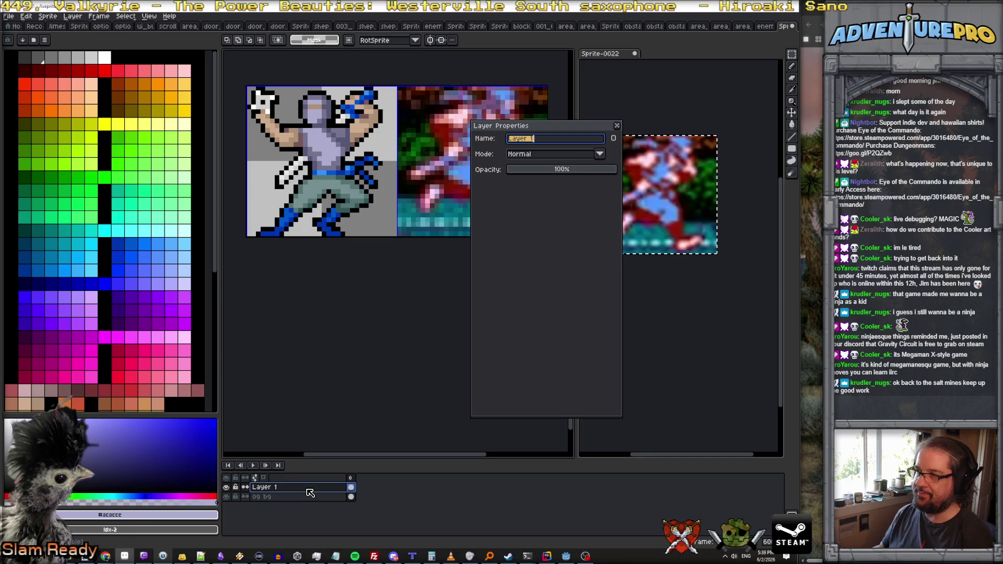
type("n")
key("Return")
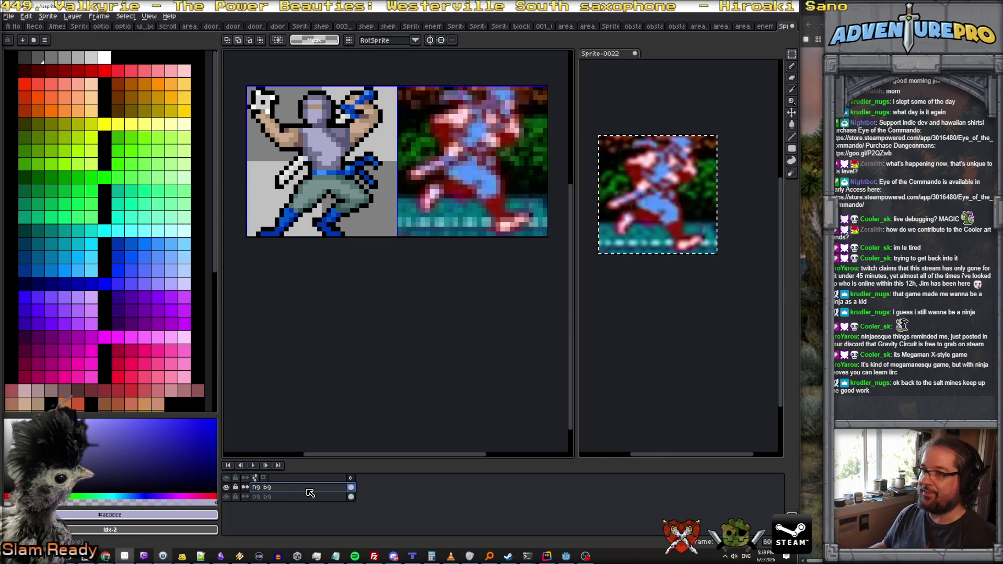
left_click(73, 16)
left_click(167, 70)
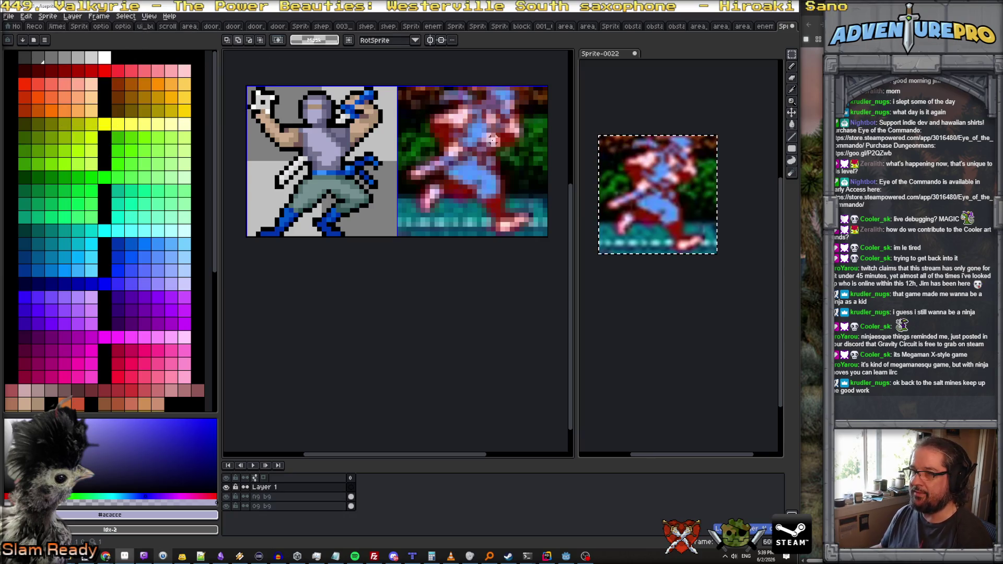
Step: Paint lavender pencil pixels over the blue on the ninja's head
left_click_drag(503, 230, 474, 293)
scroll(438, 223, "up", 1)
scroll(438, 223, "down", 1)
scroll(294, 186, "up", 2)
scroll(293, 186, "down", 1)
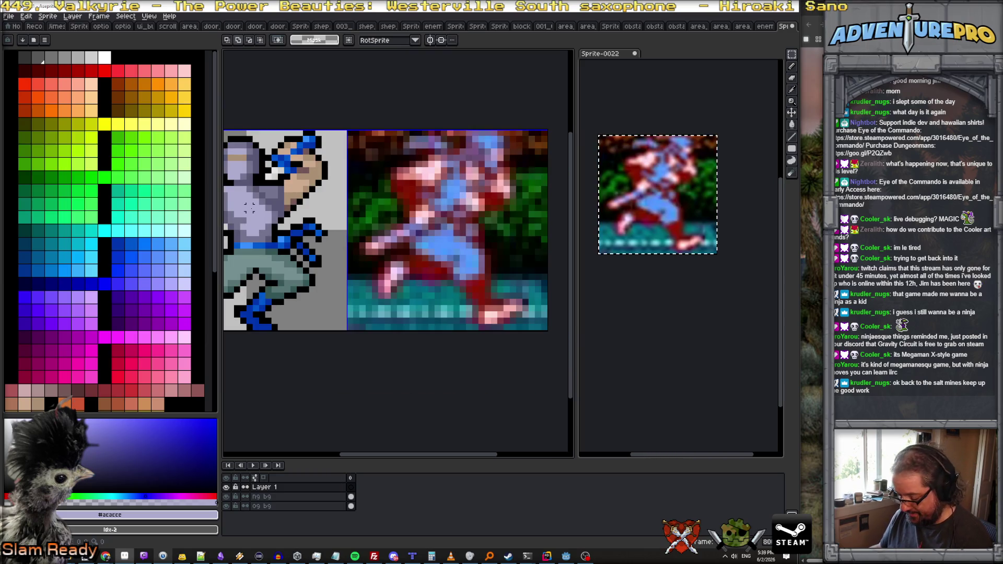
key("b")
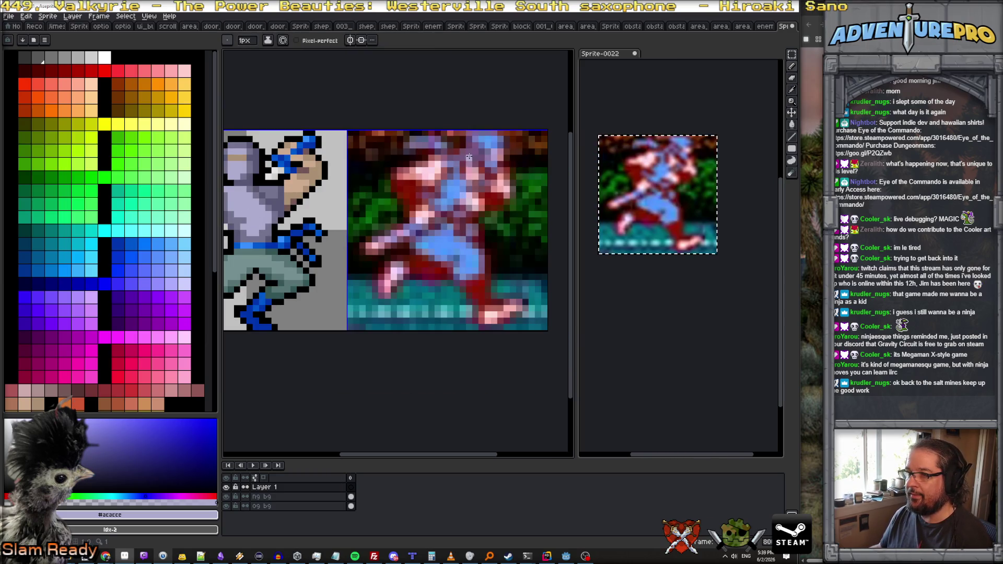
mouse_move(476, 142)
left_mouse_down()
mouse_move(500, 140)
mouse_move(500, 163)
left_mouse_up()
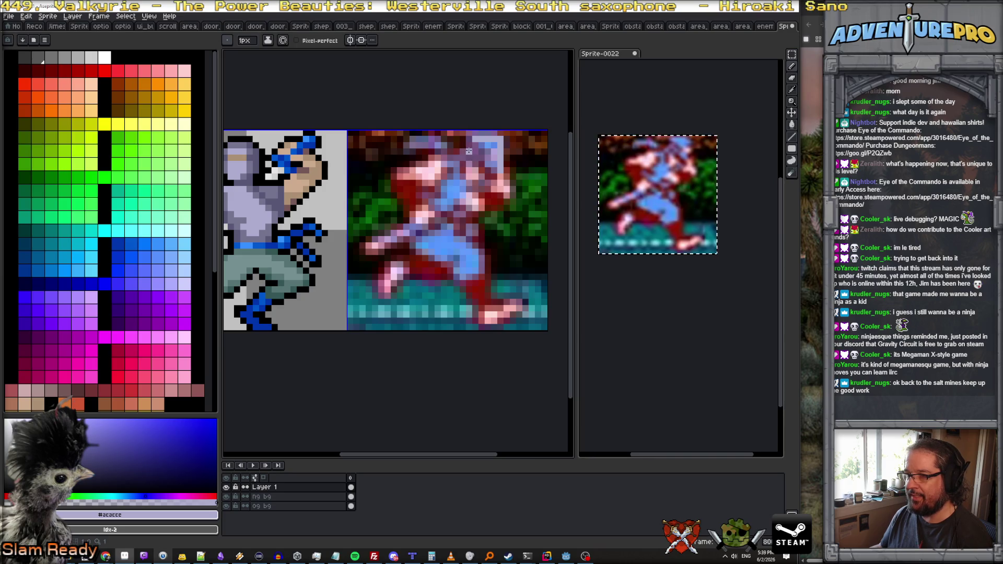
mouse_move(470, 144)
left_mouse_down()
mouse_move(489, 146)
mouse_move(469, 142)
left_mouse_up()
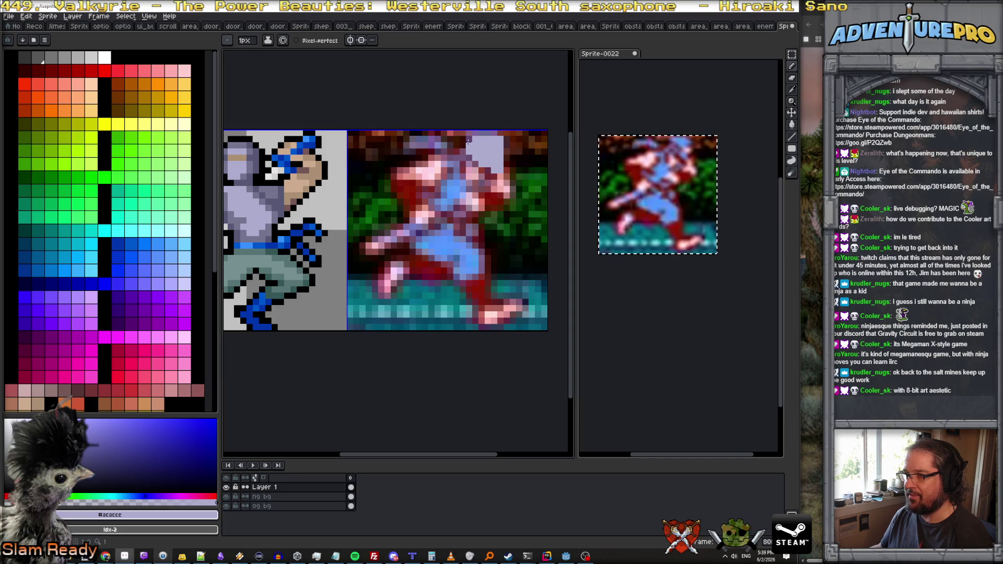
Step: Paint the ninja's hand in the lighter tan #ccac90 sampled from the left sprite
left_click_drag(242, 162, 255, 162)
left_click(252, 157, "alt")
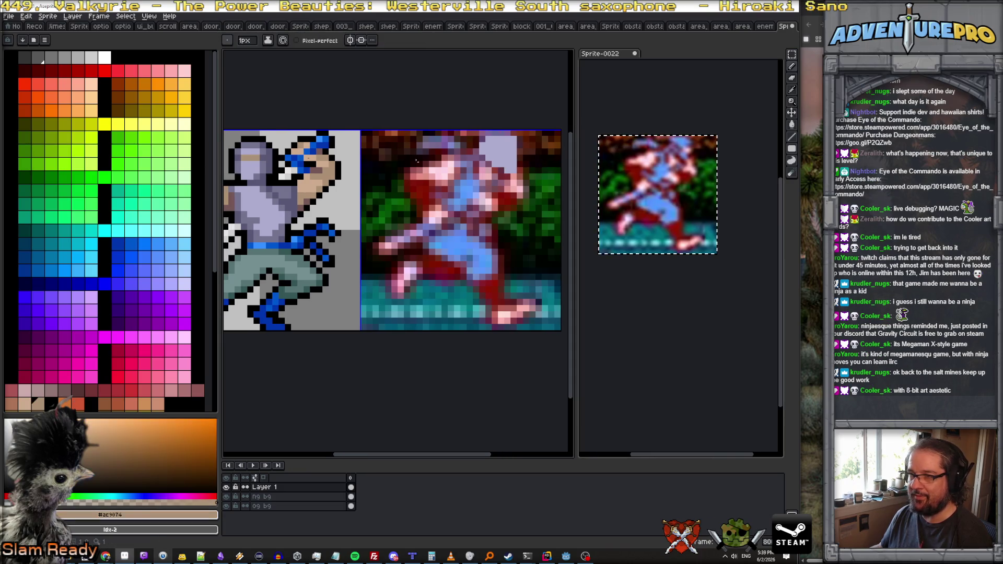
left_click(510, 148)
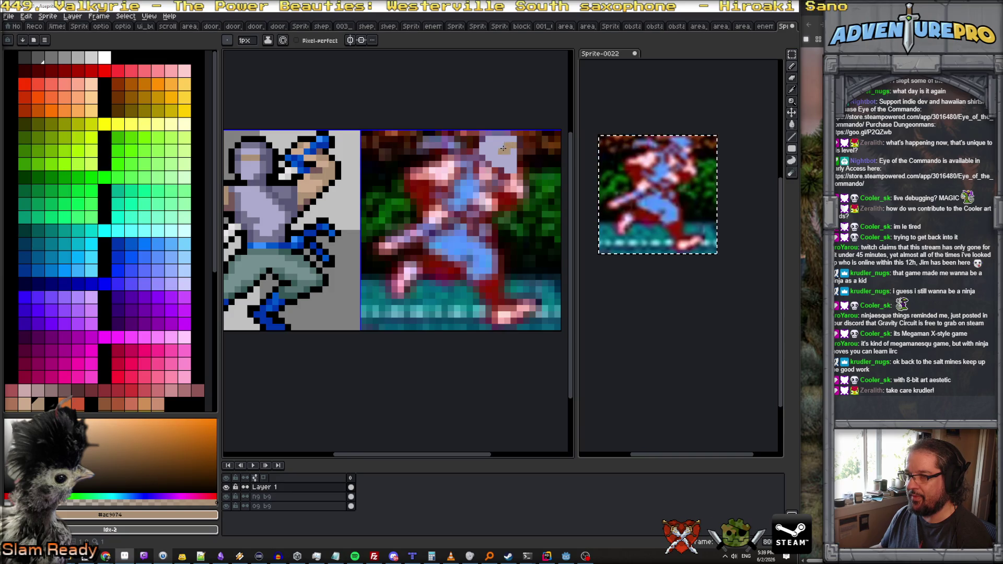
left_click(513, 147)
left_click_drag(512, 148, 500, 151)
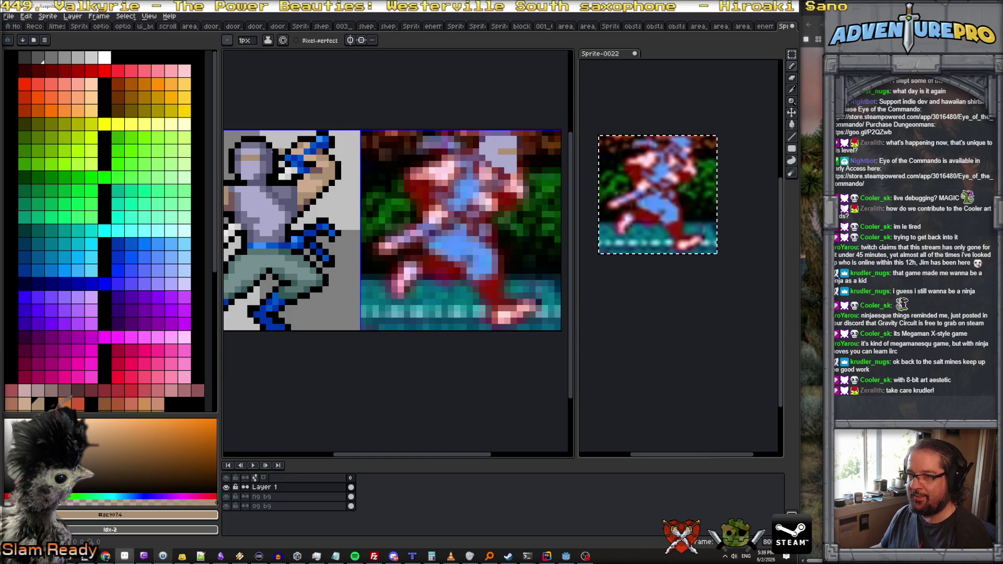
left_click(259, 180, "alt")
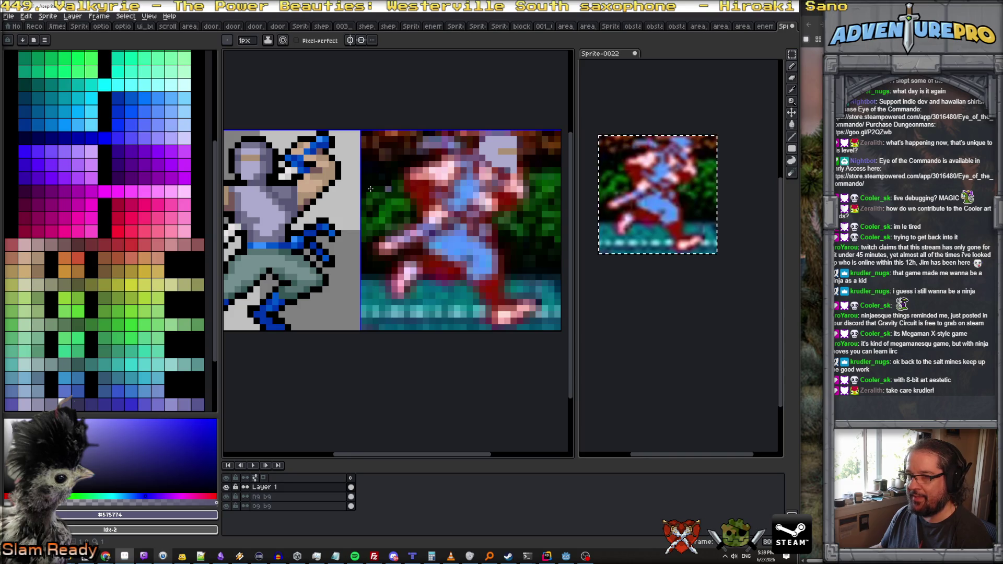
left_click(316, 186, "alt")
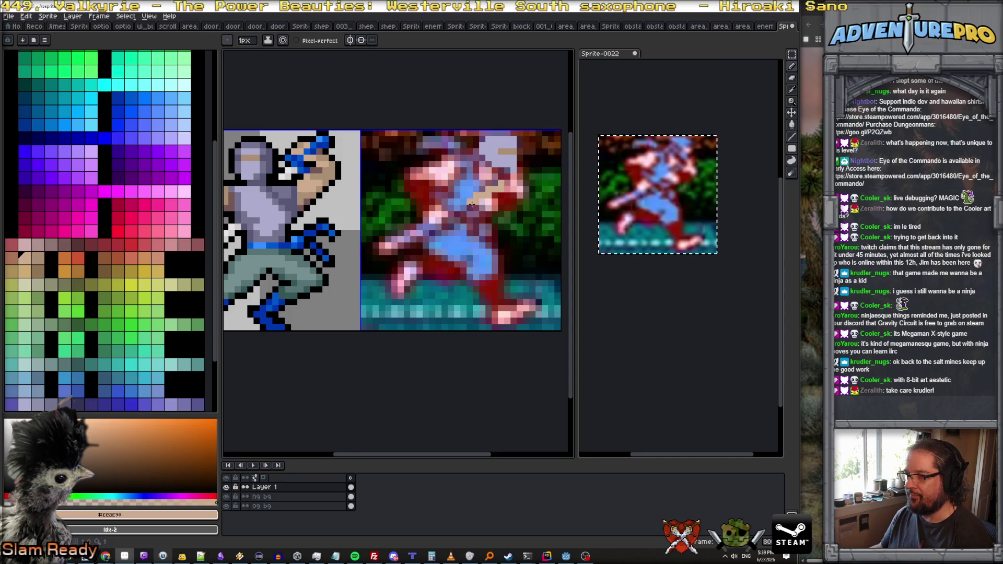
mouse_move(472, 205)
left_mouse_down()
mouse_move(488, 218)
mouse_move(518, 201)
left_mouse_up()
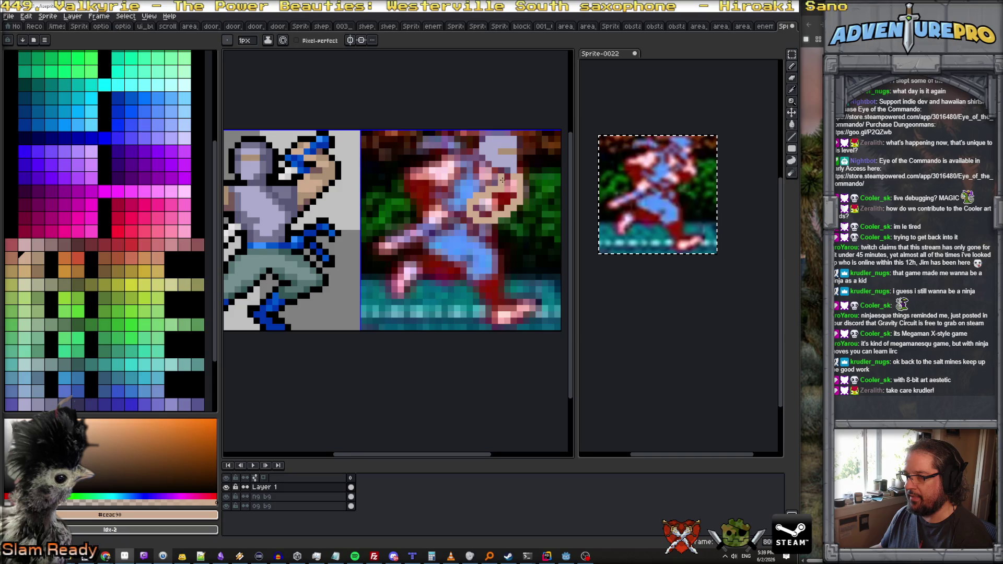
mouse_move(496, 201)
left_mouse_down()
mouse_move(475, 208)
mouse_move(511, 198)
left_mouse_up()
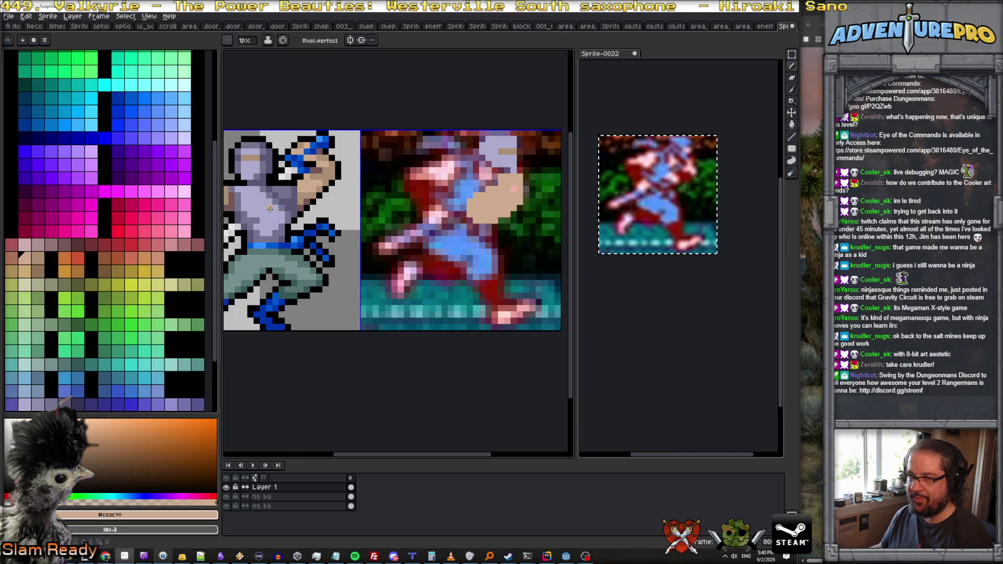
Step: Cover the stray blue face pixels with lavender #acacce
left_click(472, 169, "alt")
left_click(256, 183, "alt")
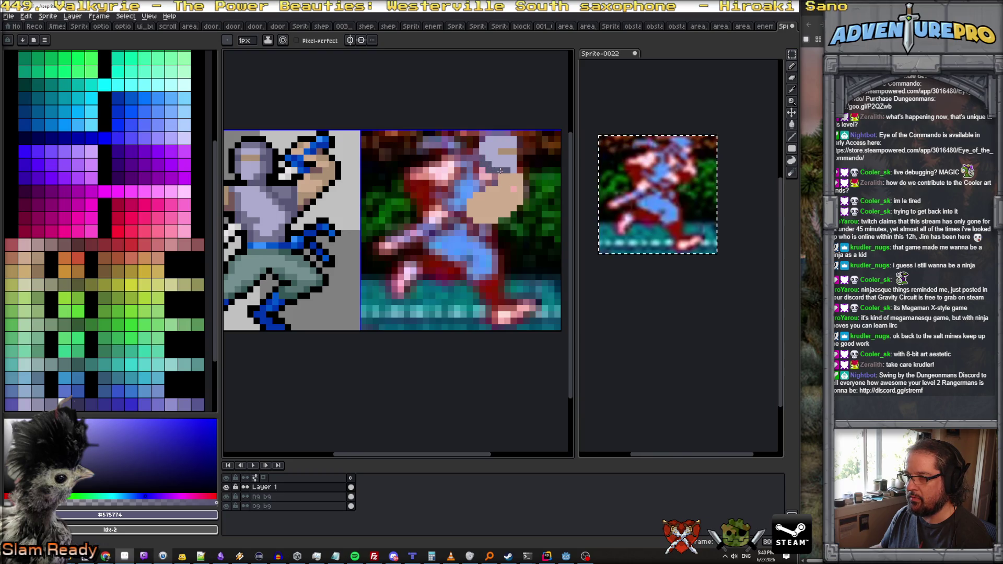
left_click(268, 207, "alt")
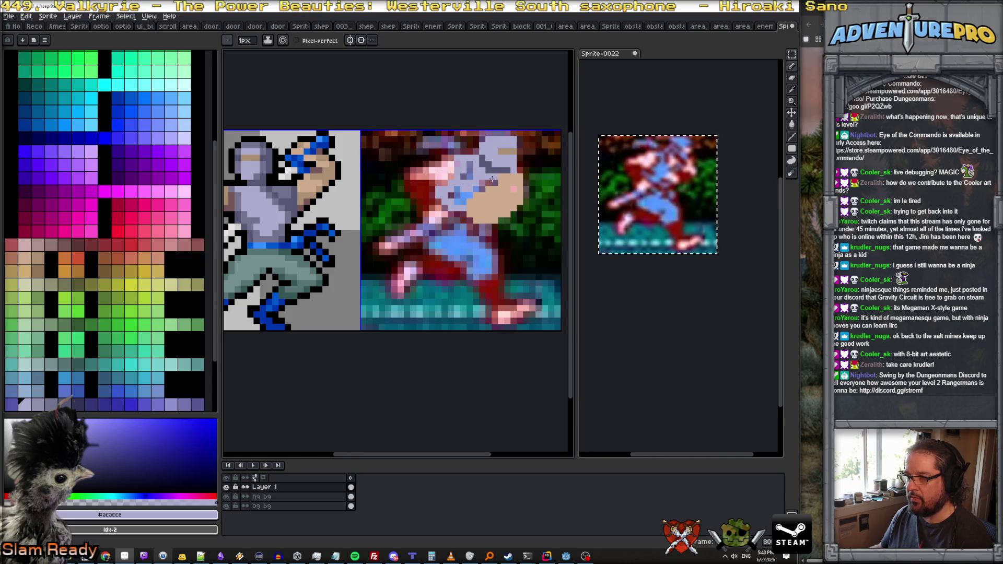
mouse_move(475, 190)
left_mouse_down()
mouse_move(458, 199)
mouse_move(468, 175)
mouse_move(461, 185)
left_mouse_up()
scroll(464, 178, "up", 1)
scroll(471, 183, "down", 1)
scroll(486, 188, "up", 1)
scroll(514, 202, "up", 1)
scroll(514, 201, "down", 2)
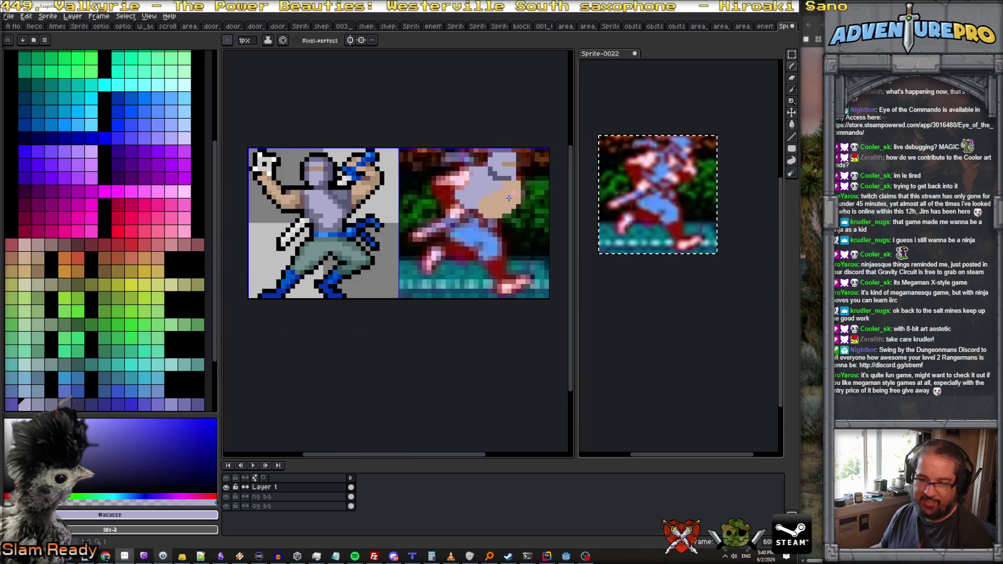
scroll(509, 198, "up", 2)
scroll(475, 201, "up", 1)
scroll(474, 201, "down", 1)
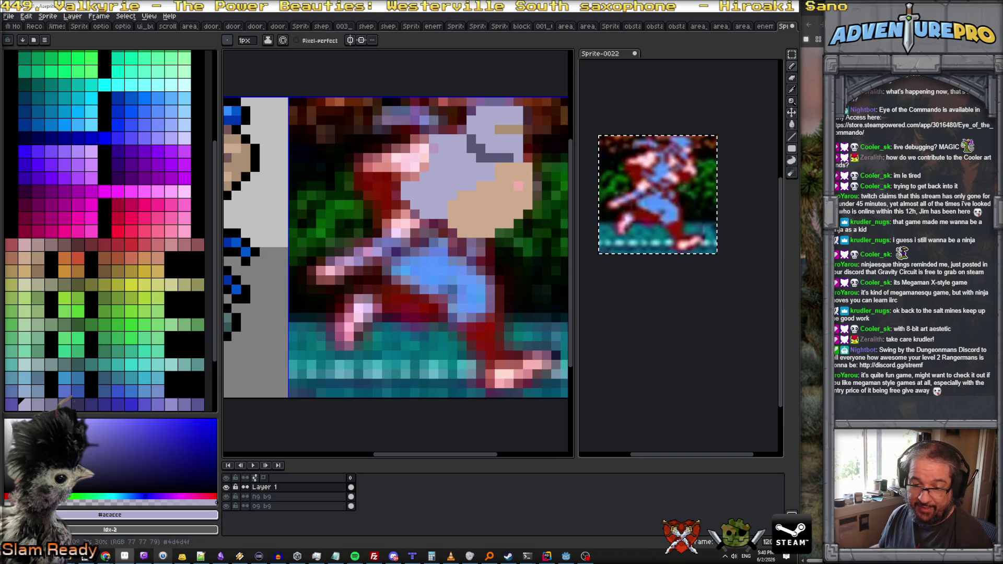
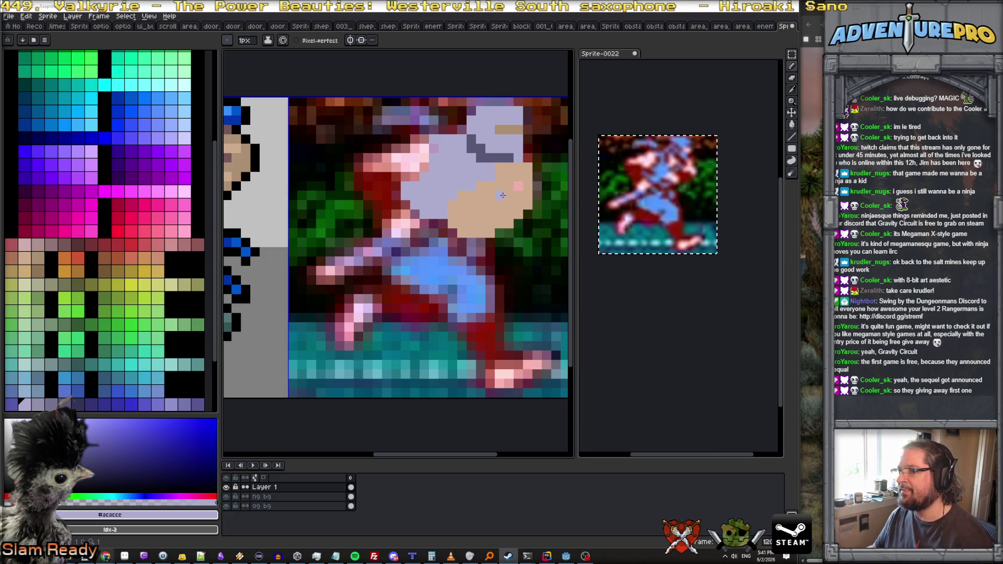
Step: Extend the lavender #acacce hood over the face edge and cover the red face pixels with tan #ccac90
scroll(477, 203, "up", 1)
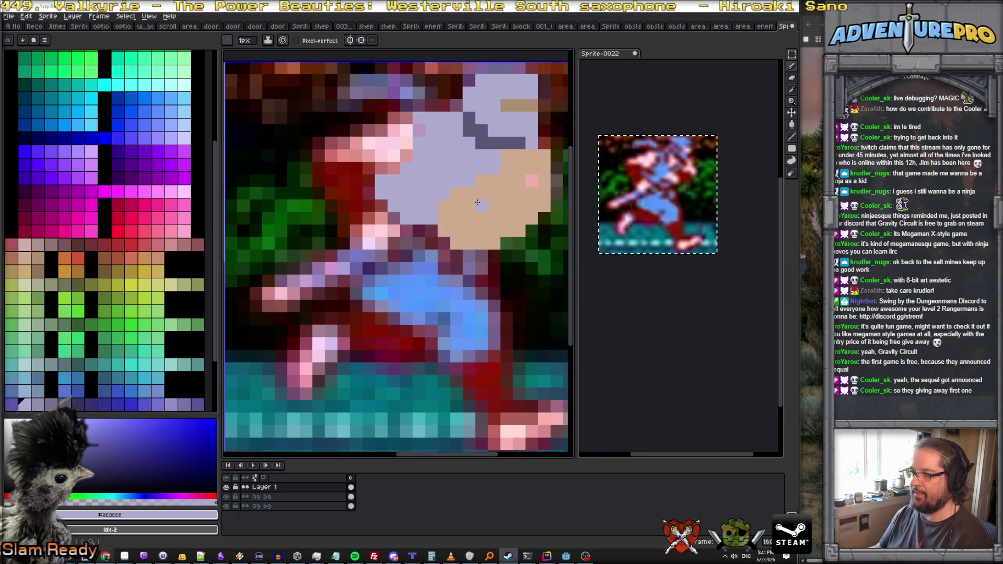
left_click_drag(447, 202, 489, 185)
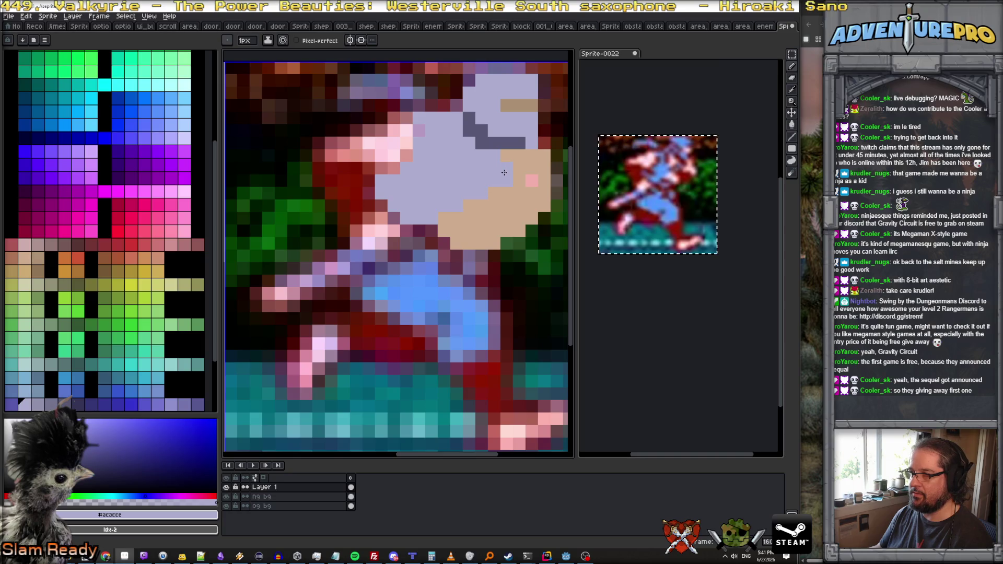
left_click(531, 180, "alt")
scroll(538, 192, "down", 2)
scroll(538, 192, "up", 1)
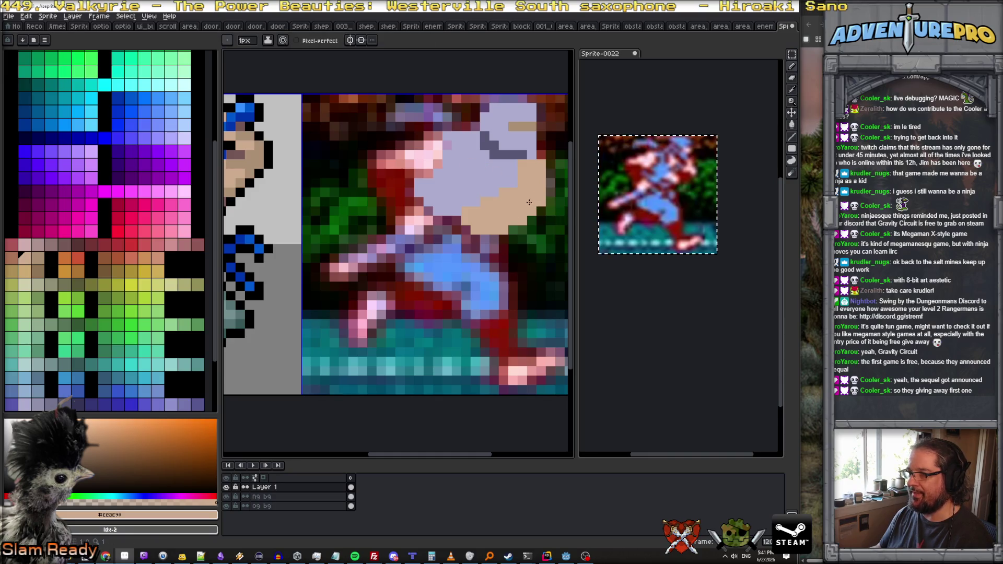
mouse_move(434, 137)
left_mouse_down()
mouse_move(378, 158)
mouse_move(421, 173)
mouse_move(436, 147)
mouse_move(410, 155)
left_mouse_up()
scroll(410, 156, "down", 2)
scroll(444, 167, "left", 2)
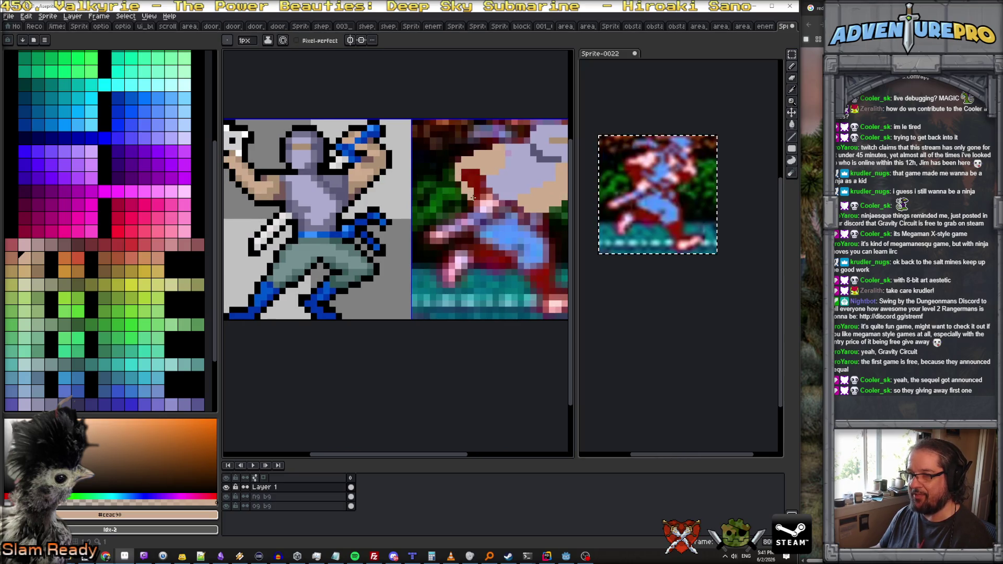
mouse_move(480, 172)
left_mouse_down()
mouse_move(487, 189)
mouse_move(476, 202)
mouse_move(465, 176)
mouse_move(478, 189)
mouse_move(473, 181)
left_mouse_up()
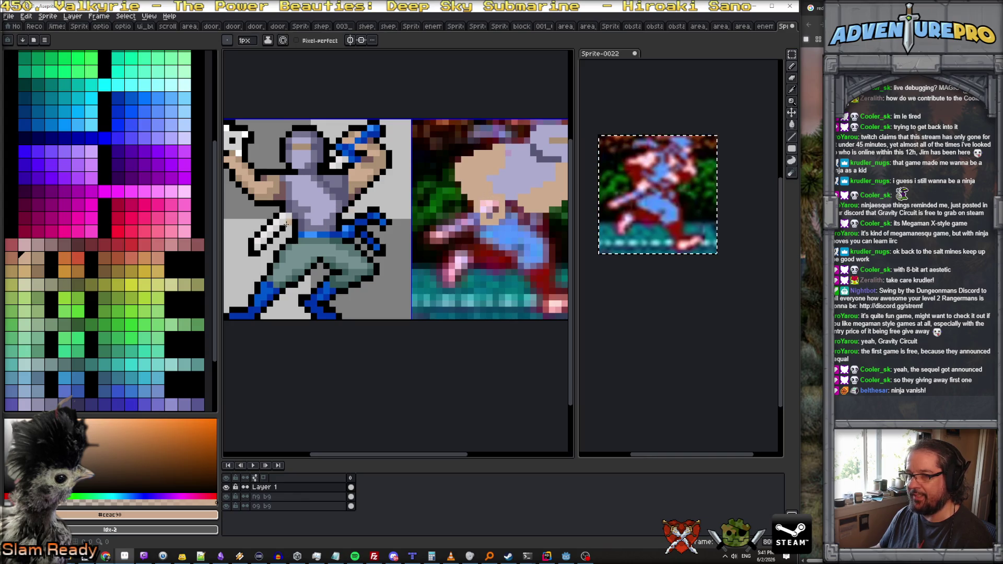
Step: Draw the #cccccc sword diagonally across the body, add #e8e4e8 highlights, and extend its tip
key("x")
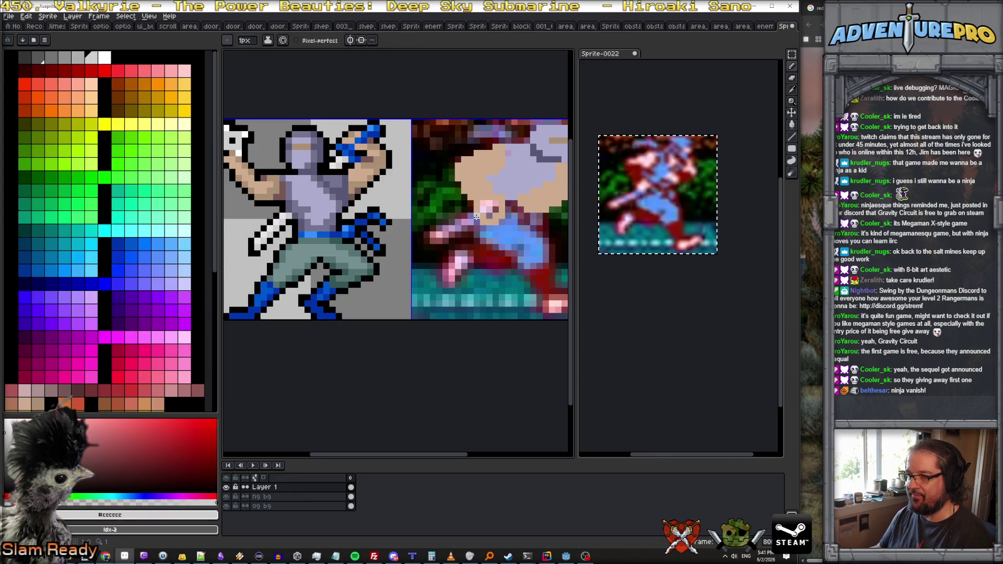
left_click_drag(477, 215, 446, 234)
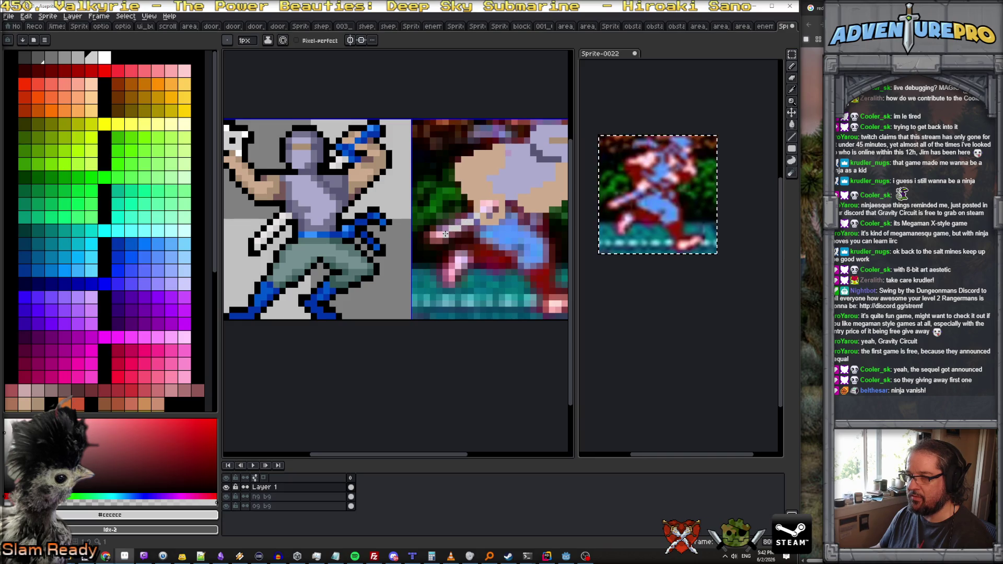
left_click(264, 239, "alt")
left_click_drag(439, 228, 473, 216)
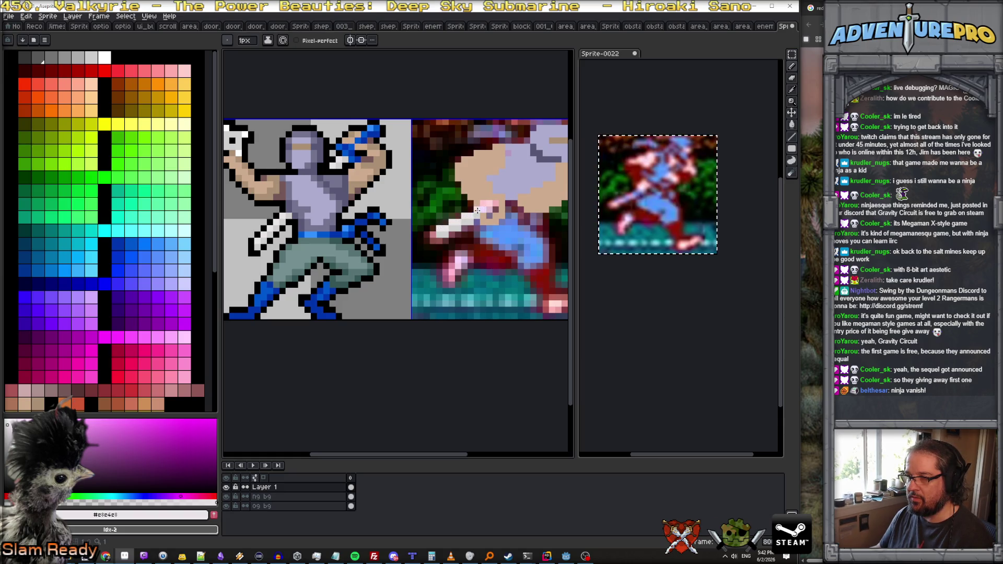
scroll(504, 242, "down", 2)
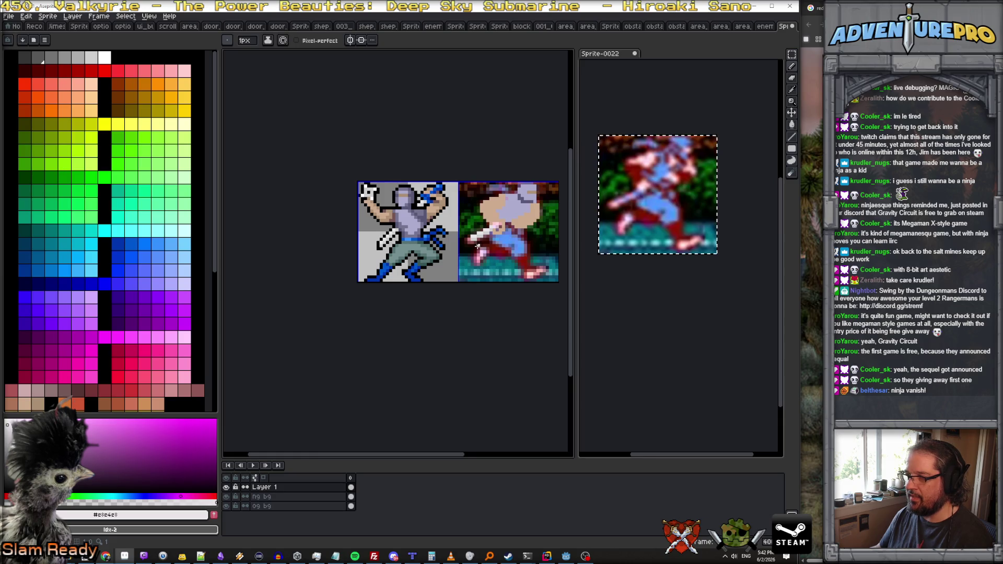
scroll(477, 246, "up", 2)
left_click(460, 232, "alt")
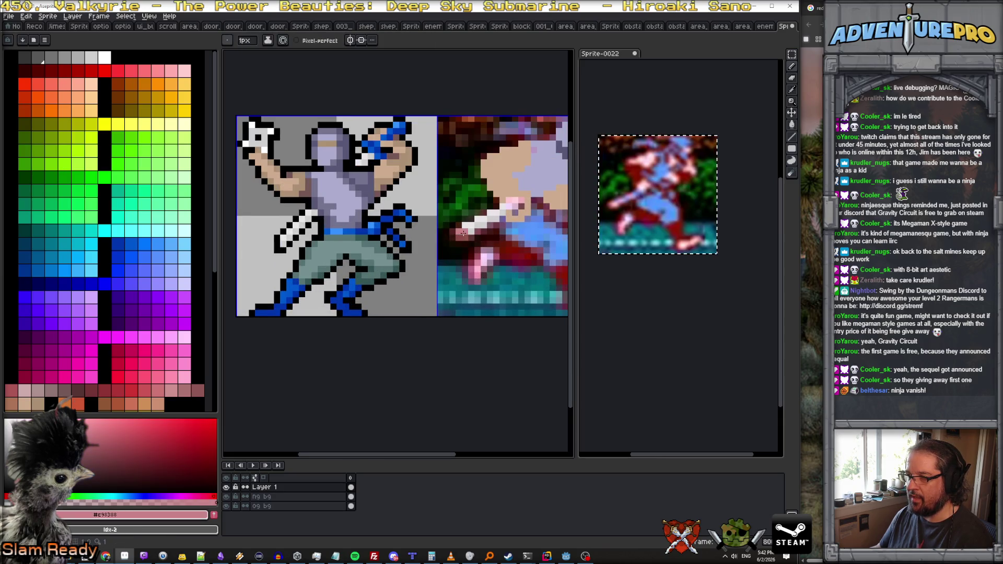
left_click_drag(458, 236, 466, 224)
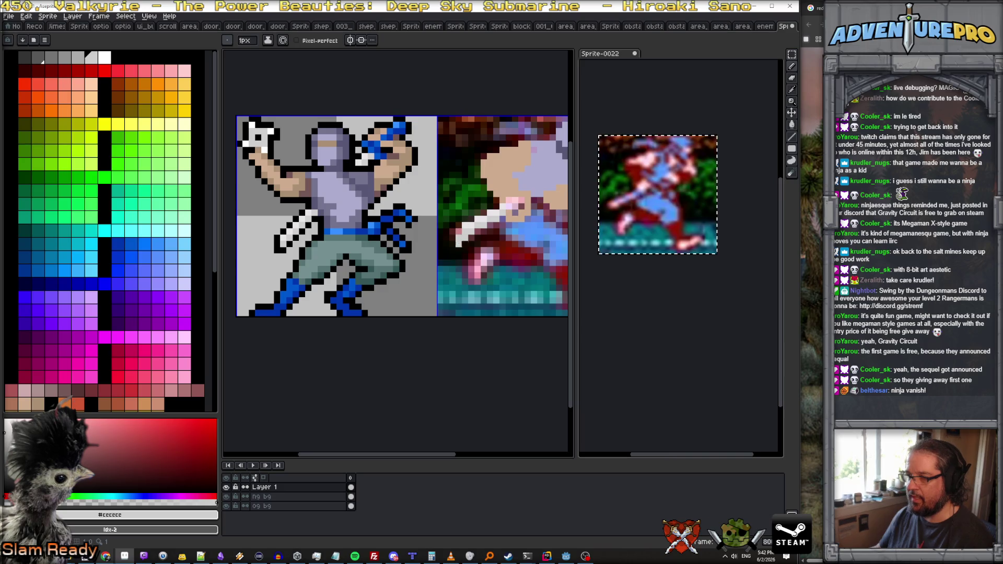
left_click(453, 238)
Step: Cover the pink and grey pixels near the hand with tan #ceac90
left_click(463, 228, "alt")
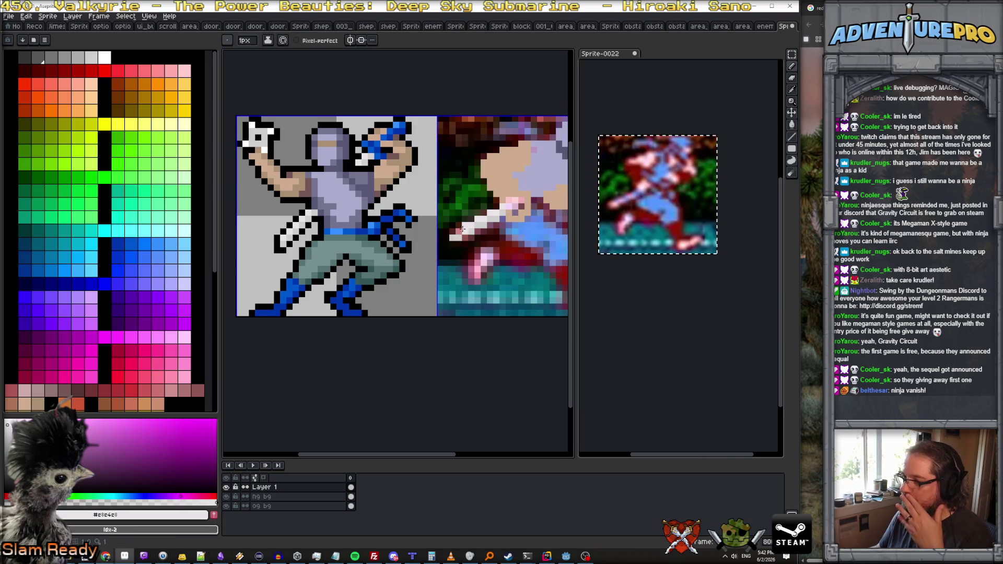
scroll(454, 231, "down", 3)
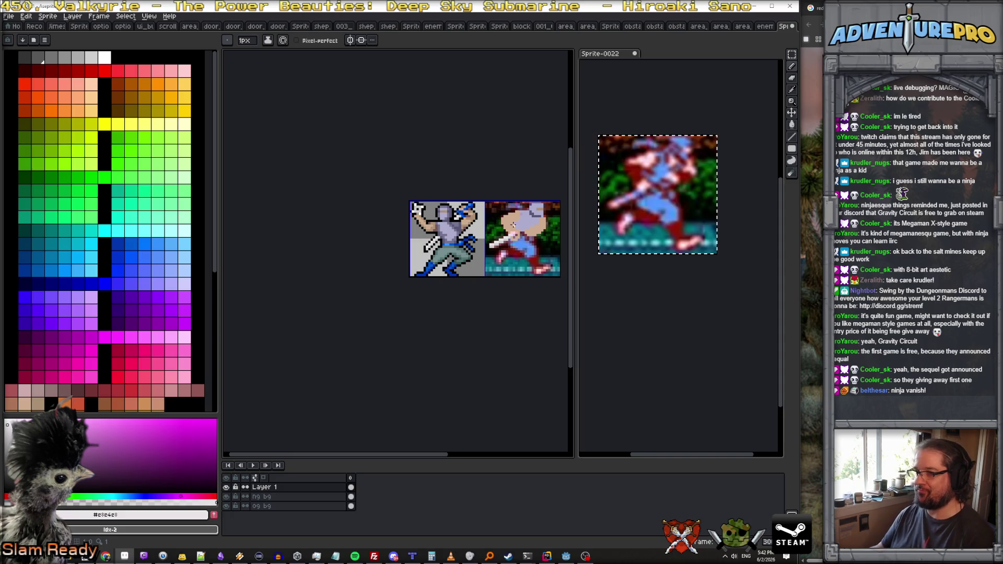
scroll(485, 257, "up", 3)
scroll(485, 257, "down", 1)
scroll(485, 257, "down", 1)
scroll(484, 263, "up", 1)
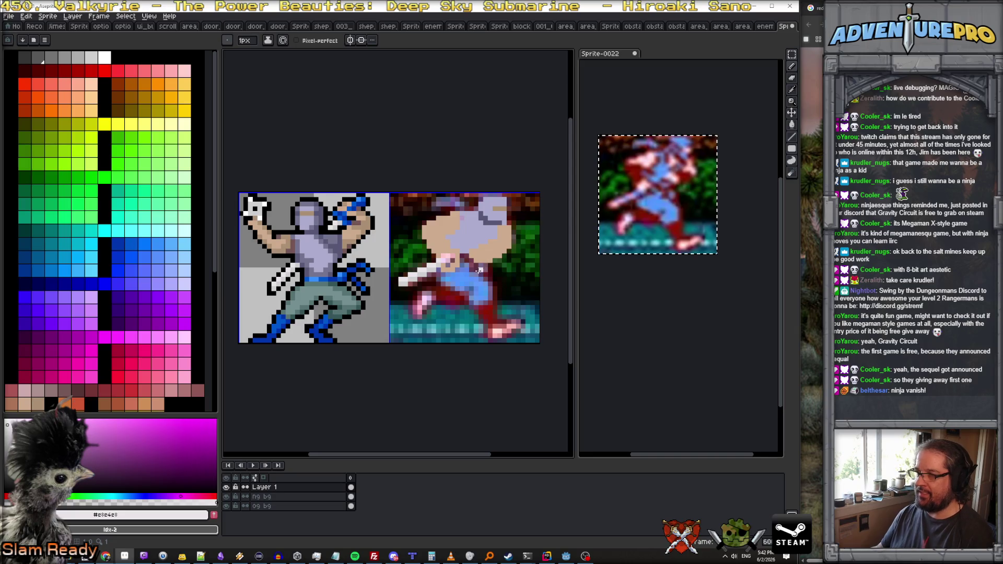
scroll(424, 283, "up", 2)
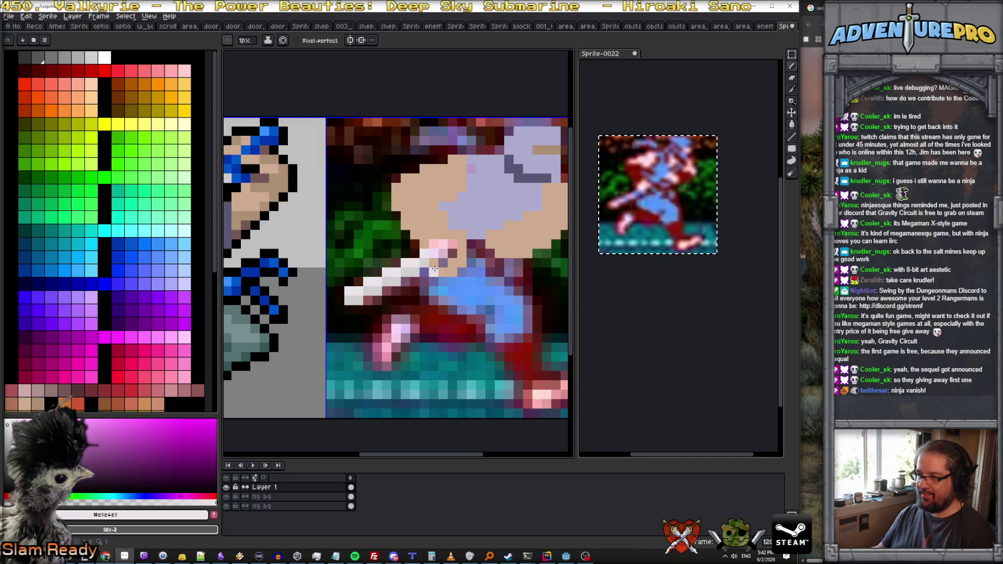
left_click(440, 271, "alt")
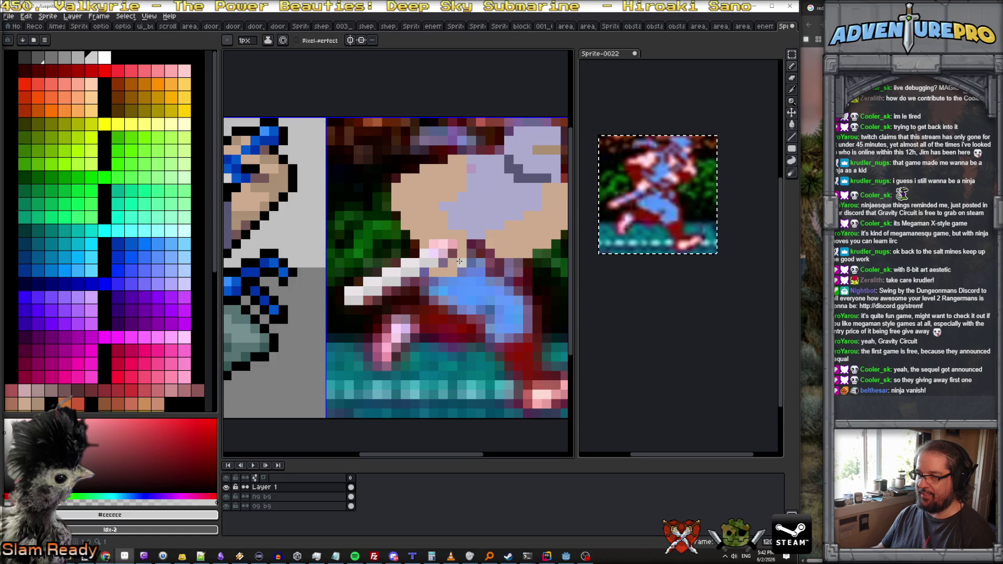
scroll(459, 262, "down", 3)
scroll(469, 254, "up", 2)
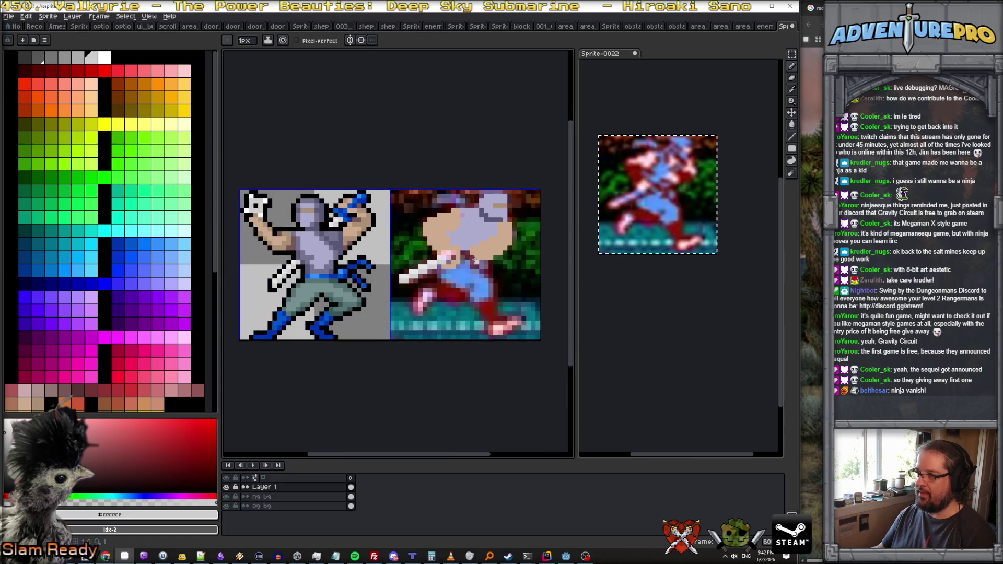
scroll(445, 257, "up", 1)
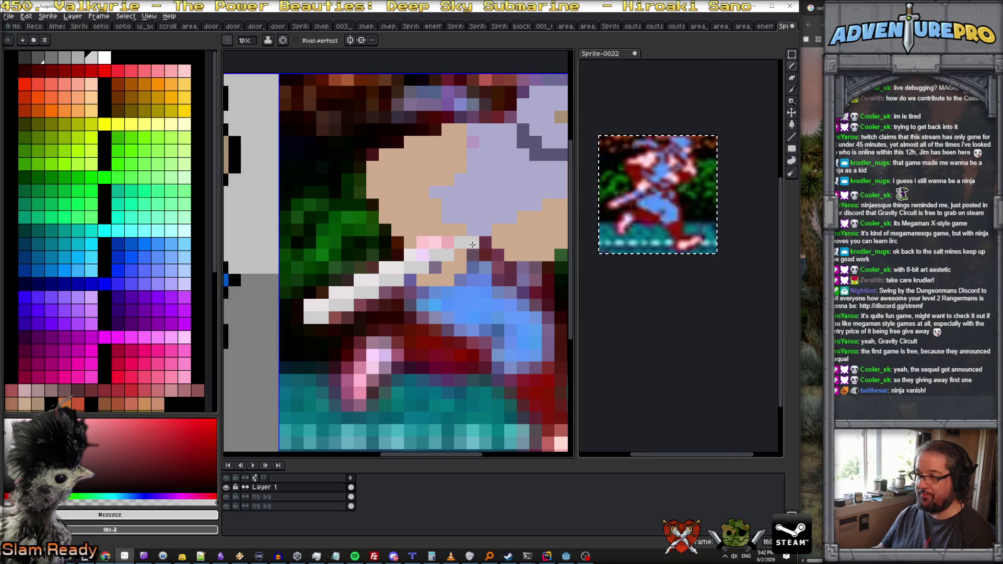
left_click(415, 249, "alt")
left_click_drag(421, 251, 477, 242)
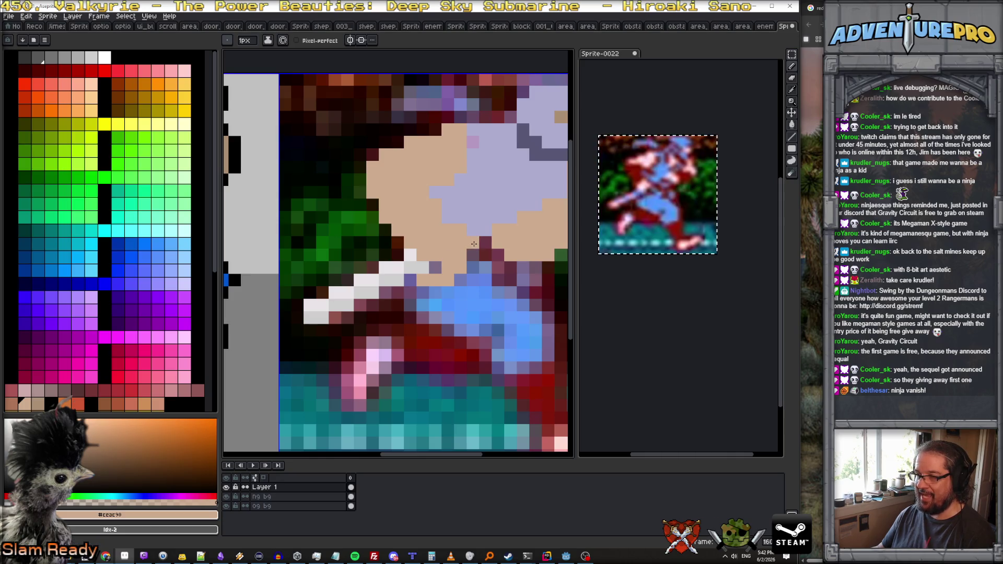
Step: Add a few light grey touch-up pixels on the face
left_click(410, 267, "alt")
left_click(486, 230)
left_click(473, 231)
left_click(499, 218)
scroll(492, 219, "down", 5)
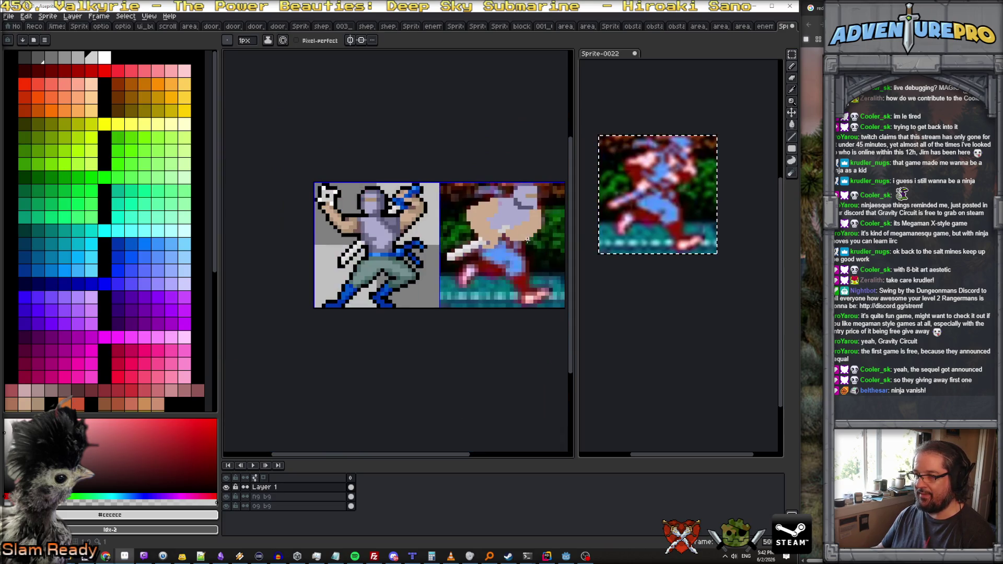
scroll(528, 238, "up", 4)
scroll(518, 230, "down", 4)
scroll(518, 230, "up", 4)
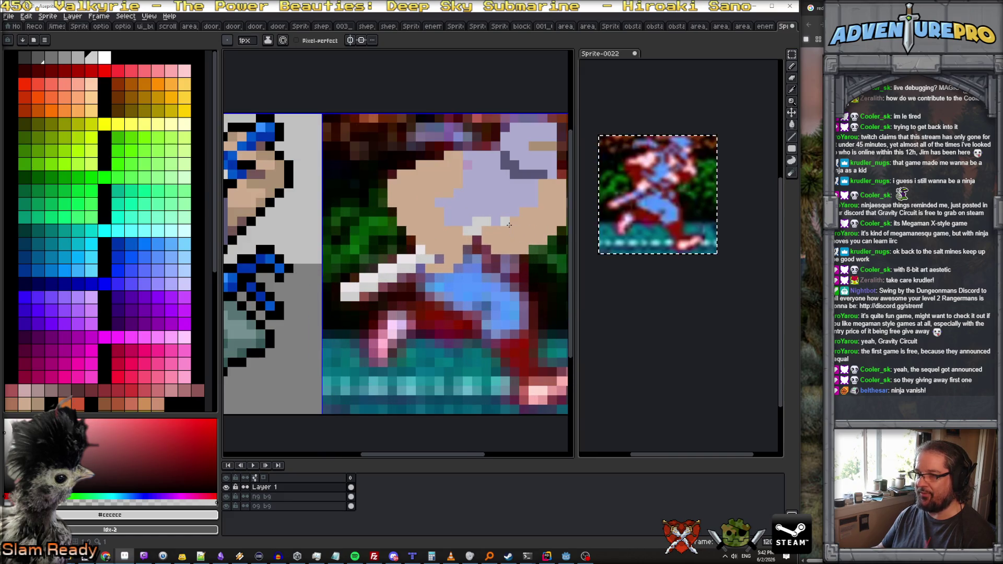
Step: Paint over the red spot on the face with the lavender hood colour
left_click(503, 221, "alt")
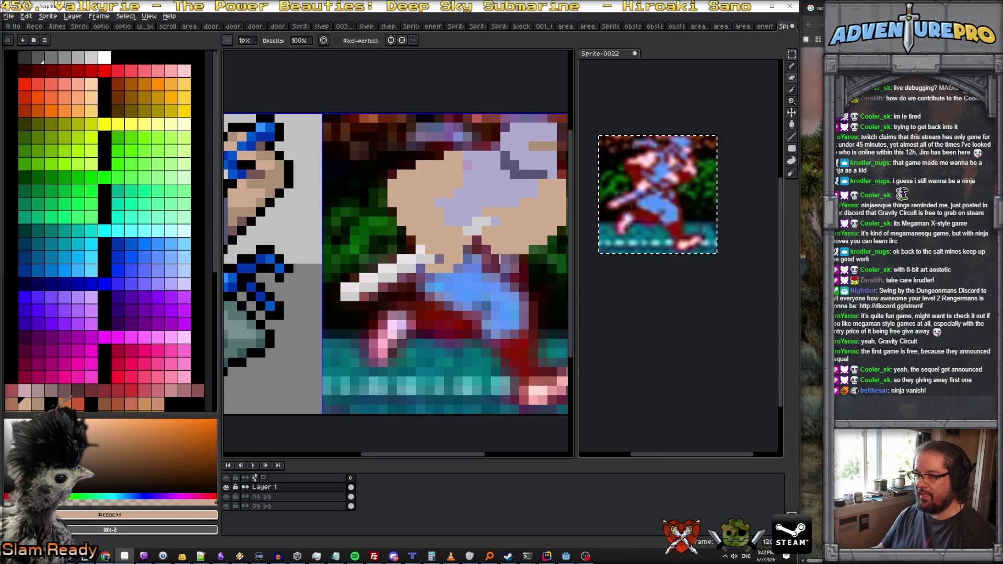
left_click_drag(545, 241, 501, 259)
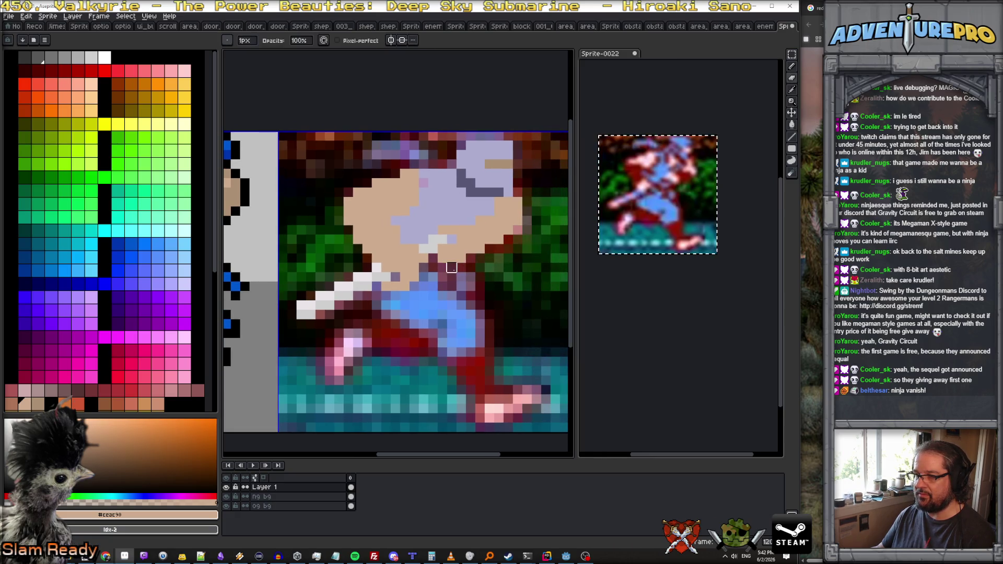
key("l")
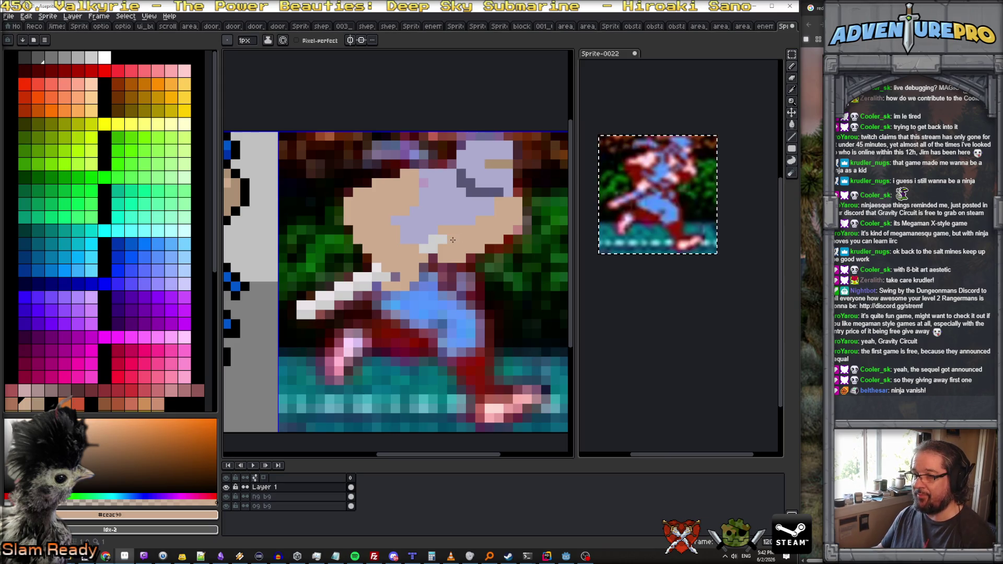
key("b")
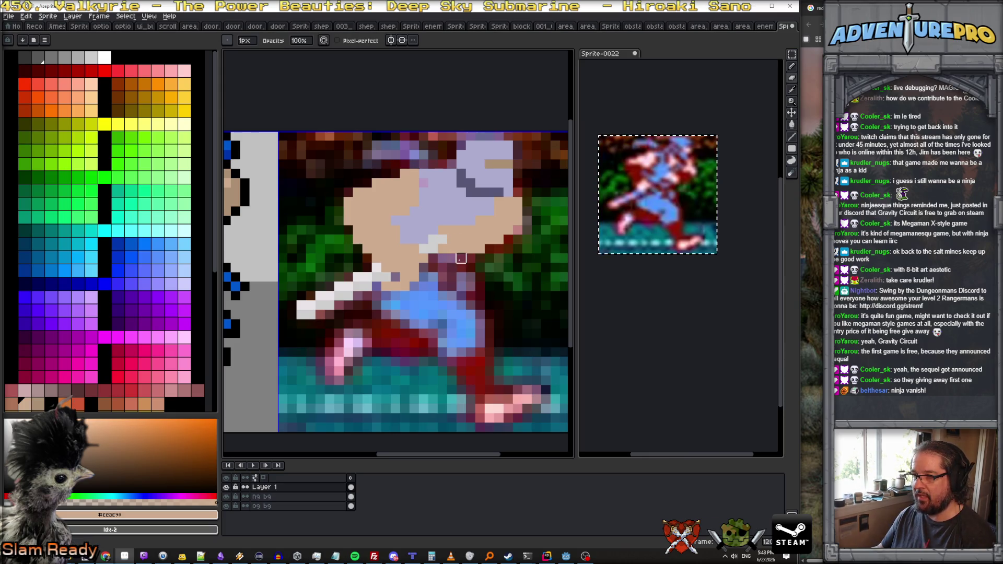
scroll(510, 263, "down", 4)
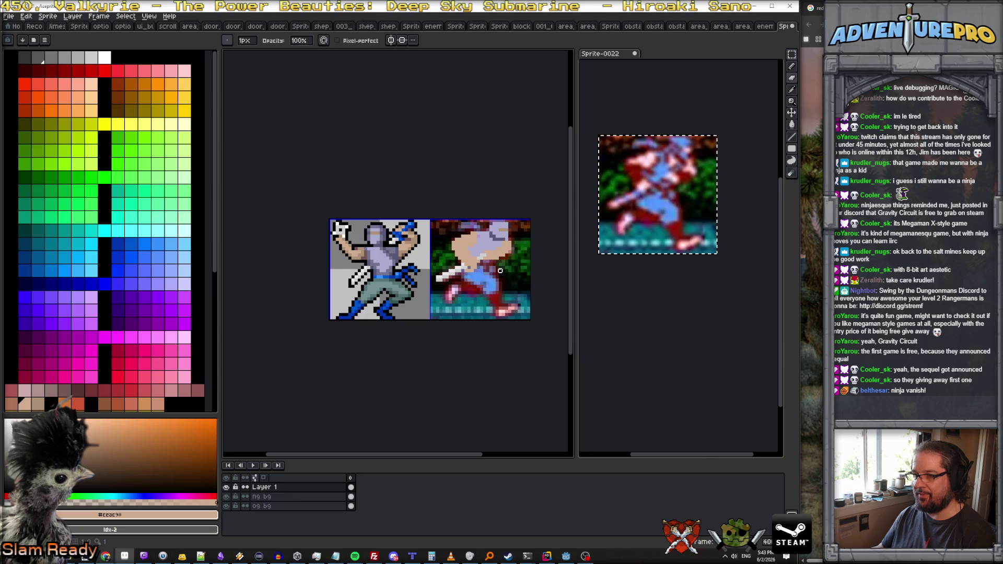
scroll(472, 260, "up", 4)
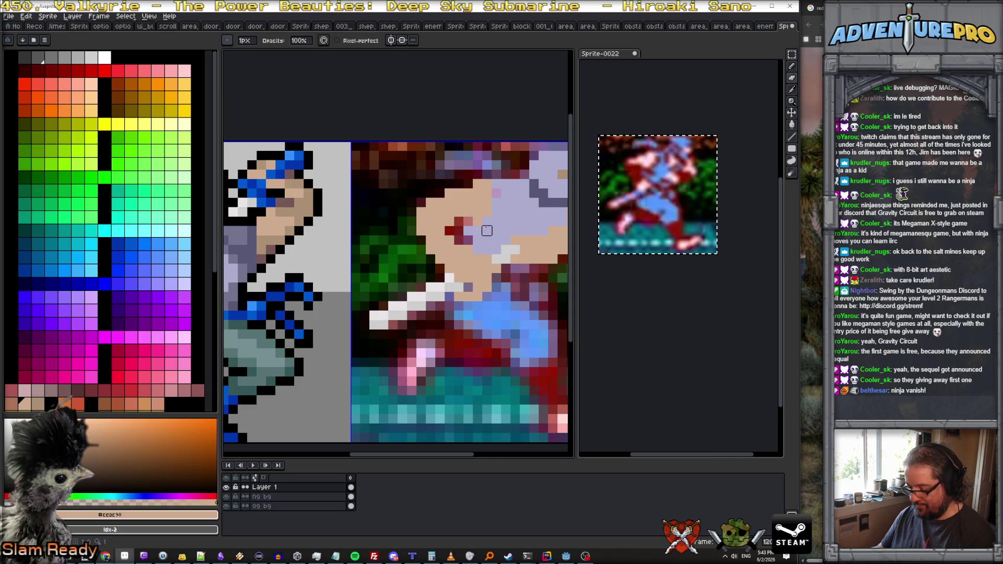
key("l")
left_click(484, 219, "alt")
left_click(469, 222)
left_click(460, 222)
left_click(449, 229)
left_click(468, 240)
left_click(459, 238)
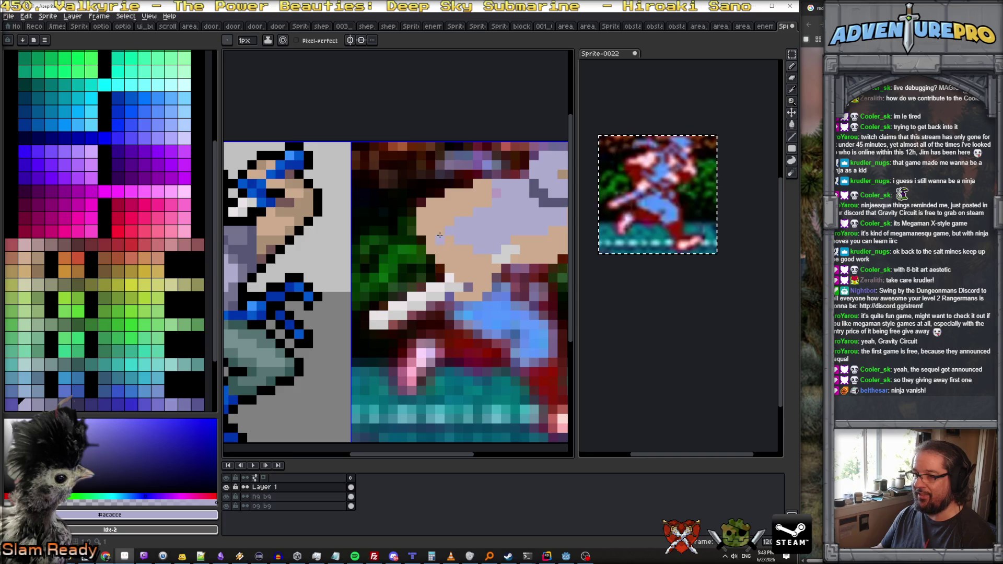
scroll(455, 238, "down", 2)
scroll(465, 224, "up", 2)
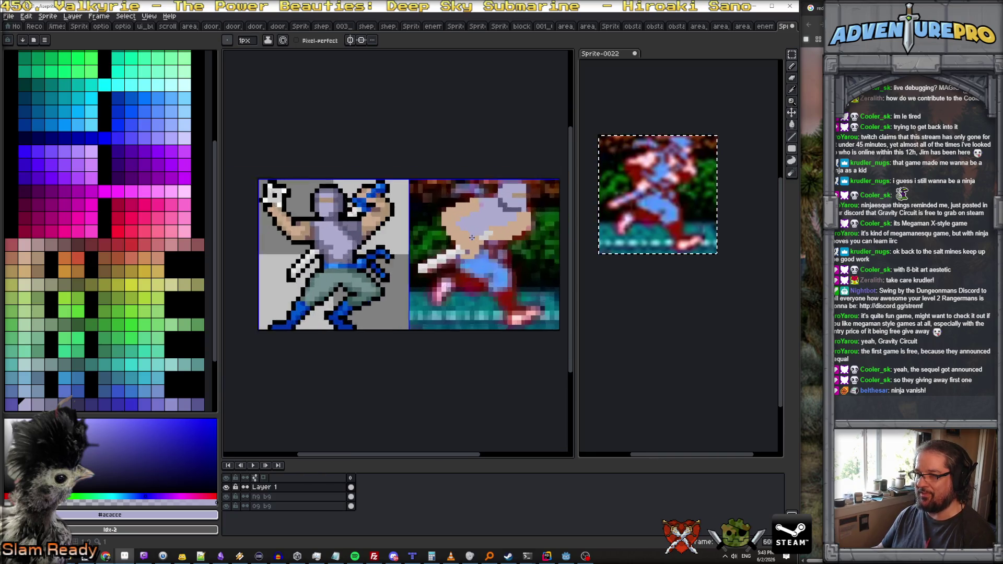
Step: Paint skin tone over the green at the face edge, then undo it
left_click(433, 219, "alt")
scroll(444, 220, "down", 2)
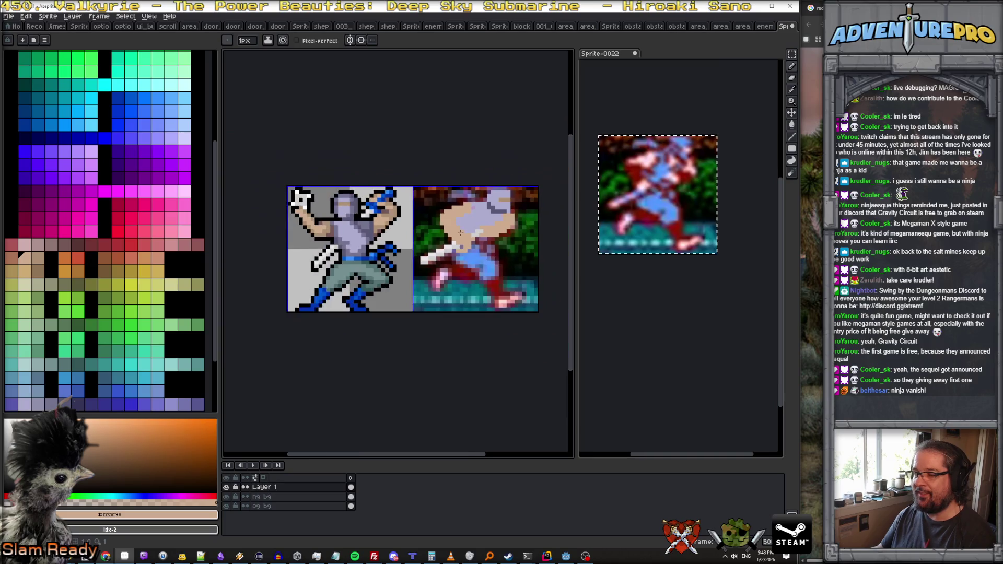
scroll(444, 220, "up", 2)
scroll(444, 225, "down", 4)
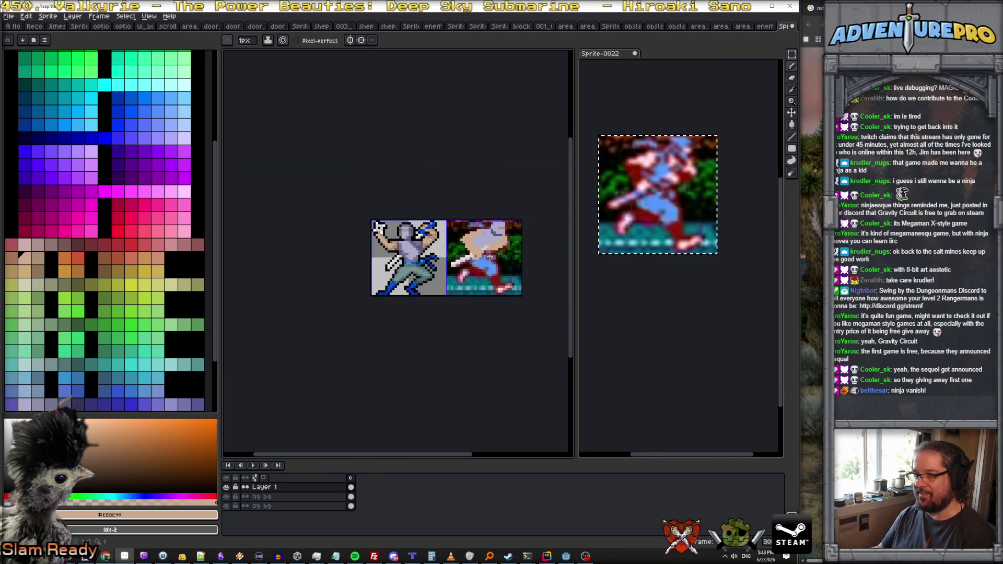
scroll(466, 244, "up", 2)
scroll(467, 244, "up", 1)
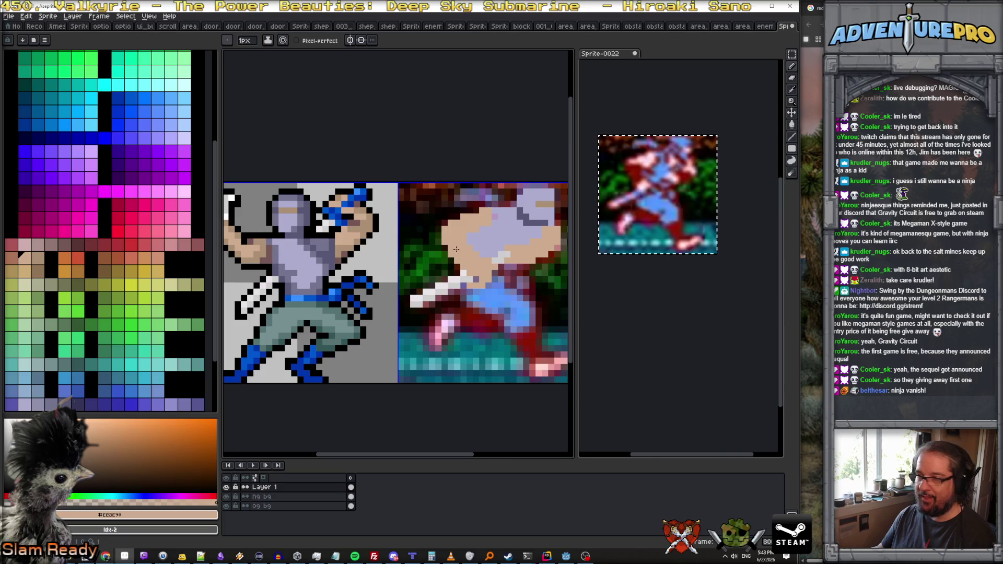
left_click_drag(440, 238, 443, 248)
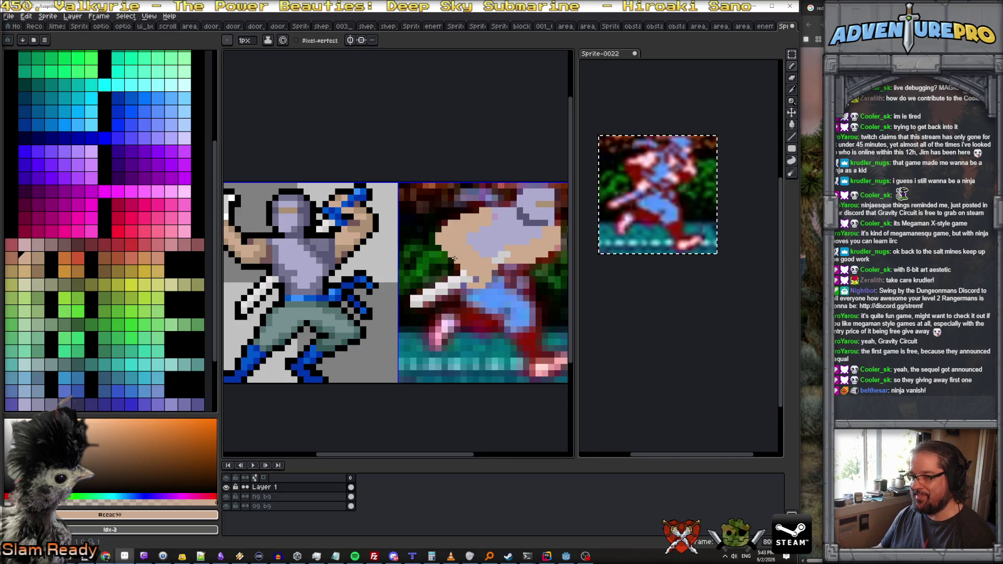
scroll(480, 281, "down", 2)
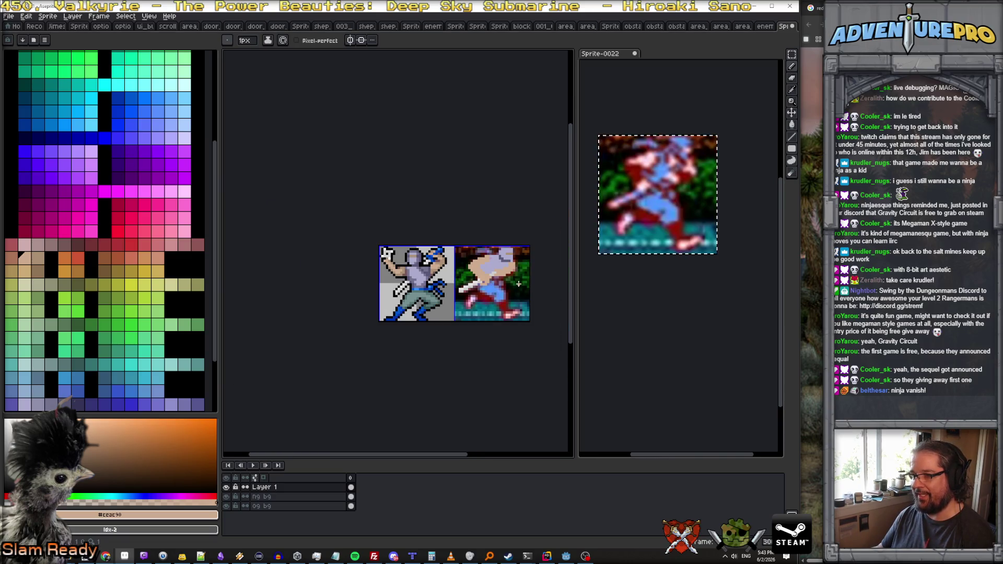
scroll(451, 244, "up", 6)
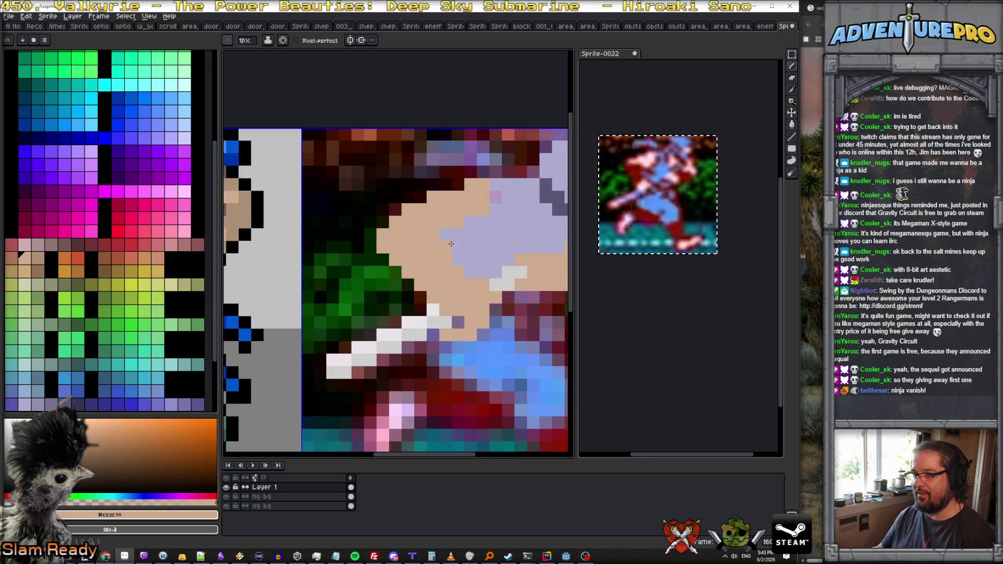
key("ctrl+z")
key("ctrl+z")
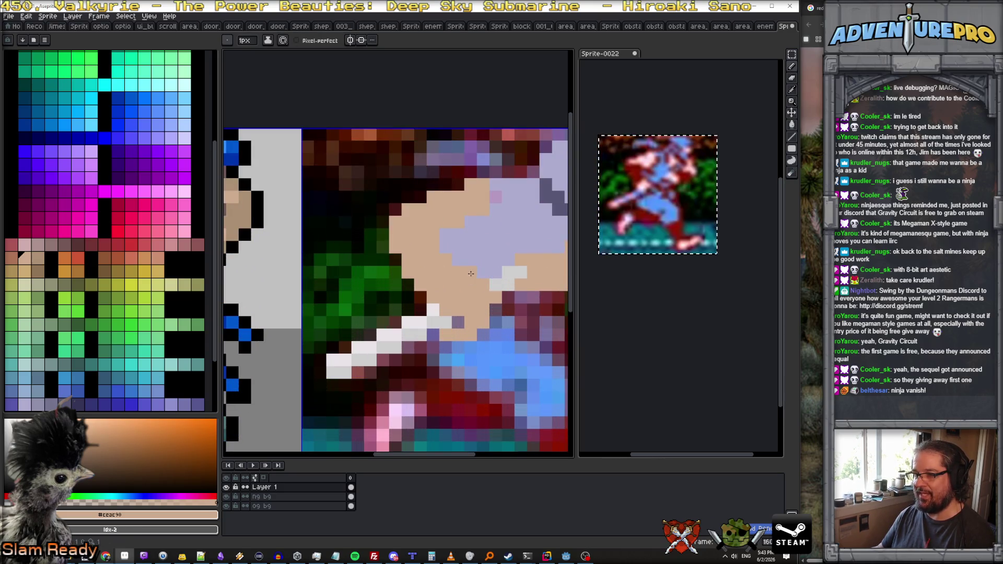
Step: Draw a diagonal dark line across the figure
key("b")
mouse_move(407, 273)
left_mouse_down()
mouse_move(464, 335)
mouse_move(483, 335)
left_mouse_up()
left_click(445, 310)
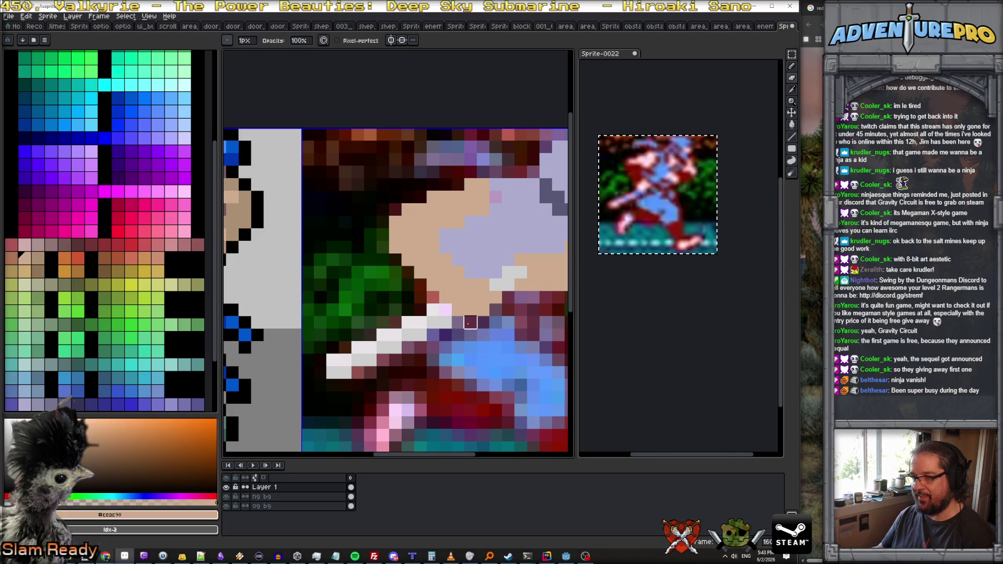
scroll(511, 314, "down", 3)
scroll(511, 314, "down", 1)
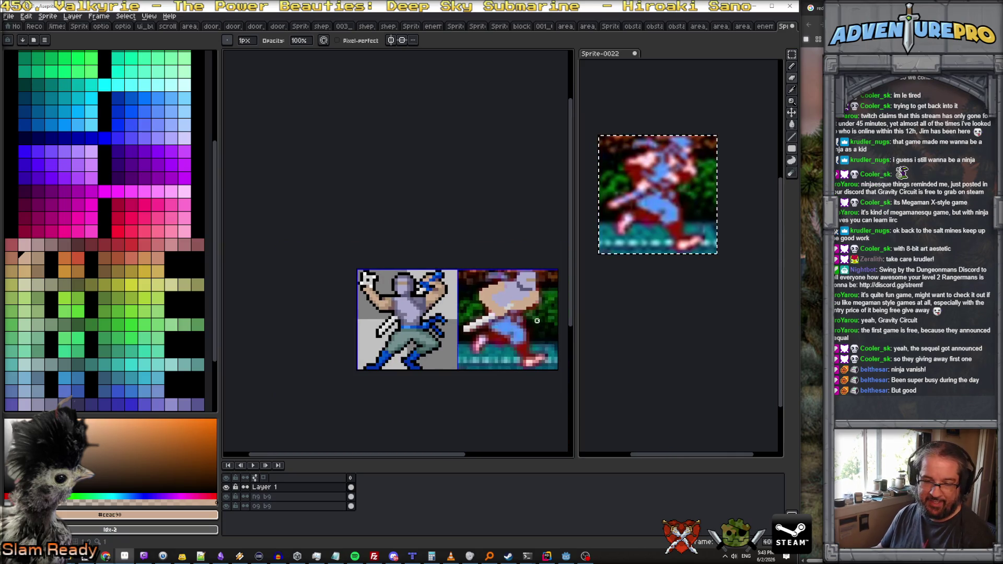
scroll(533, 327, "up", 1)
scroll(533, 327, "up", 1)
scroll(533, 327, "down", 1)
scroll(533, 328, "up", 1)
scroll(533, 327, "down", 1)
scroll(533, 328, "up", 1)
scroll(533, 328, "down", 1)
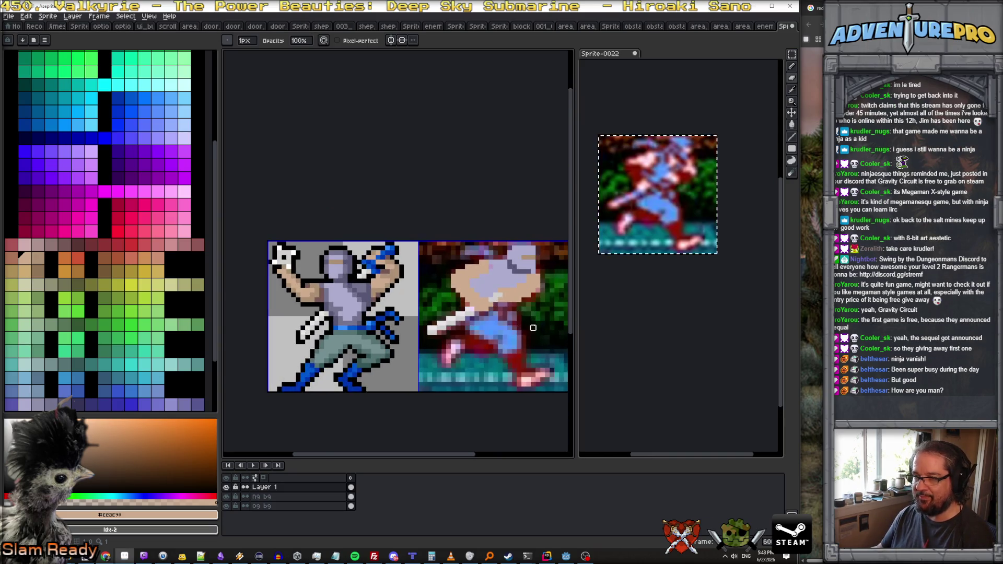
scroll(533, 327, "up", 1)
scroll(533, 327, "up", 1)
scroll(533, 327, "down", 1)
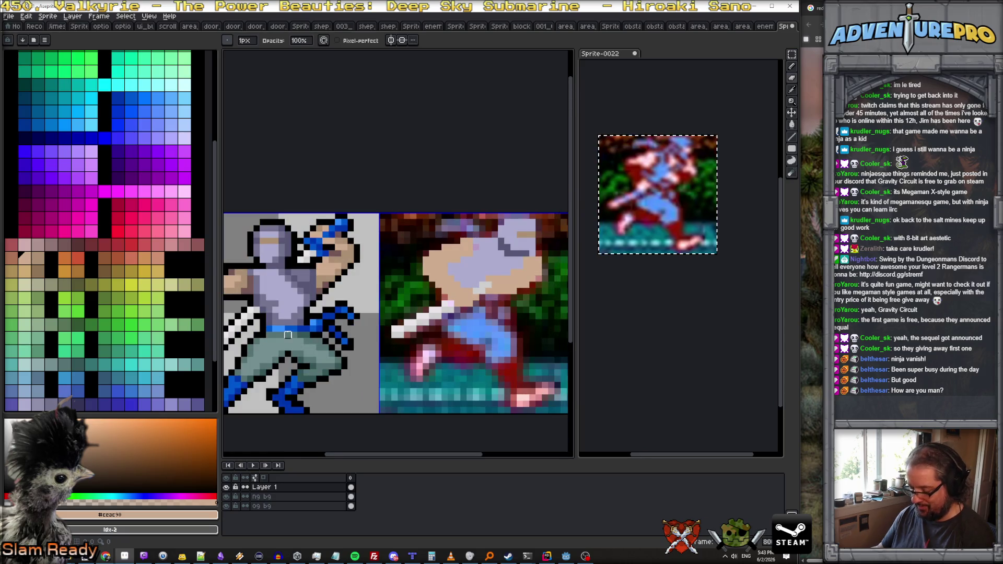
Step: Sample sprite colours and paint a dark brown #745757 shadow row under the face
key("e")
left_click(292, 329, "alt")
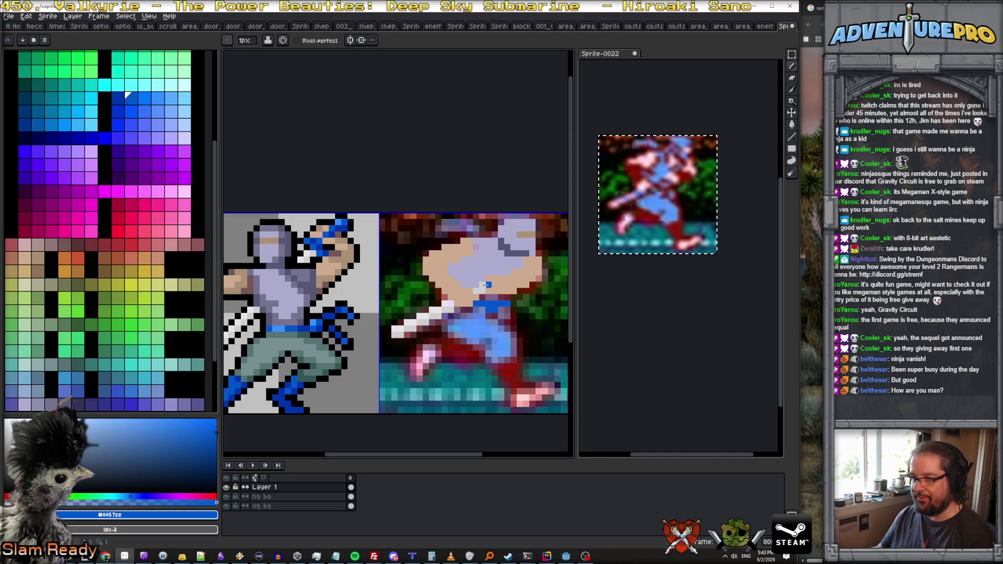
left_click(270, 321, "alt")
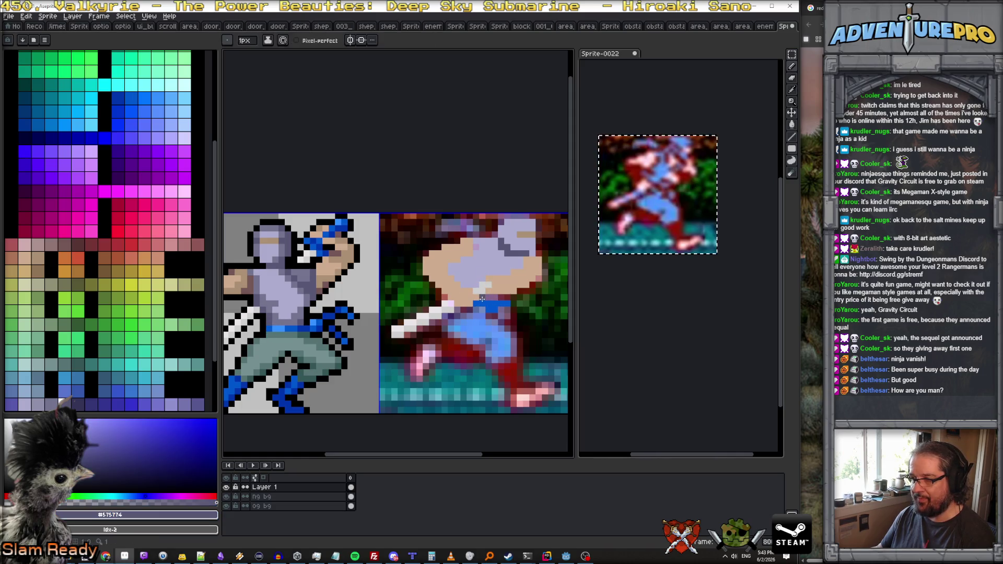
left_click(287, 321, "alt")
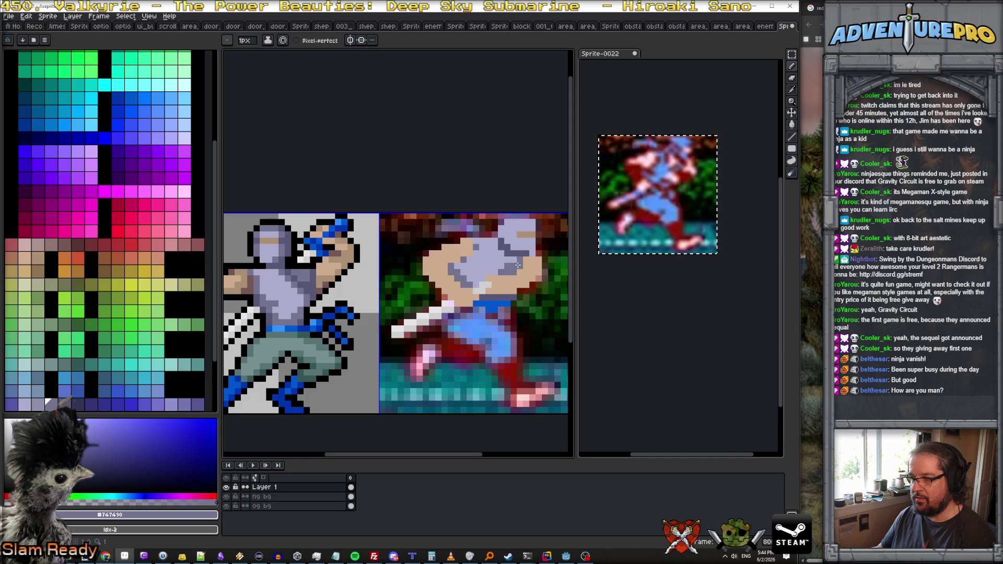
left_click(513, 271, "alt")
scroll(340, 281, "down", 2)
scroll(361, 256, "up", 8)
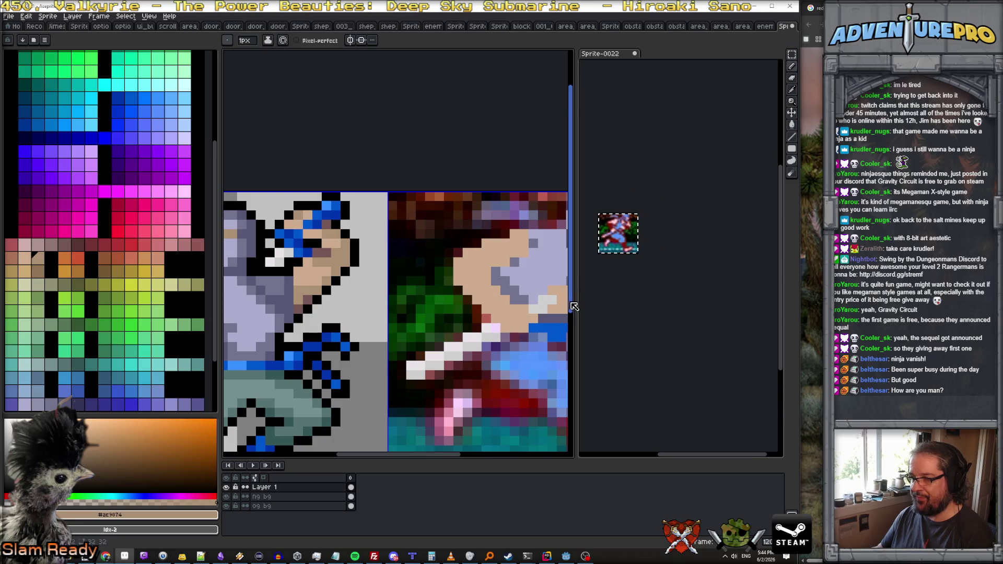
scroll(572, 306, "up", 1)
scroll(471, 271, "up", 1)
scroll(453, 263, "down", 2)
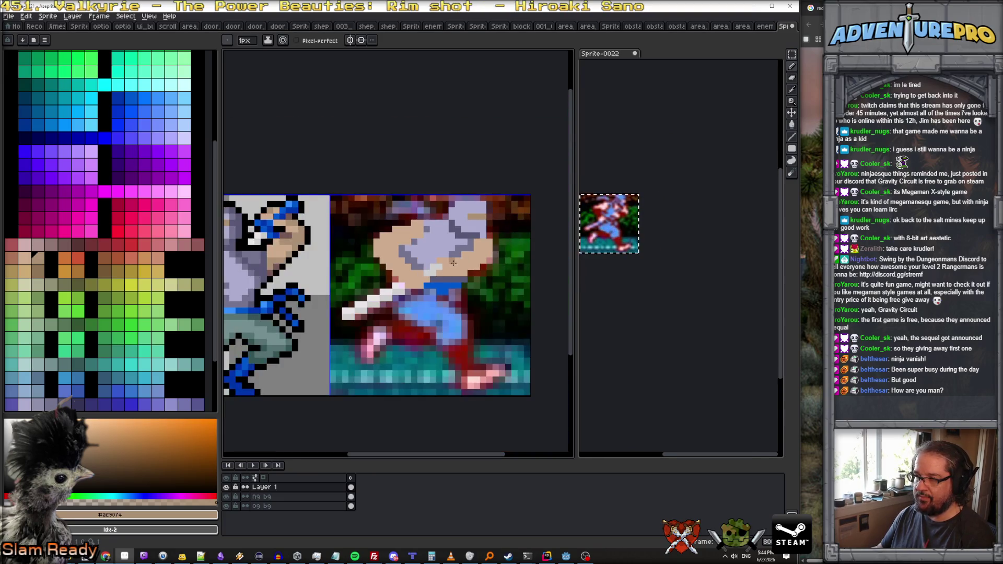
scroll(453, 262, "up", 1)
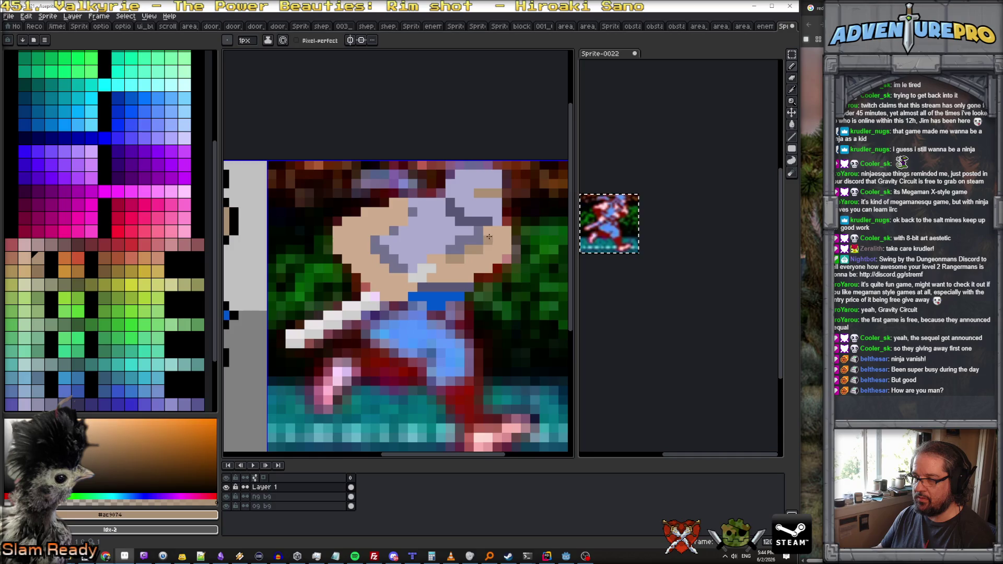
scroll(357, 240, "down", 1)
left_click(248, 244, "alt")
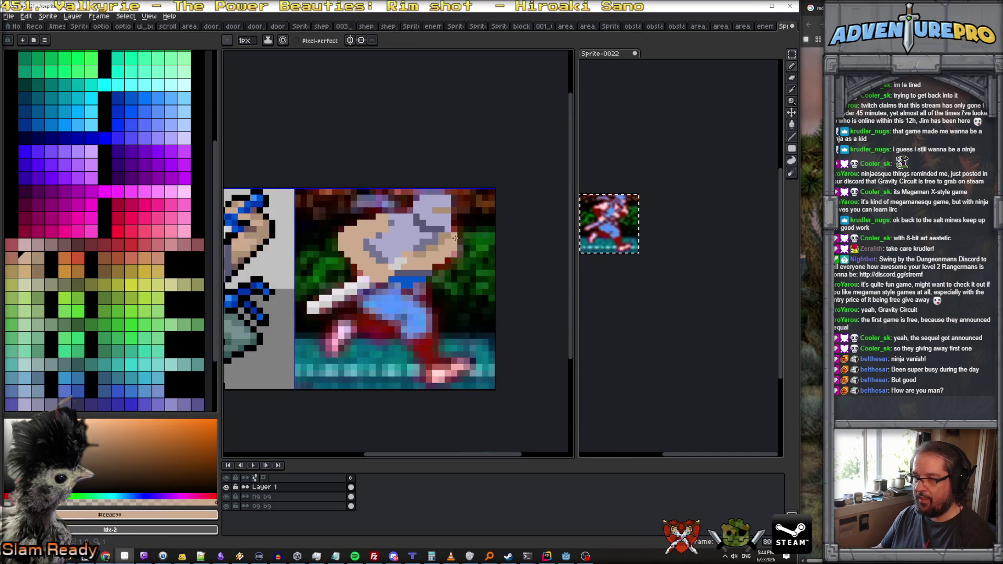
left_click(446, 268, "alt")
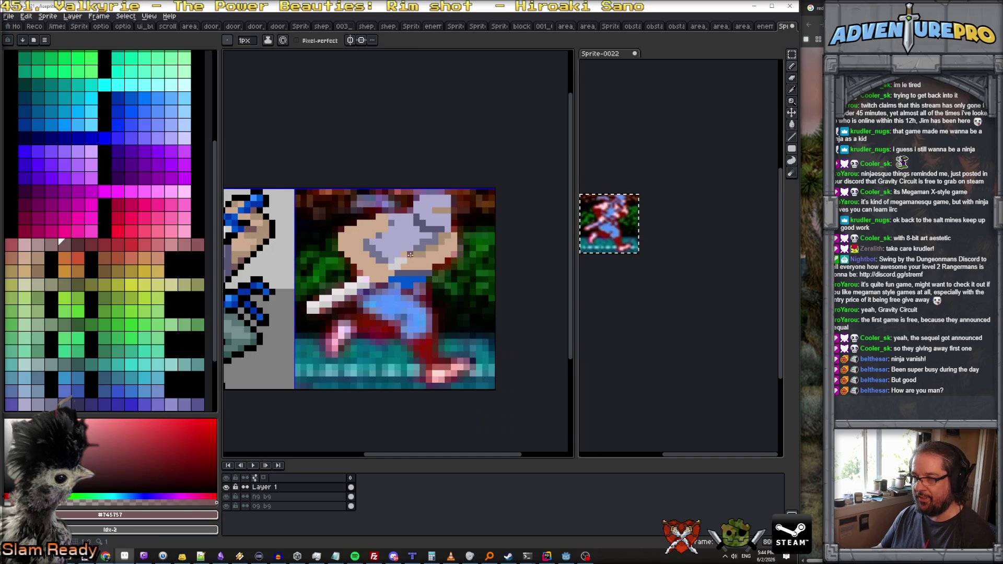
left_click_drag(408, 267, 435, 260)
scroll(454, 253, "down", 2)
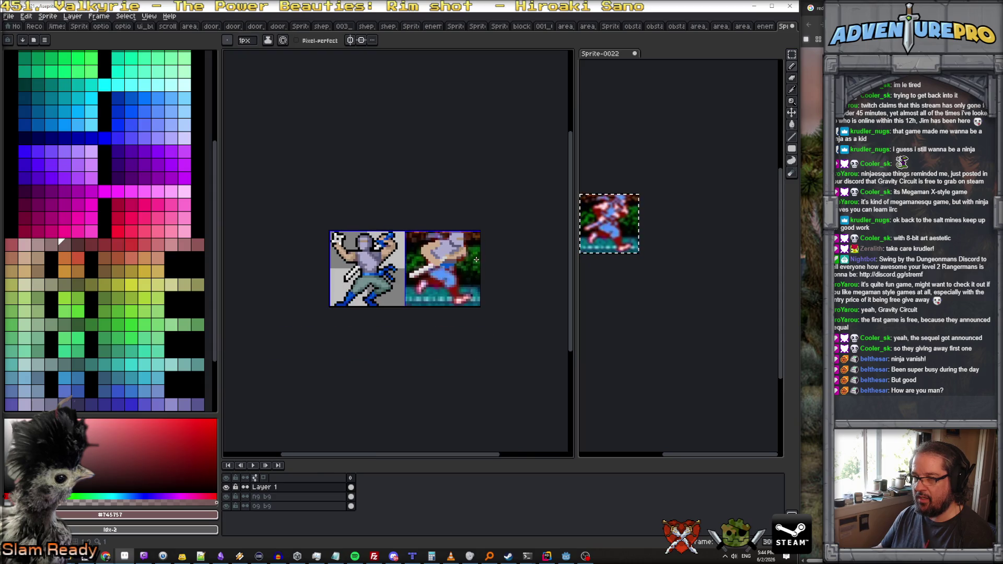
Step: Draw a blue headband across the figure's head using the sprite's belt colour
scroll(422, 252, "up", 3)
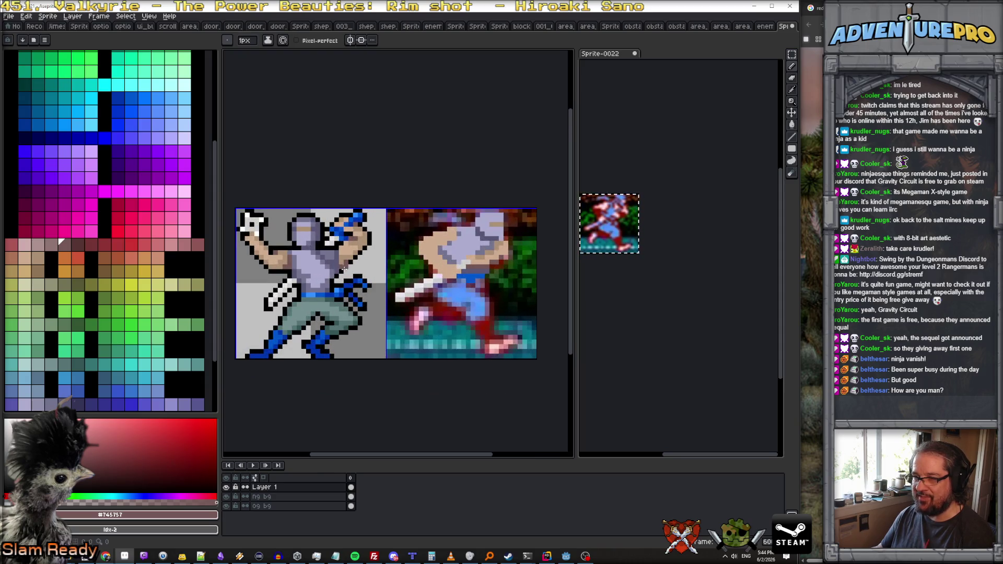
left_click(346, 255, "alt")
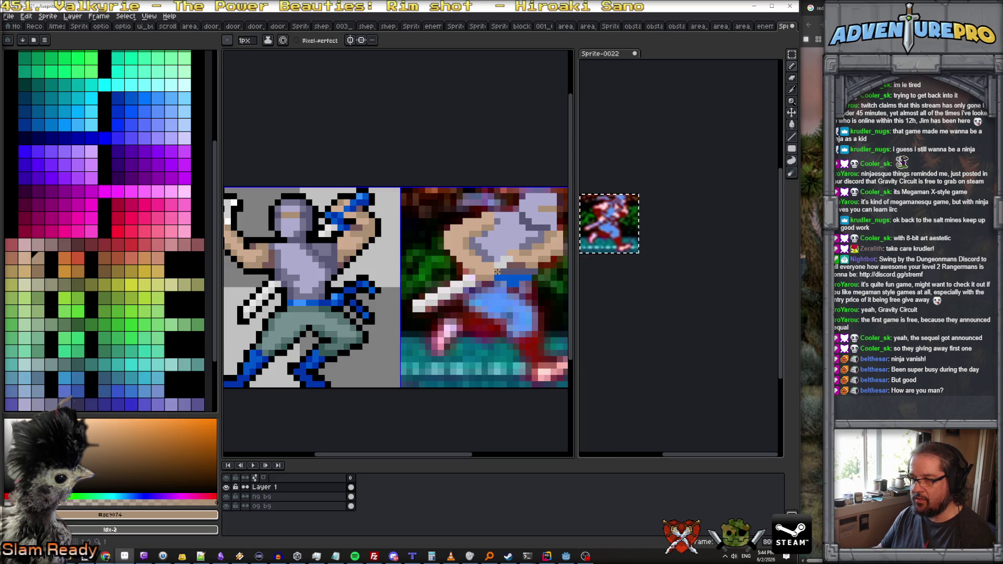
scroll(497, 271, "down", 3)
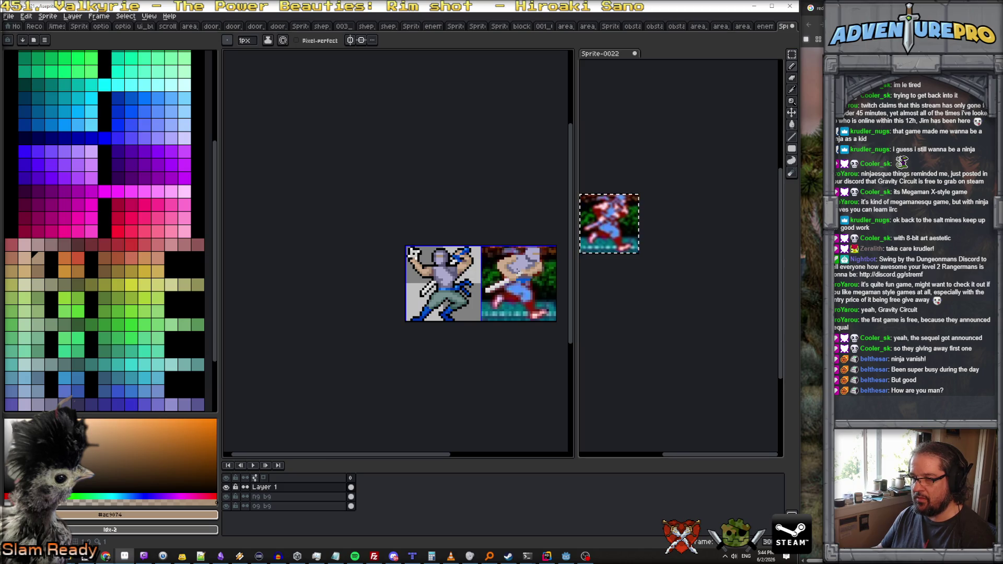
scroll(515, 269, "up", 3)
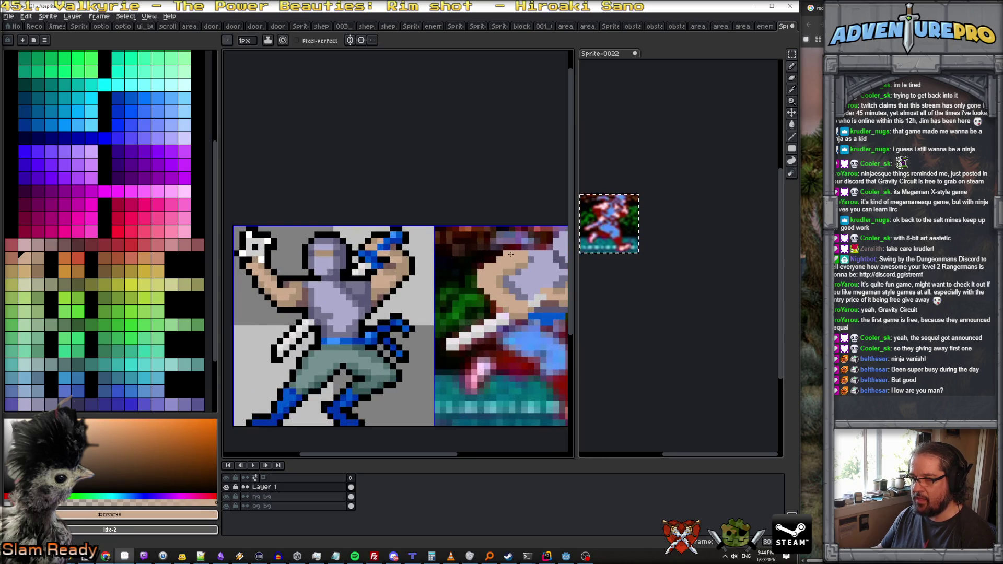
scroll(503, 253, "down", 2)
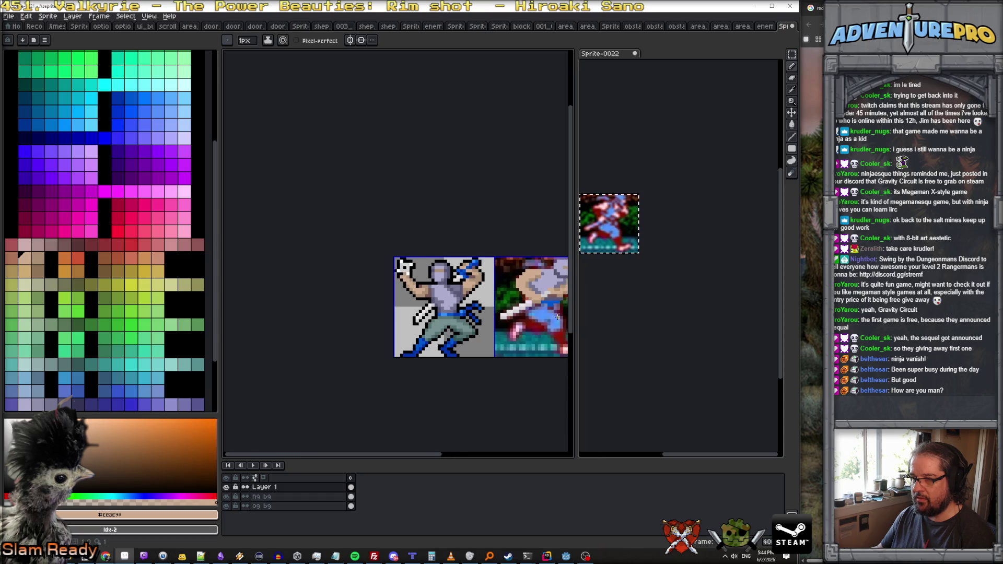
left_click_drag(560, 316, 481, 321)
scroll(480, 314, "up", 1)
scroll(481, 310, "down", 1)
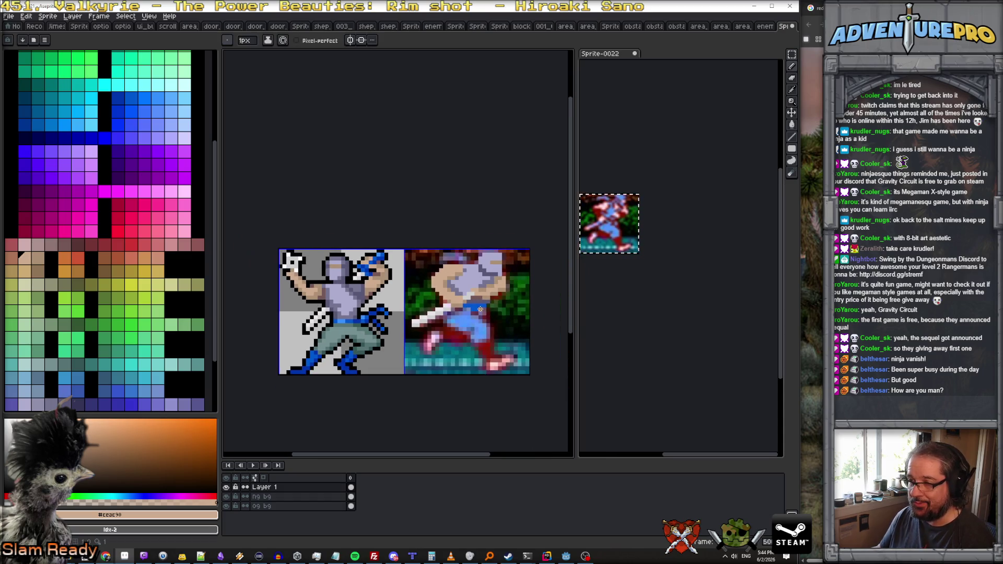
scroll(324, 340, "up", 1)
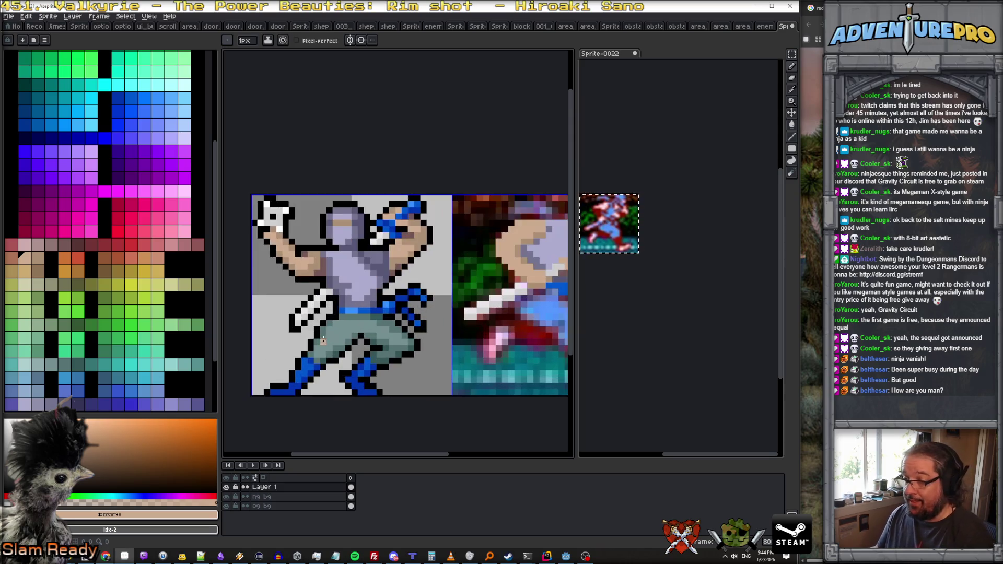
left_click(369, 311, "alt")
scroll(525, 324, "down", 1)
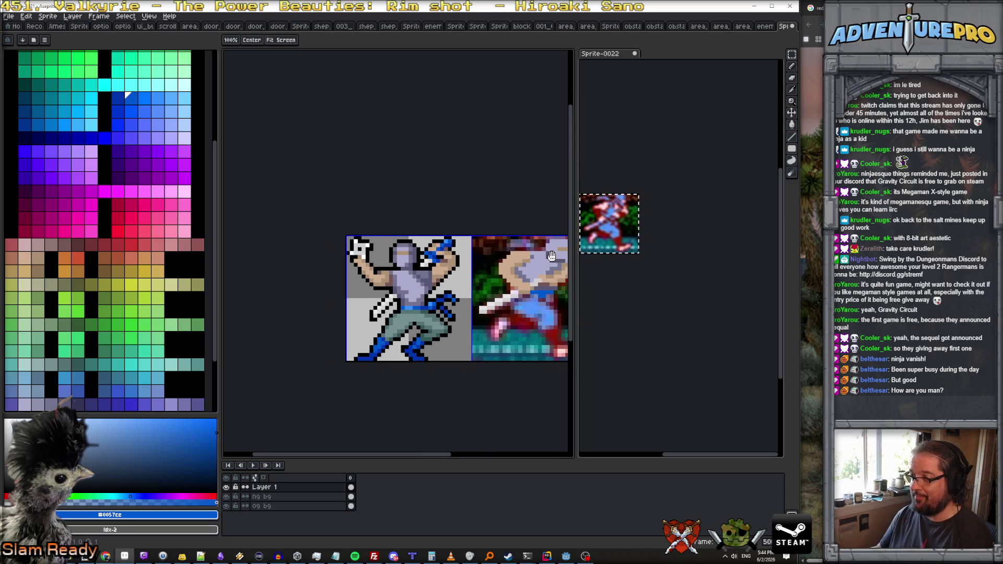
scroll(490, 266, "up", 2)
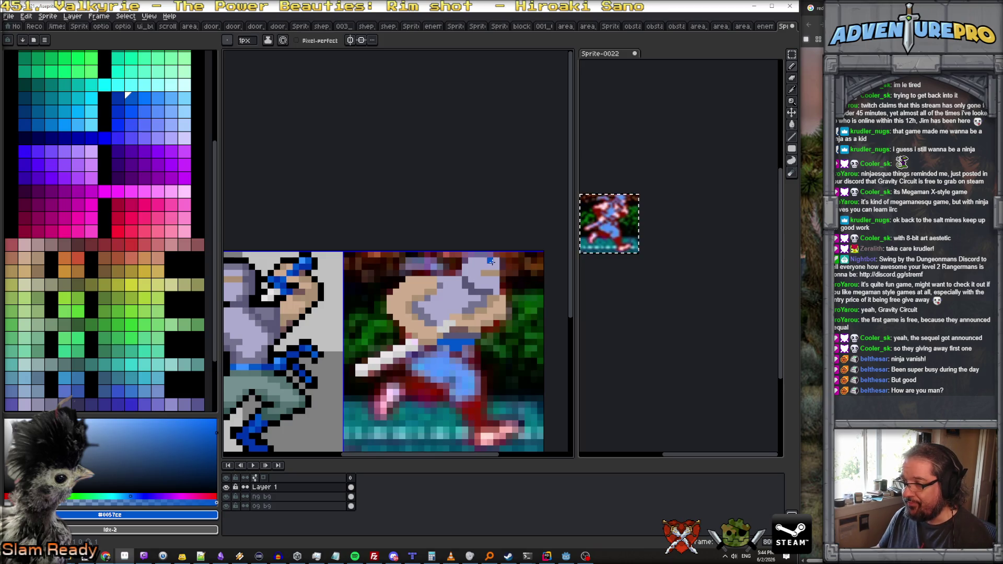
left_click_drag(496, 267, 472, 267)
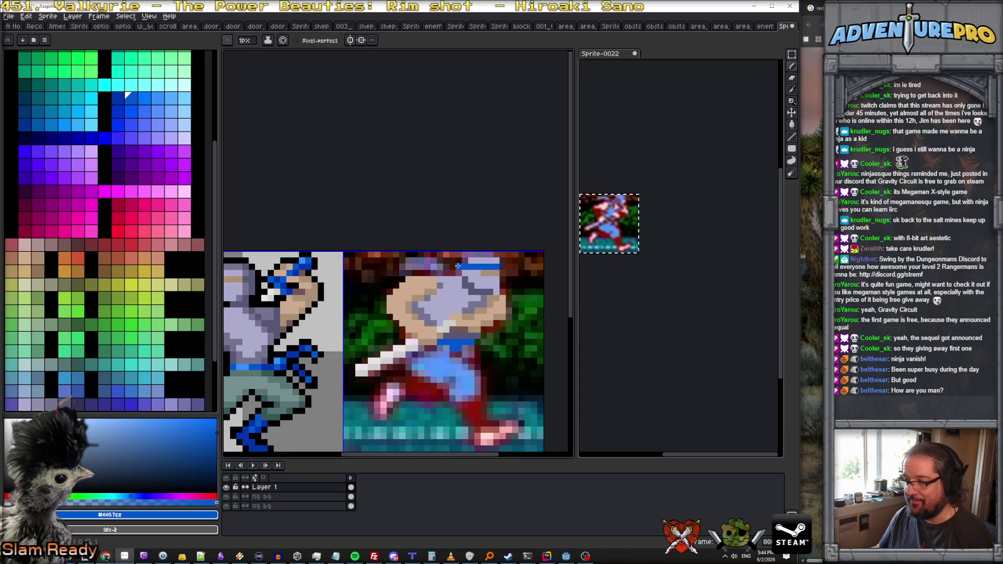
left_click_drag(452, 262, 434, 261)
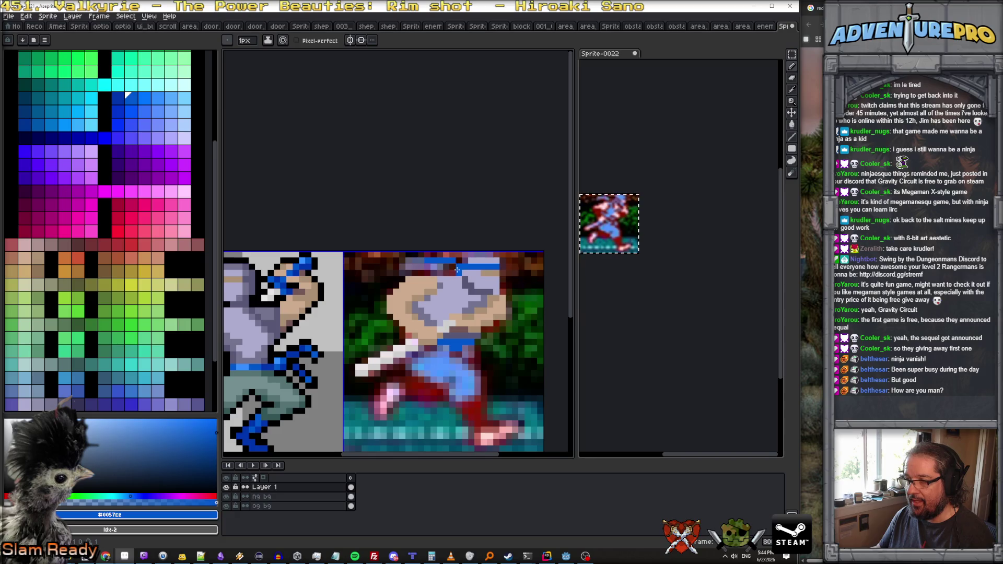
Step: Sample lighter and darker blues, then hide the ng bg reference layer
left_click(306, 260, "alt")
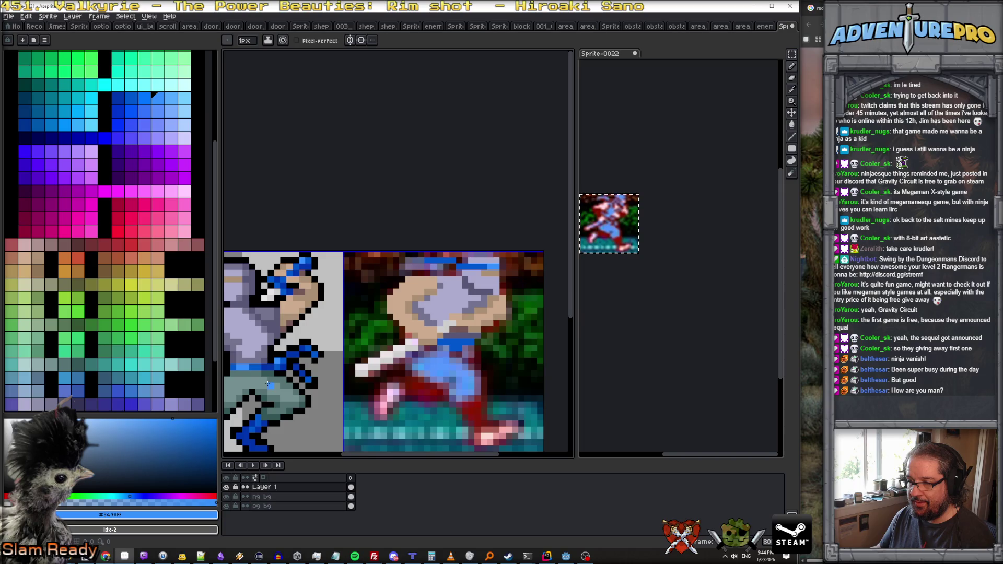
left_click(453, 278, "alt")
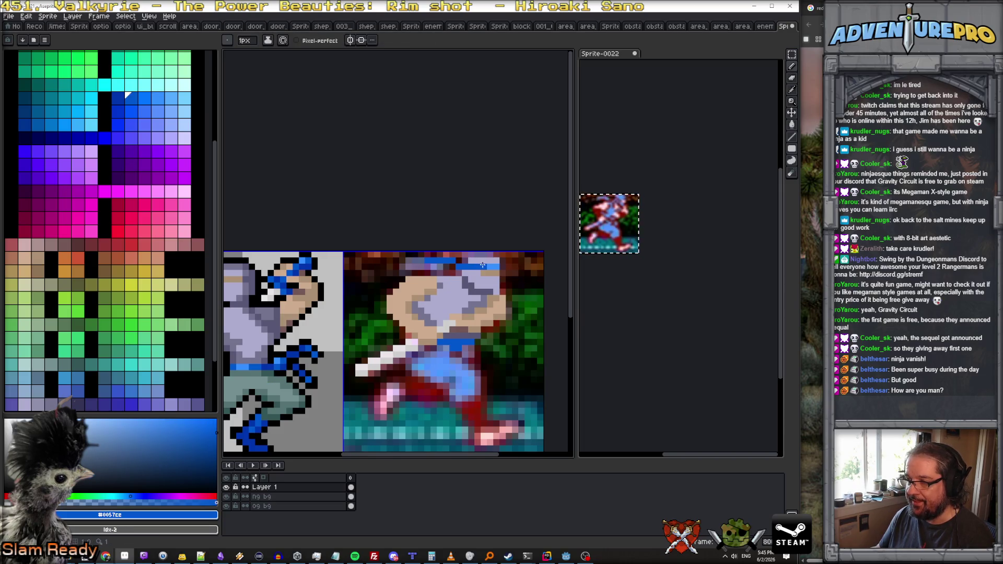
left_click(287, 367, "alt")
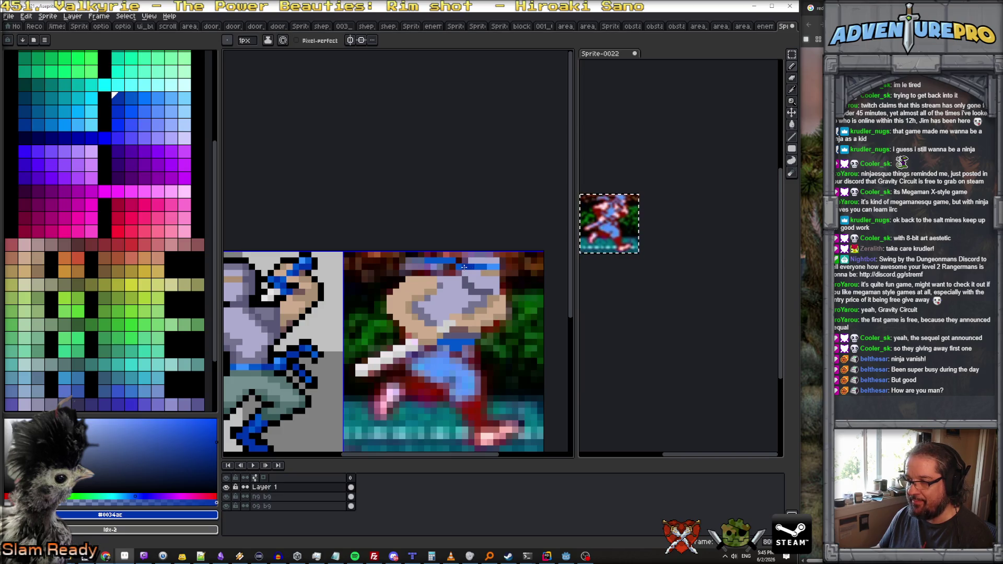
scroll(477, 269, "down", 2)
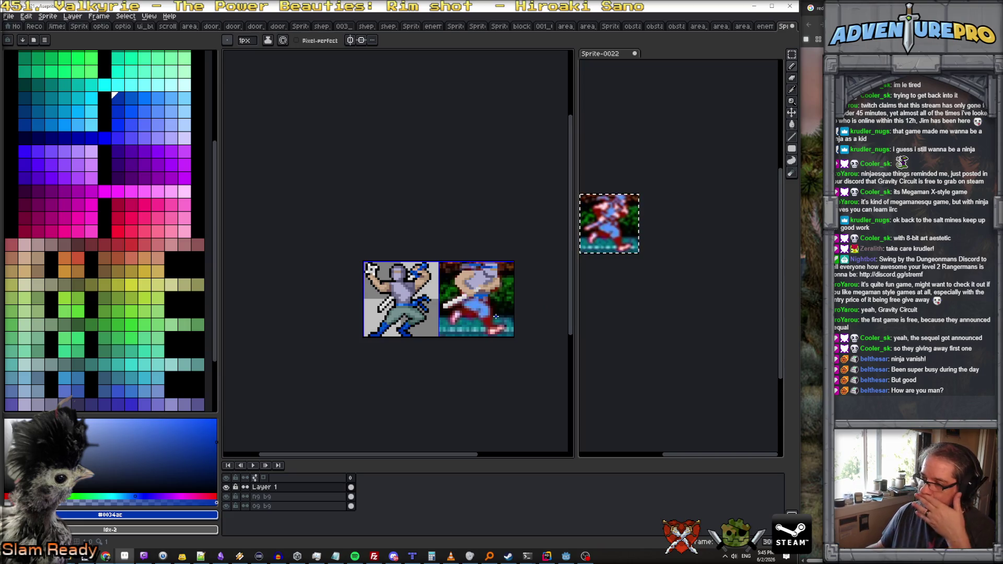
scroll(496, 317, "up", 1)
scroll(496, 313, "up", 1)
scroll(496, 313, "down", 1)
left_click(227, 497)
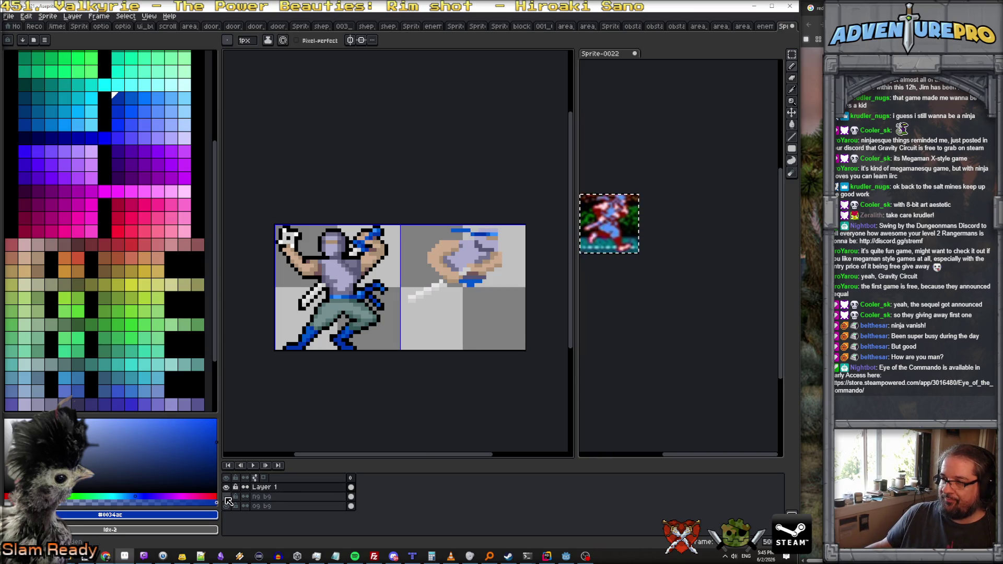
Step: Show the ng bg layer again and paint the ninja's belt light blue #3490FF
left_click(226, 497)
left_click(227, 497)
left_click(226, 497)
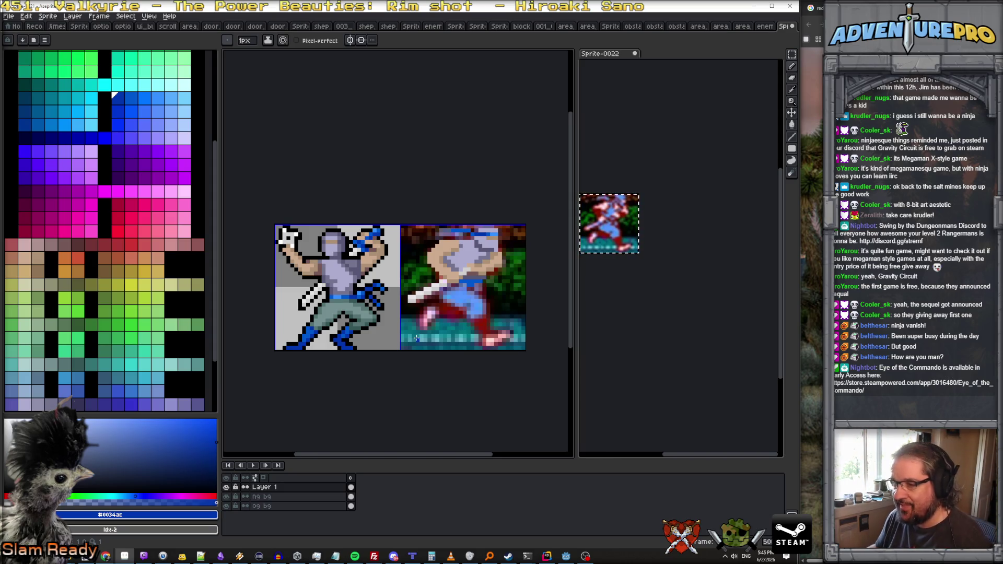
scroll(459, 304, "up", 1)
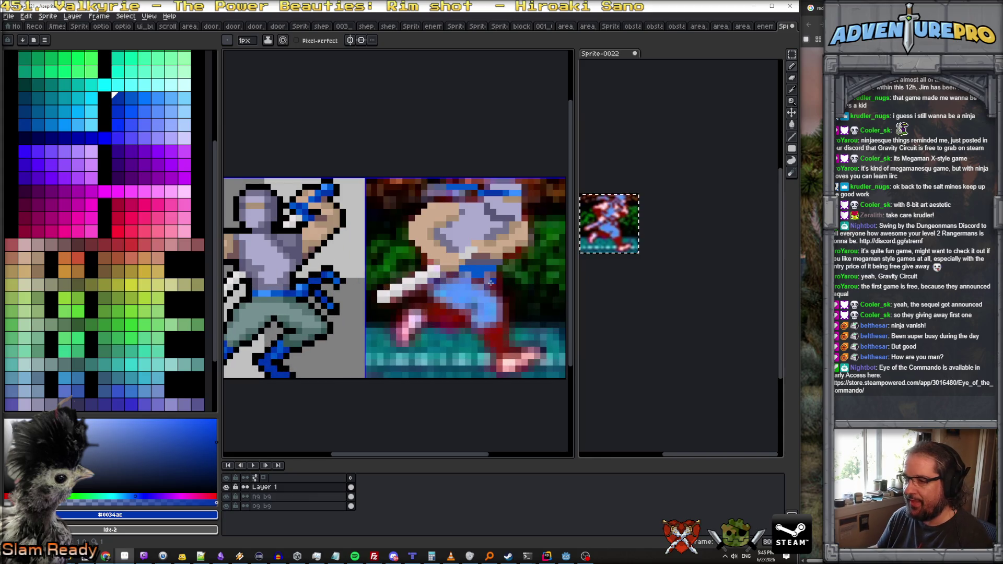
left_click(517, 194, "alt")
left_click_drag(475, 269, 494, 268)
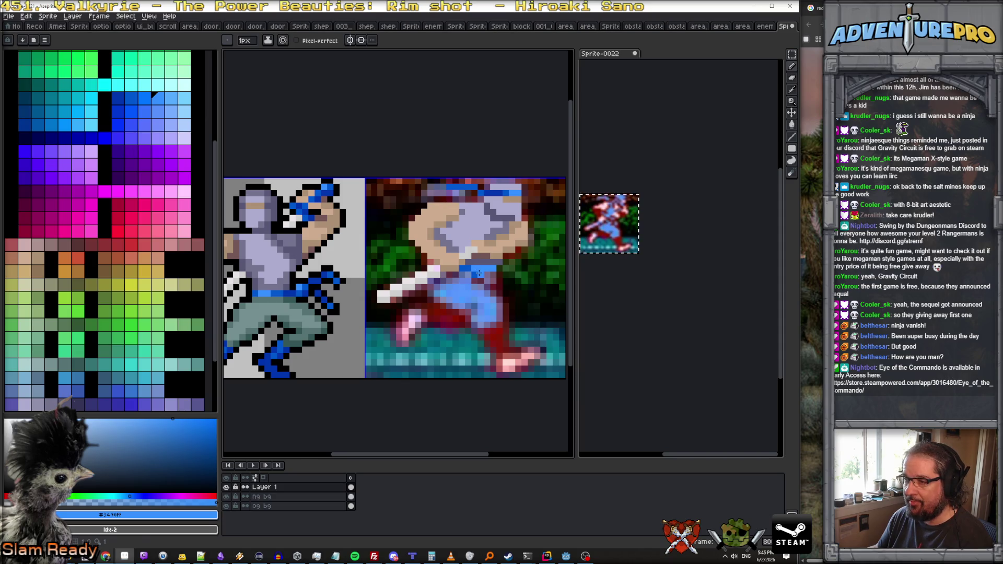
left_click(478, 271, "alt")
left_click(486, 193, "alt")
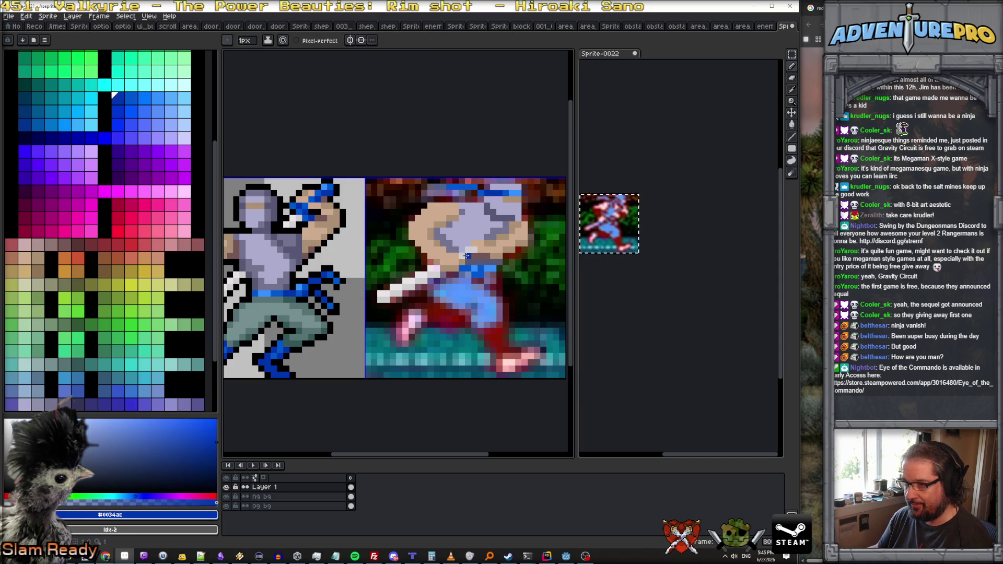
left_click(473, 269, "alt")
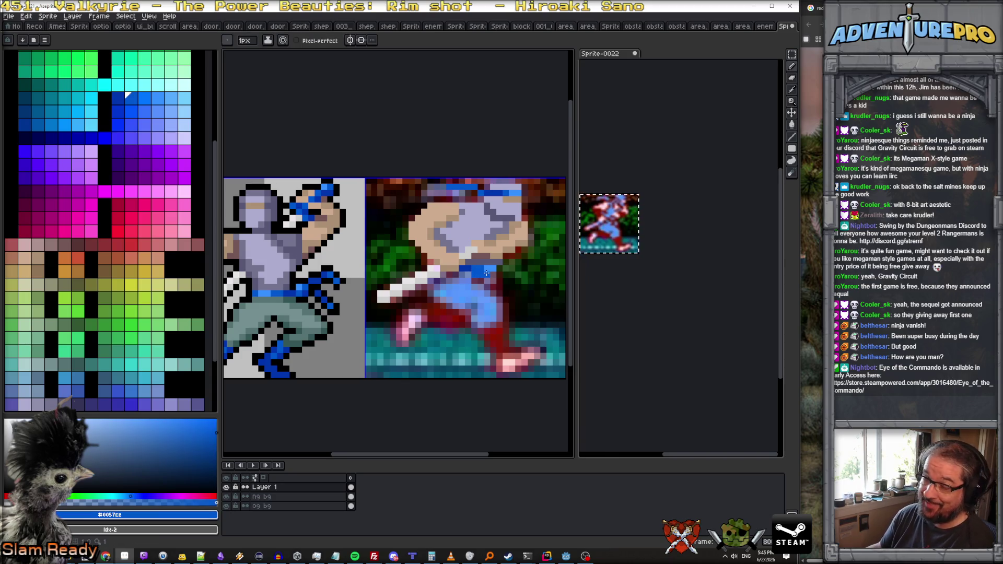
Step: Sample the belt's blues and place a black pixel on the reference image
scroll(486, 272, "down", 2)
scroll(486, 291, "up", 1)
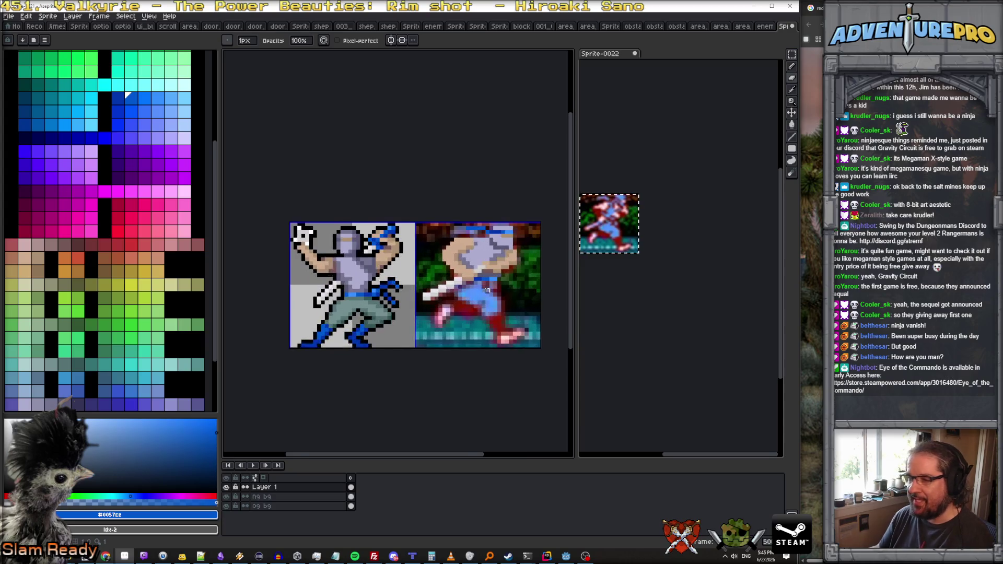
scroll(487, 290, "up", 1)
scroll(393, 294, "up", 1)
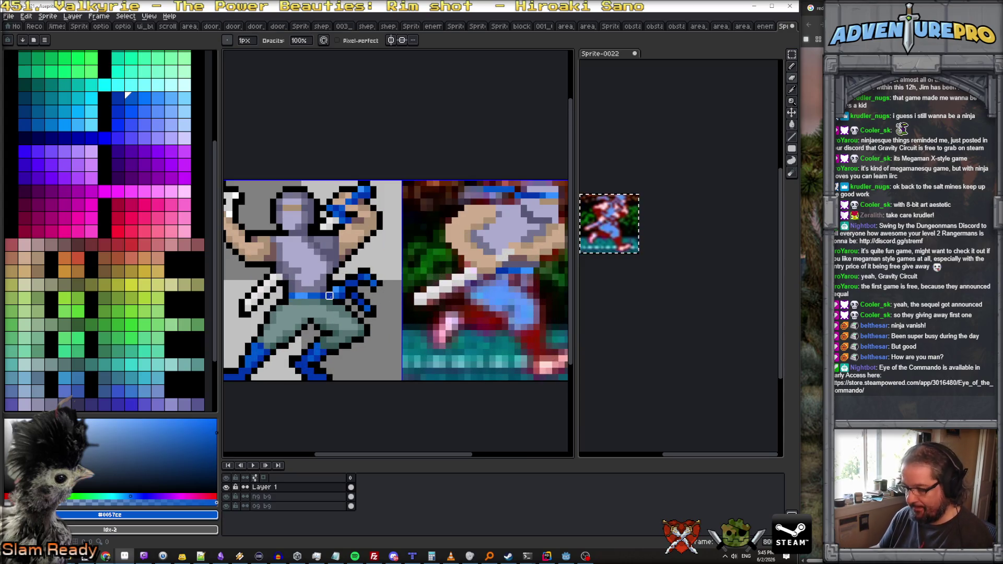
left_click(330, 295, "alt")
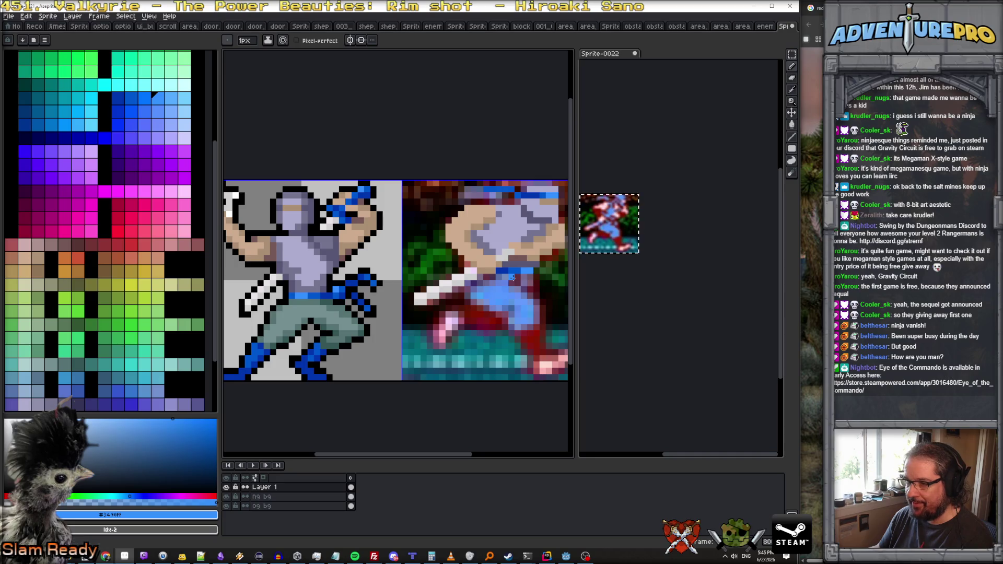
left_click(345, 296, "alt")
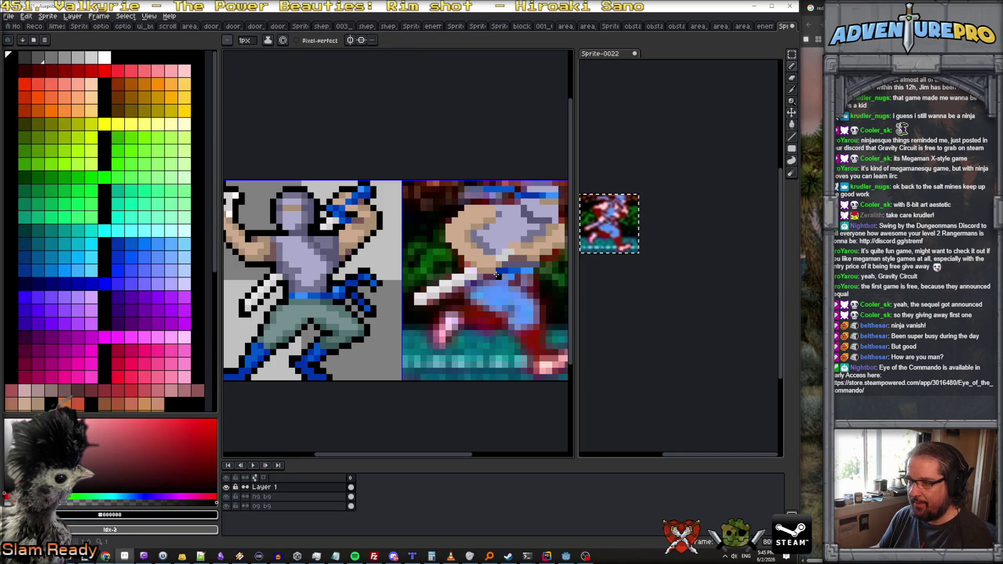
left_click(518, 277)
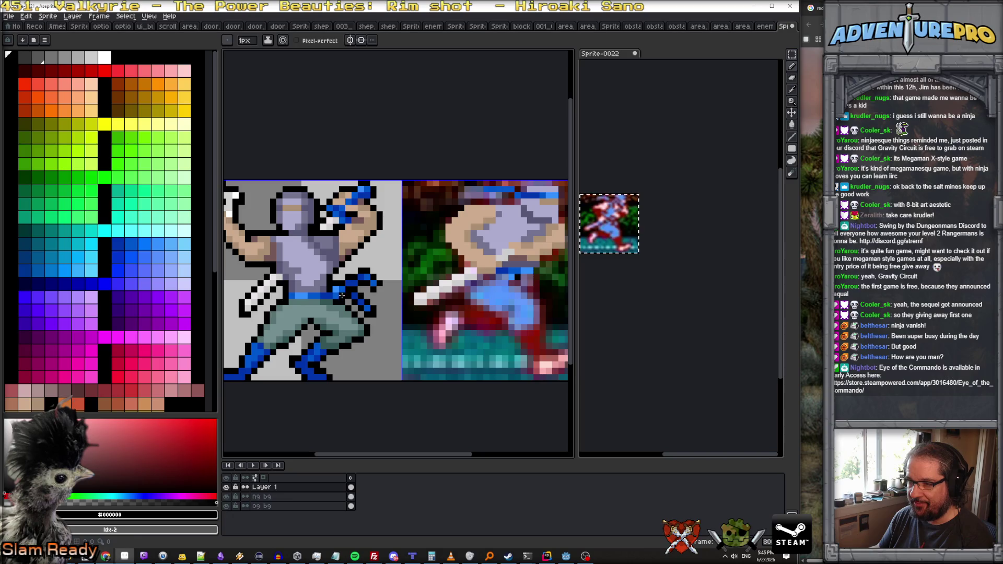
left_click(342, 296, "alt")
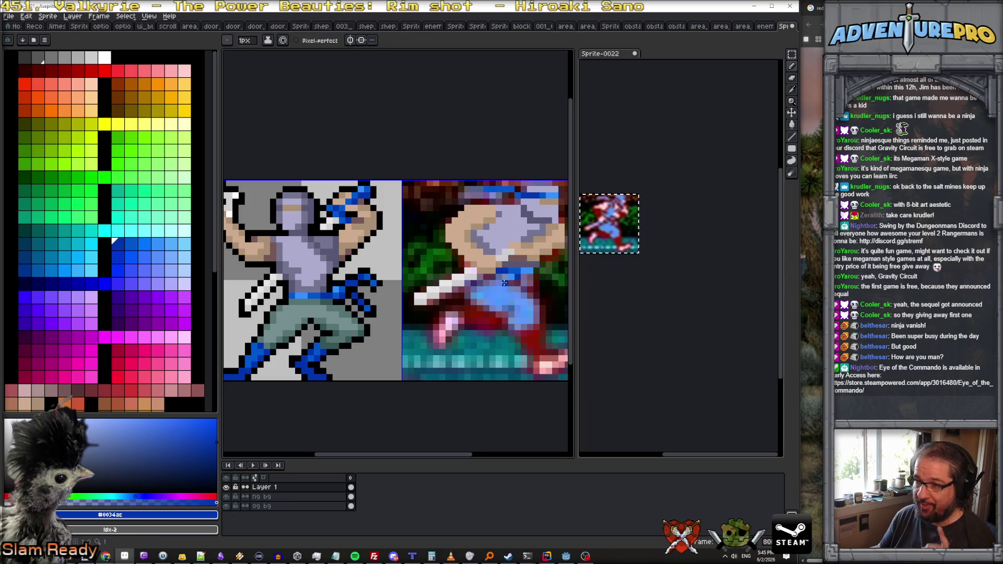
Step: Open the layer's properties to rename it
scroll(517, 288, "down", 1)
scroll(517, 288, "up", 1)
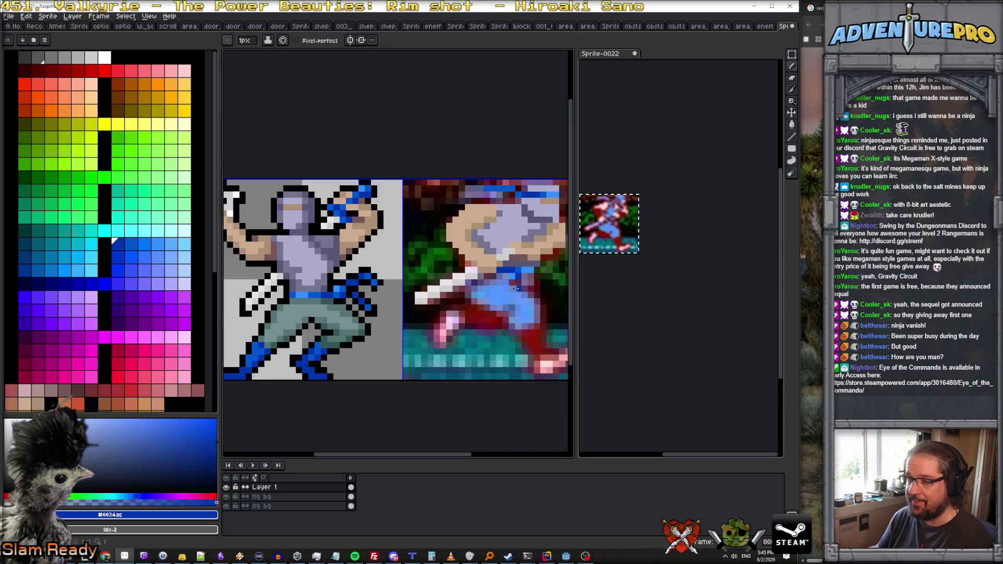
scroll(321, 313, "down", 1)
double_click(284, 488)
Step: Rename the drawing layer to torso and sample the grey-purple shade from the sprite
type("tir")
type("so")
key("Return")
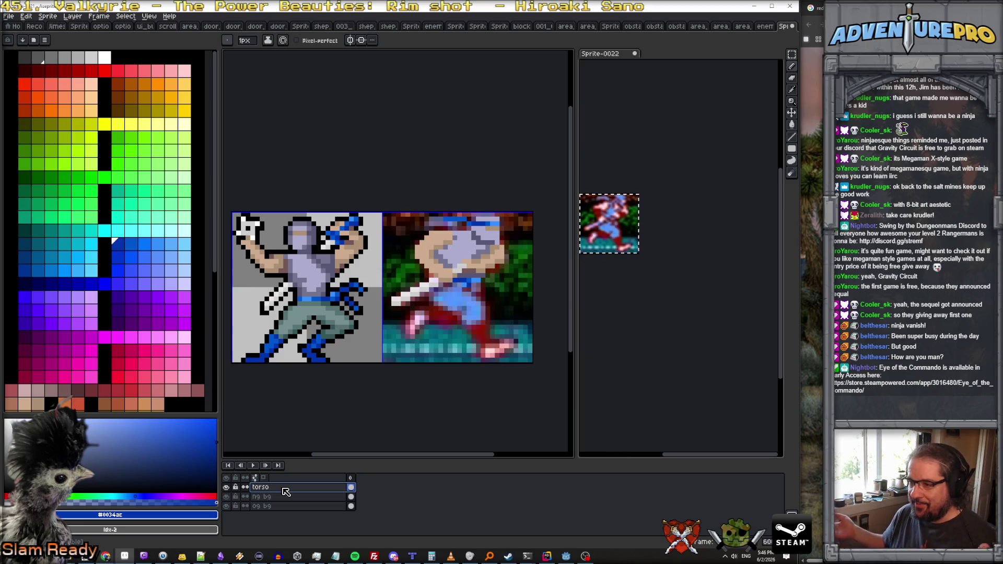
scroll(273, 289, "up", 2)
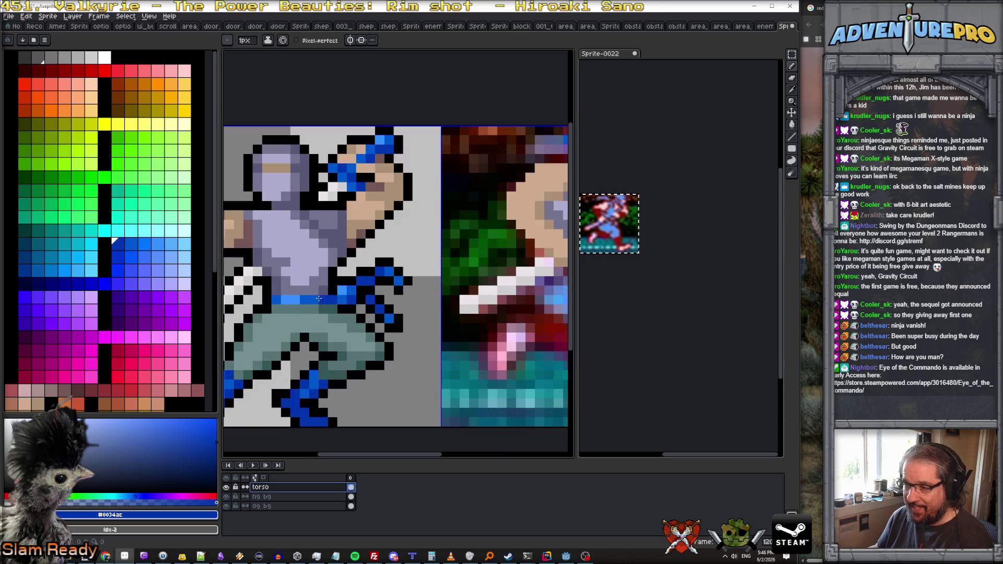
left_click(273, 290, "alt")
scroll(272, 290, "down", 1)
scroll(462, 256, "down", 2)
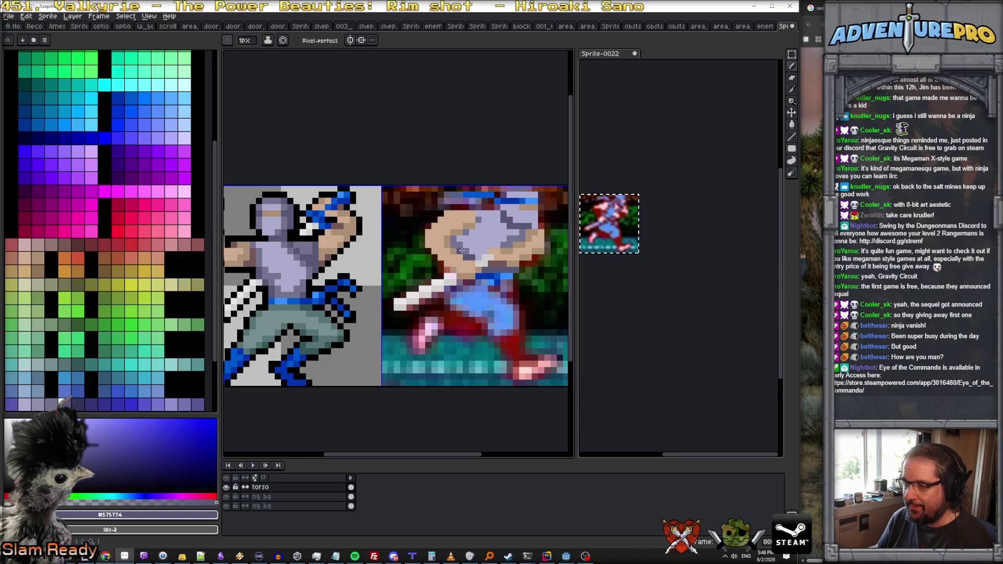
scroll(454, 245, "down", 2)
scroll(490, 250, "up", 1)
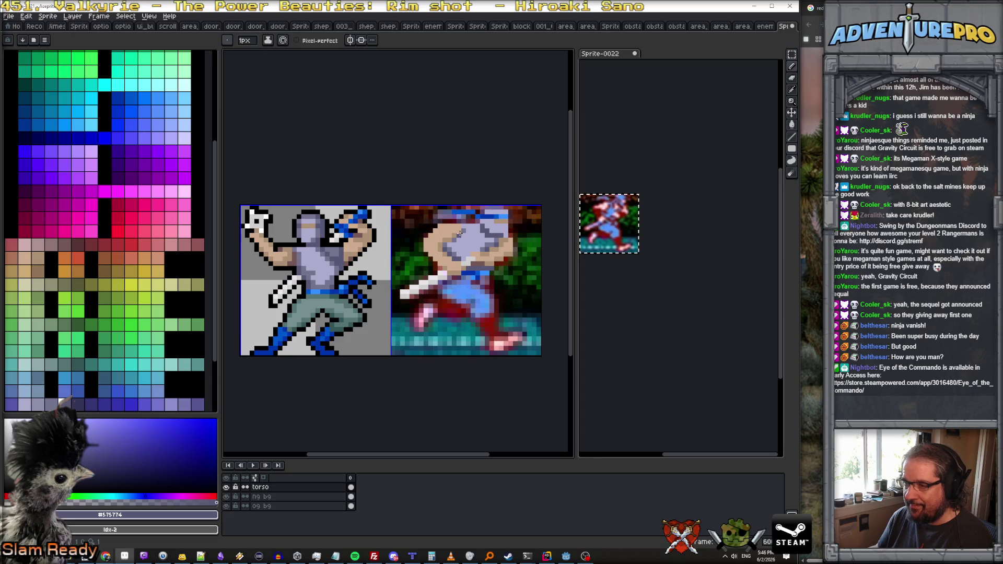
Step: Sample the skin and lavender shades and paint a light lavender pixel on the figure
left_click(47, 402)
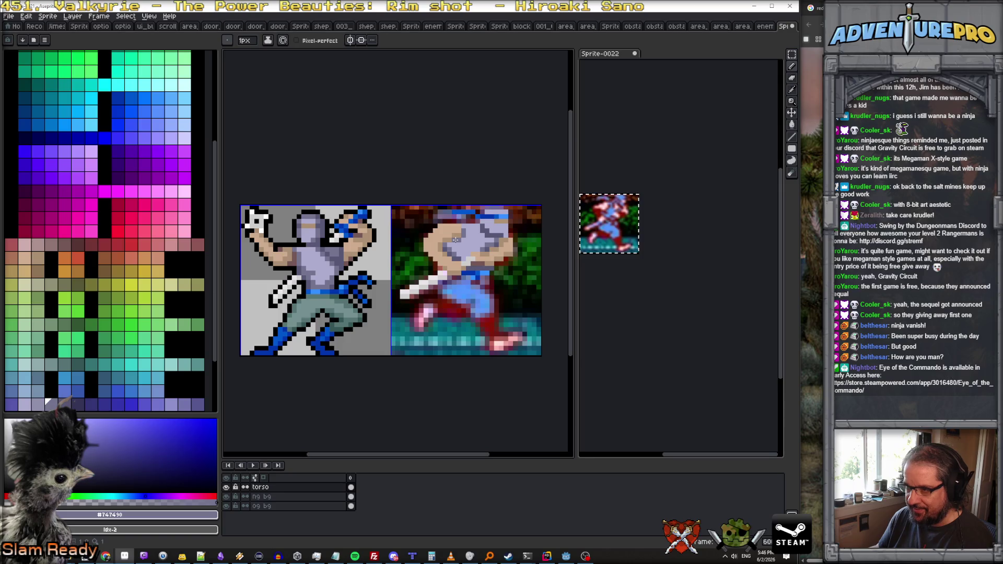
scroll(456, 240, "down", 2)
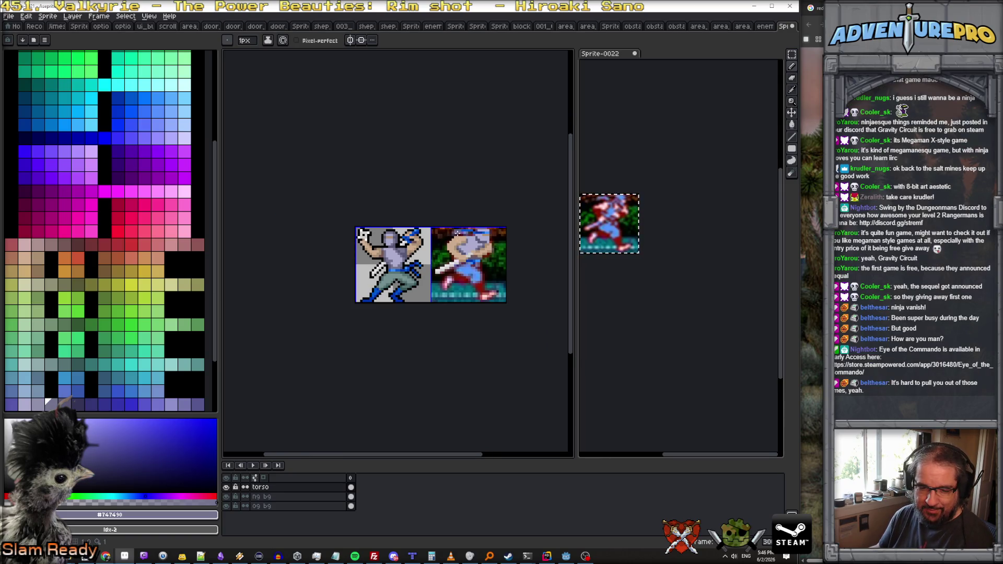
scroll(459, 247, "up", 3)
left_click(454, 244, "alt")
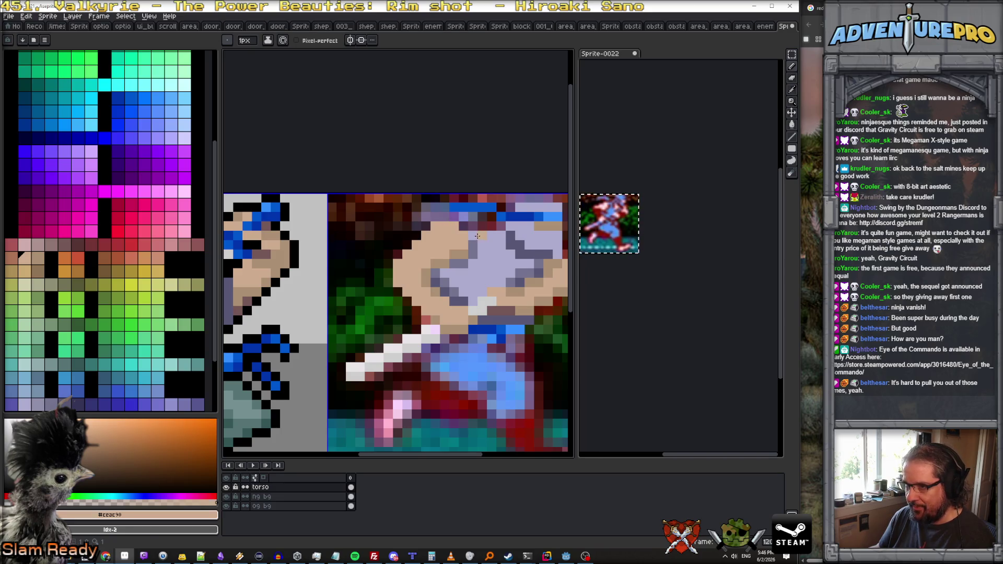
left_click(462, 227, "alt")
left_click(478, 227)
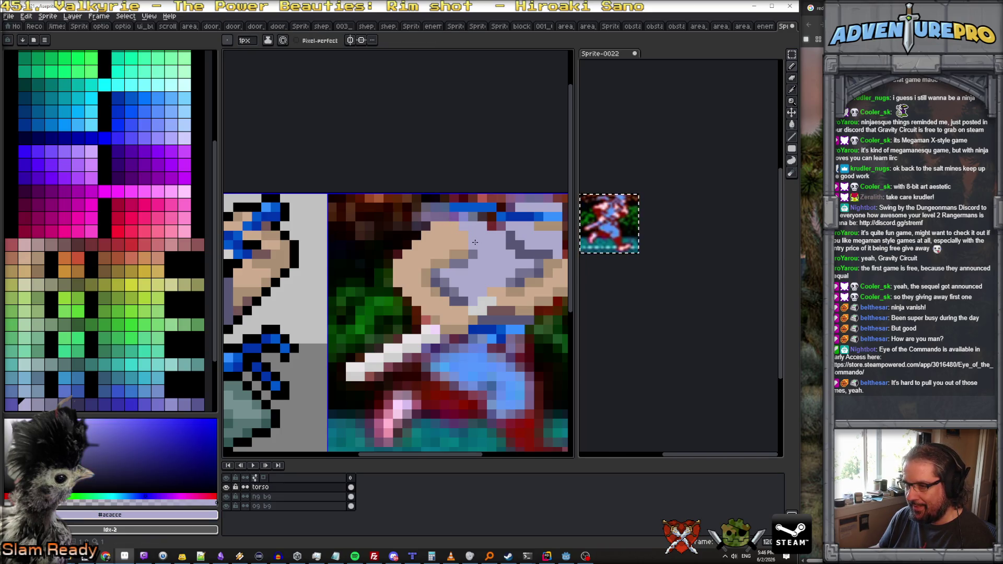
left_click(472, 235, "alt")
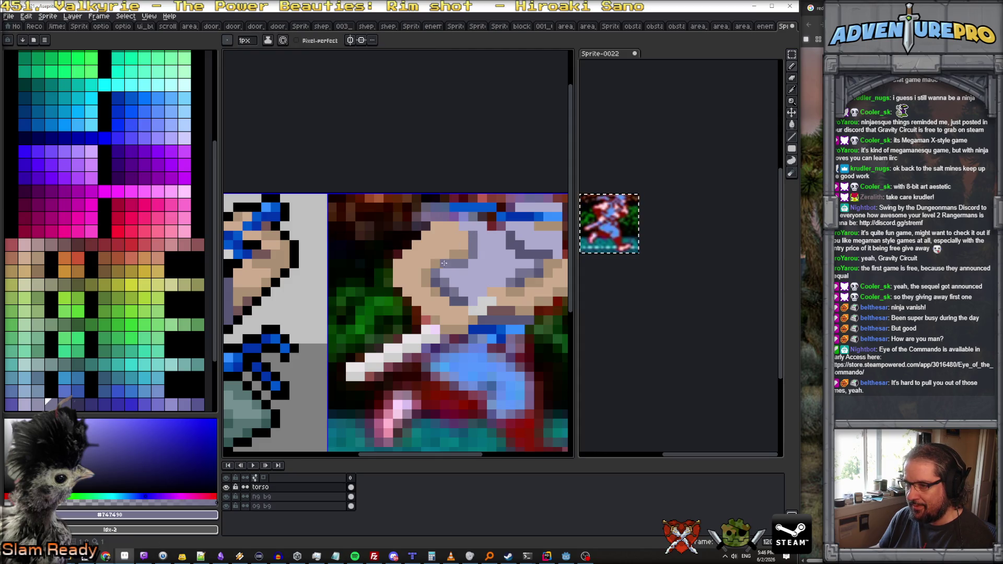
left_click(464, 225, "alt")
scroll(473, 264, "down", 5)
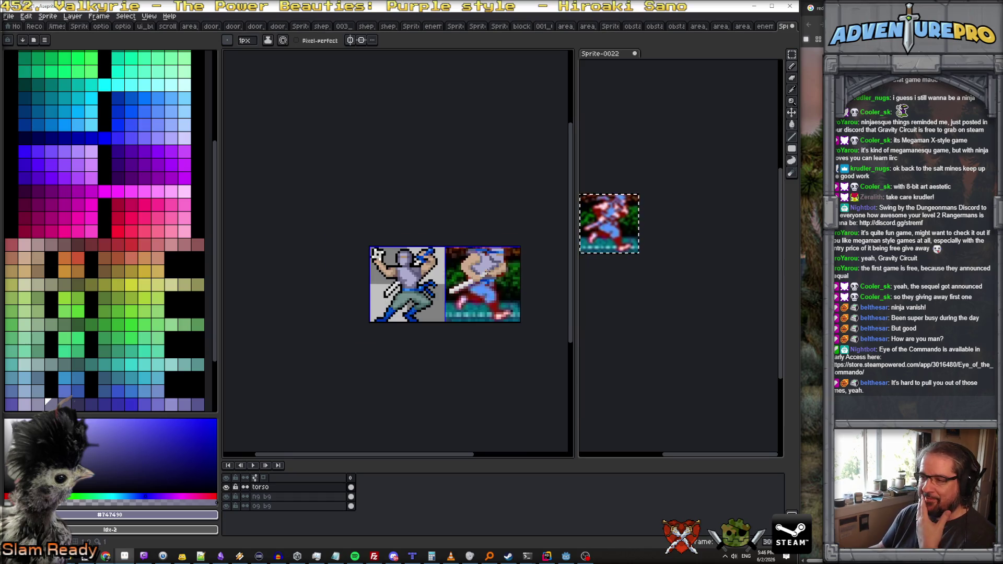
scroll(487, 271, "up", 1)
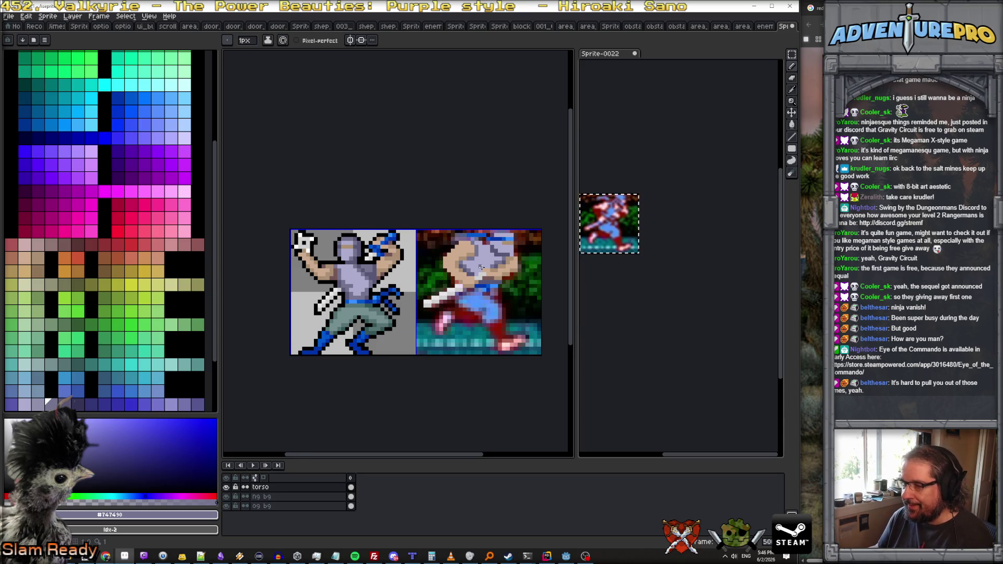
scroll(482, 269, "down", 1)
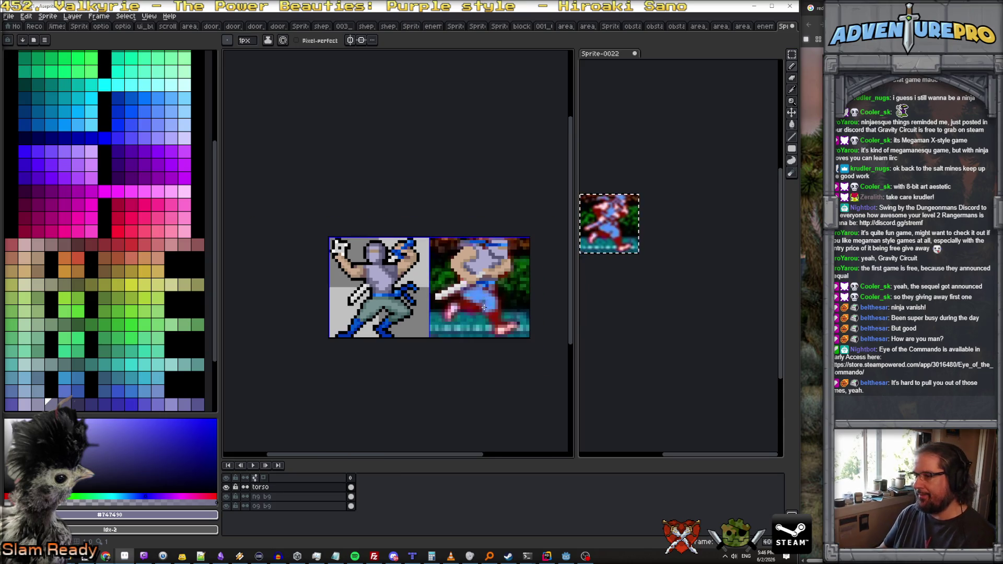
scroll(484, 309, "up", 2)
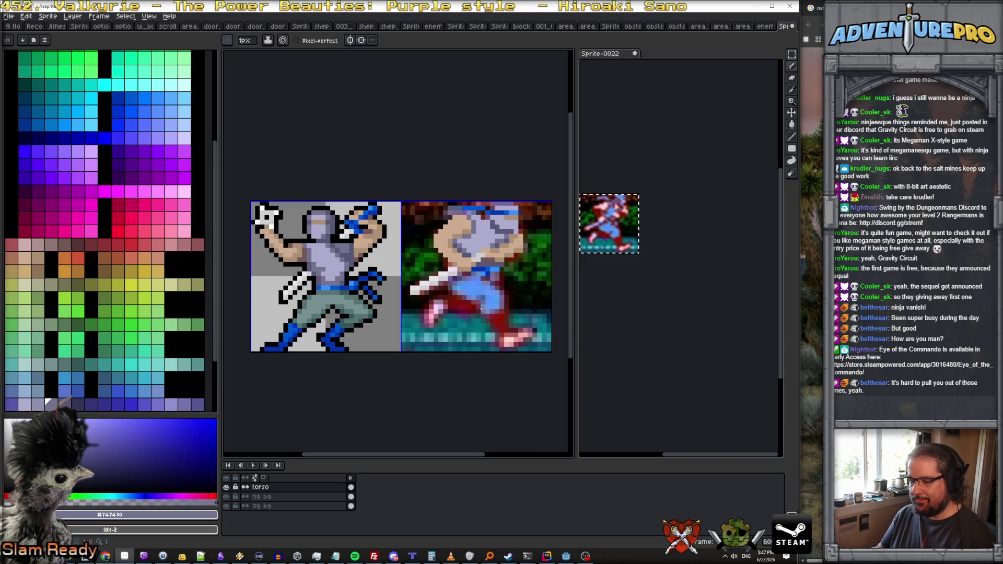
left_click(73, 16)
Step: Add a new empty layer above torso and sample the grey-green of the pants
mouse_move(103, 67)
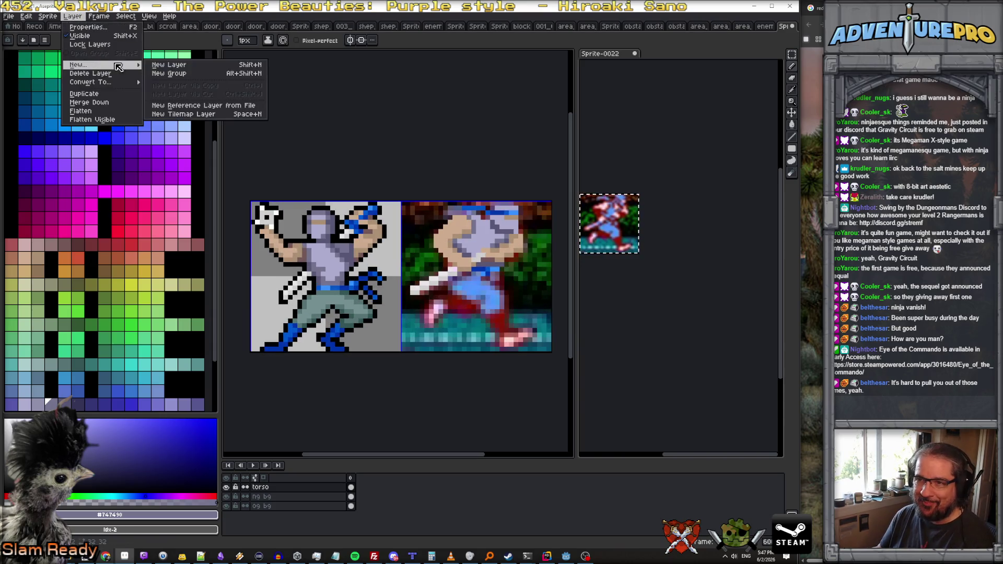
left_click(168, 65)
scroll(343, 310, "up", 1)
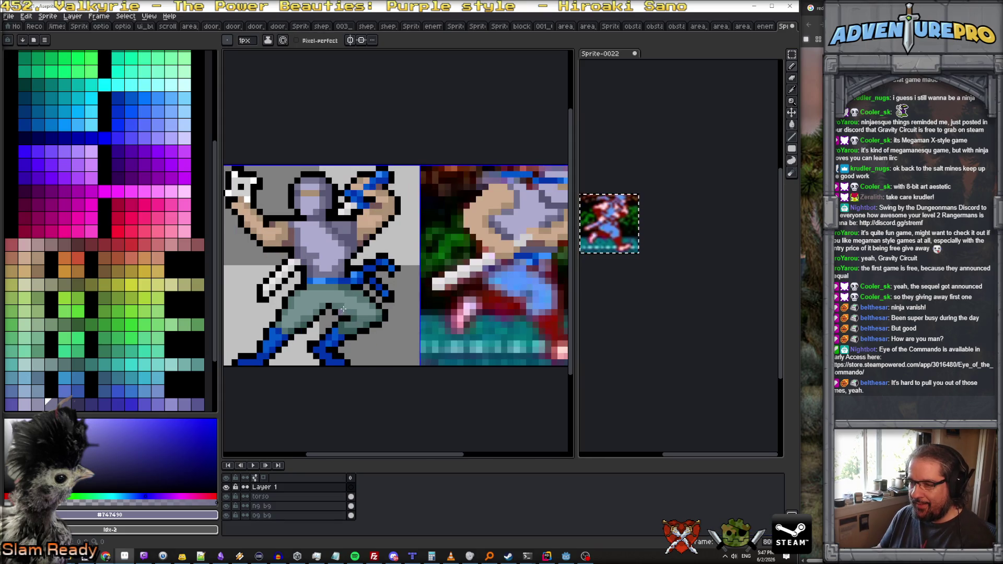
left_click(331, 292, "alt")
scroll(525, 268, "down", 1)
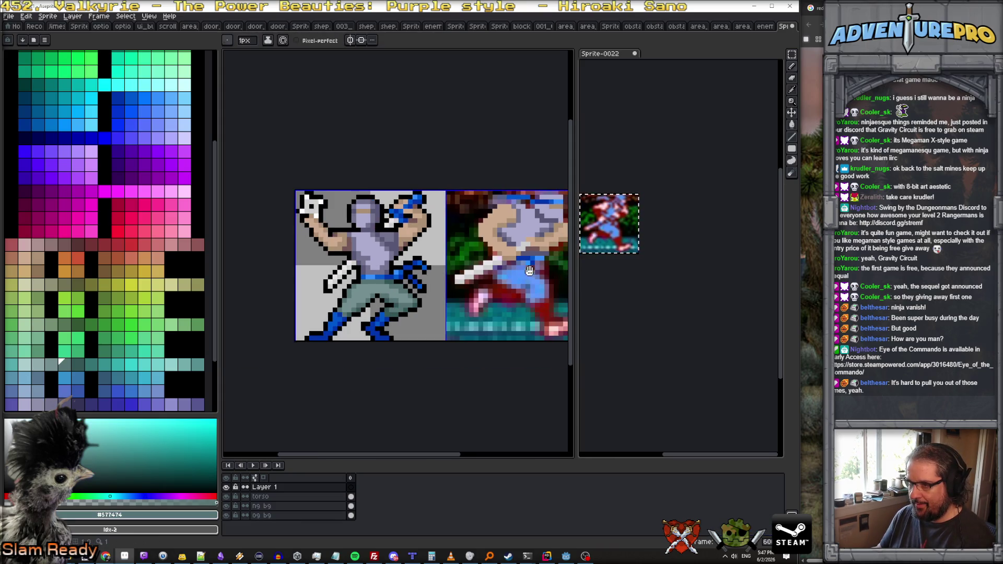
scroll(525, 267, "up", 2)
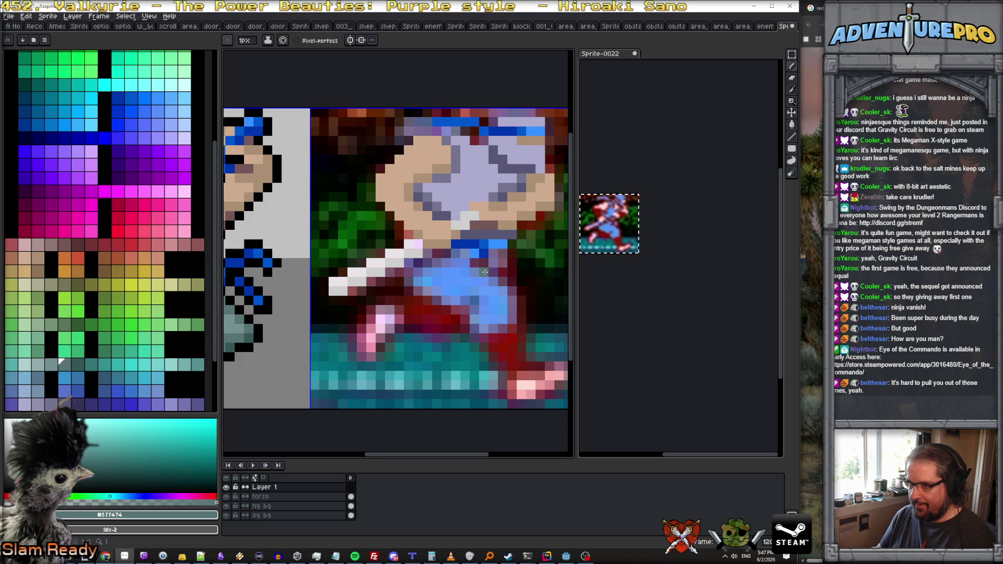
scroll(486, 272, "down", 1)
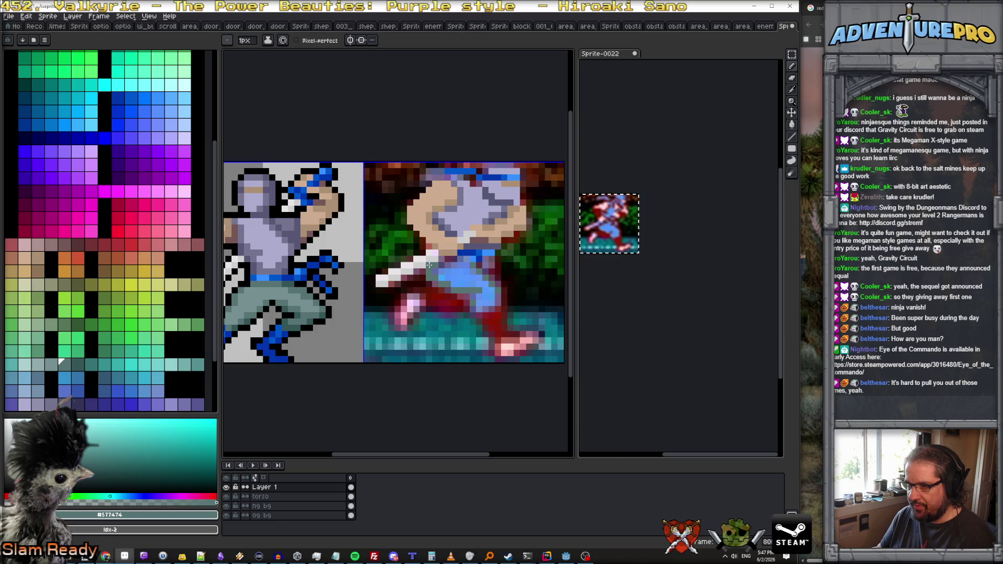
scroll(453, 276, "up", 1)
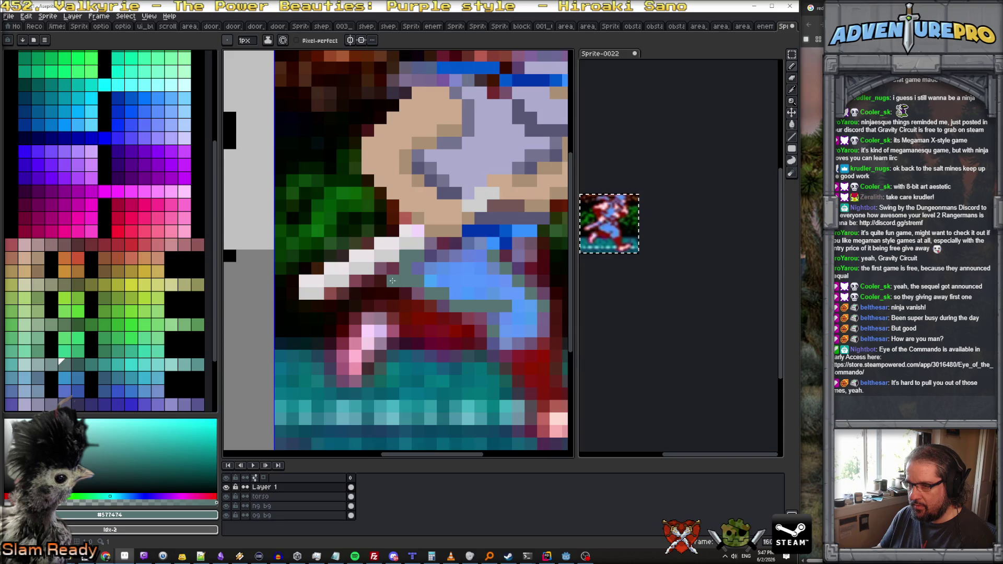
scroll(287, 321, "down", 1)
scroll(288, 321, "up", 2)
Step: Compare the pants grey-green, darker teal and reference leg blue, ending on grey-green #577474
left_click(287, 324, "alt")
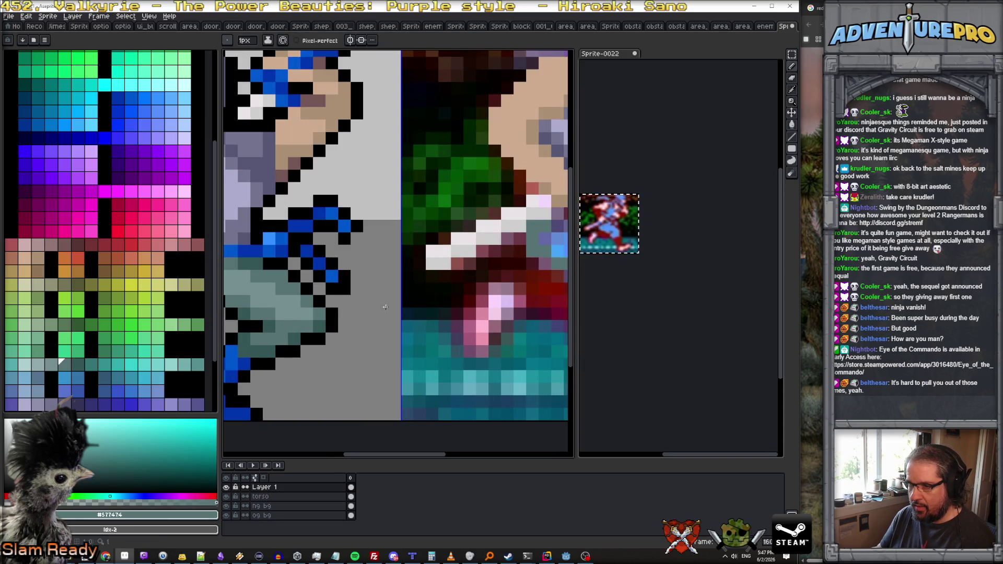
left_click(538, 247, "alt")
scroll(538, 247, "down", 2)
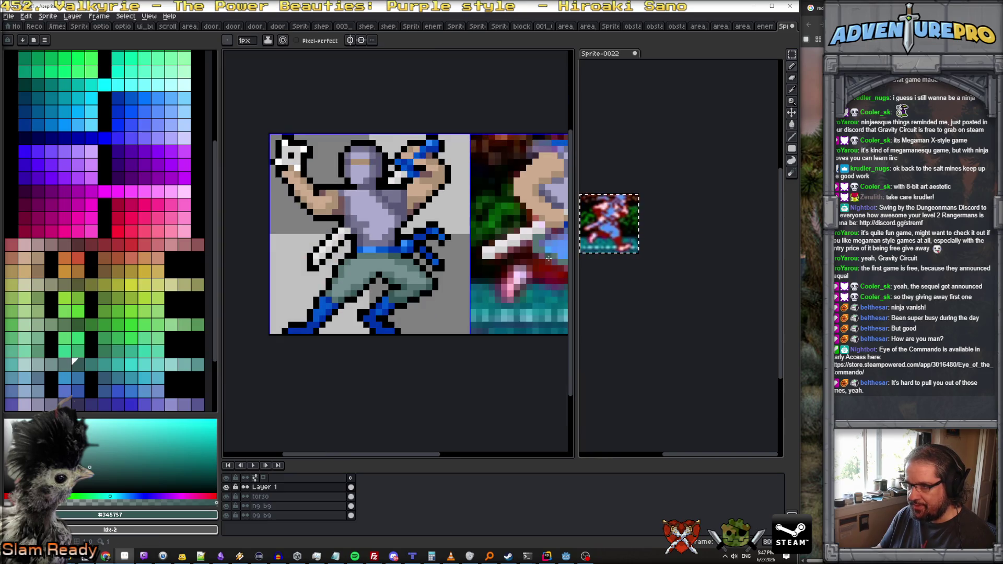
scroll(416, 291, "up", 2)
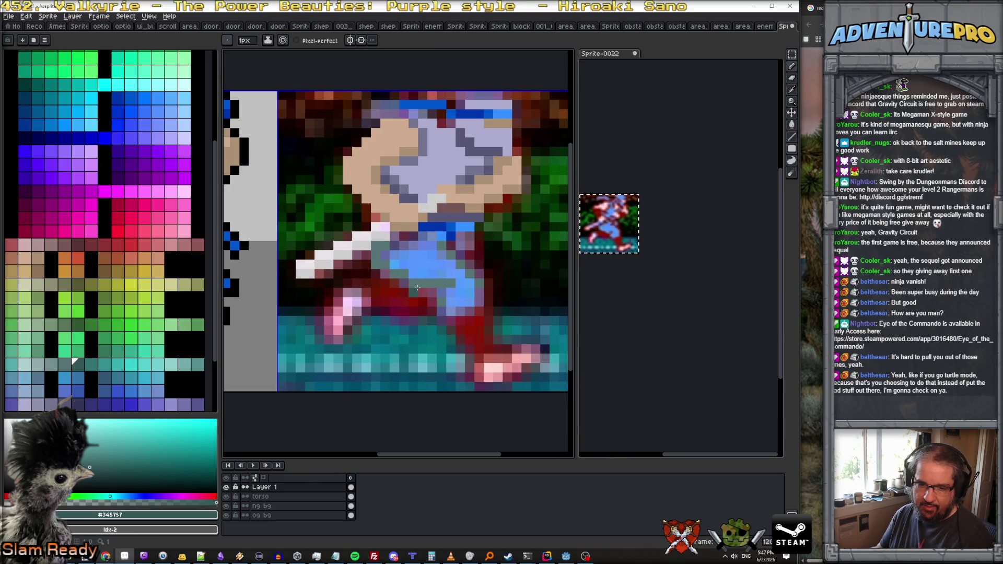
scroll(432, 281, "up", 1)
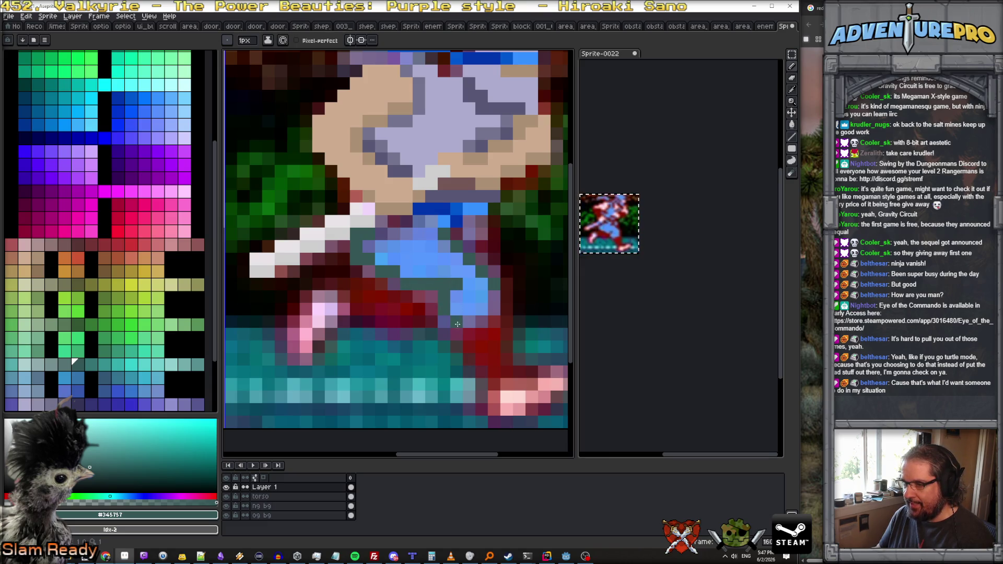
scroll(456, 308, "down", 1)
scroll(465, 297, "up", 1)
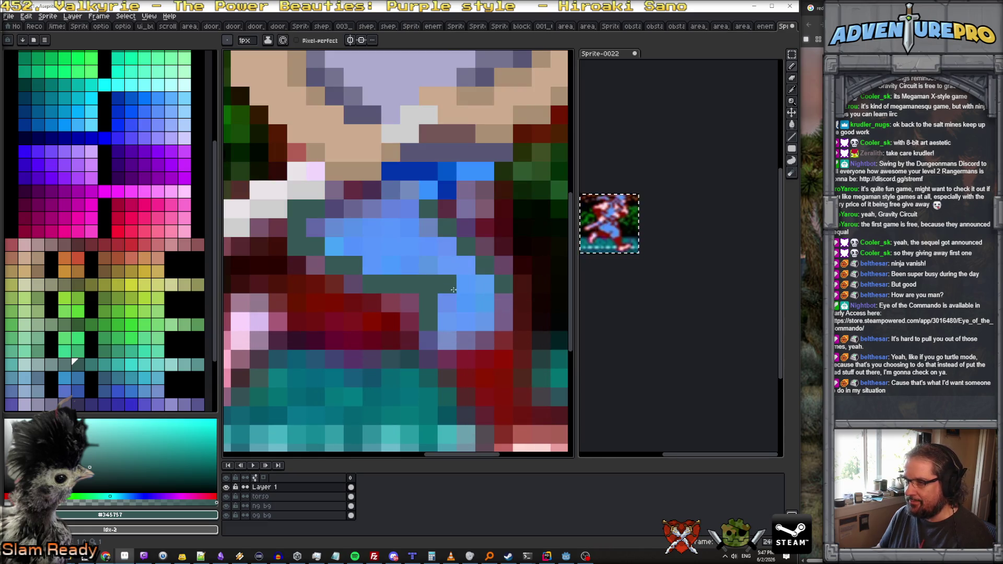
left_click(449, 288, "alt")
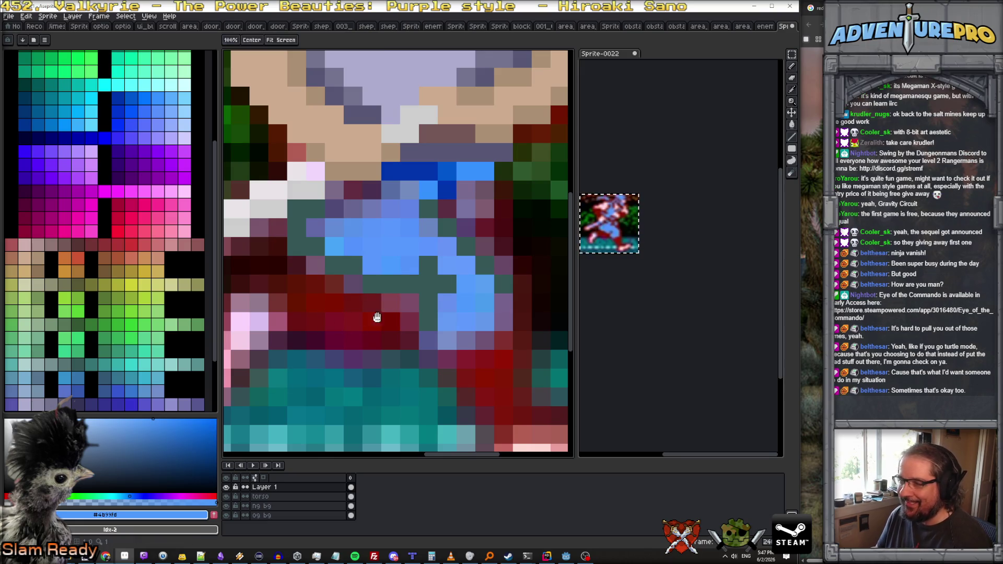
scroll(386, 315, "down", 2)
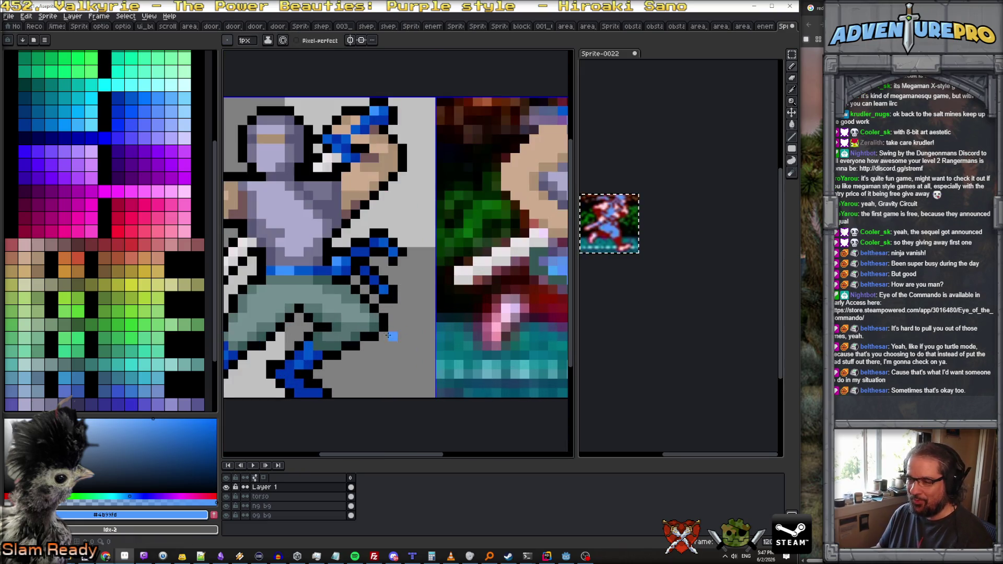
left_click(364, 327, "alt")
scroll(477, 279, "right", 5)
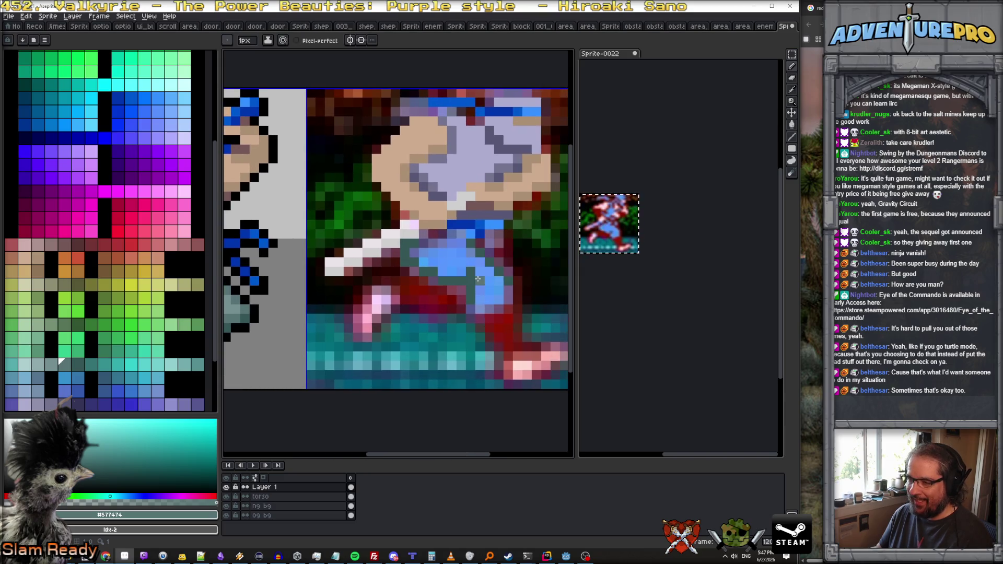
Step: Paint grey-teal over the reference ninja's blue leg pixels, lightening one leg pixel
mouse_move(475, 277)
left_mouse_down()
mouse_move(482, 301)
mouse_move(496, 285)
mouse_move(499, 294)
mouse_move(448, 272)
left_mouse_up()
left_click(227, 310, "alt")
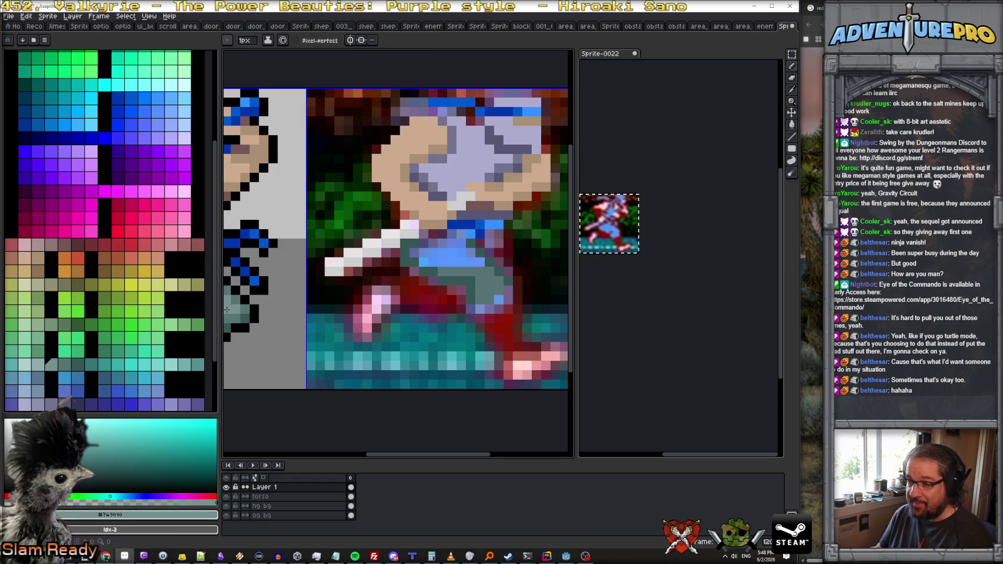
left_click(425, 261)
mouse_move(428, 261)
left_mouse_down()
mouse_move(468, 259)
mouse_move(417, 251)
mouse_move(425, 238)
mouse_move(455, 235)
left_mouse_up()
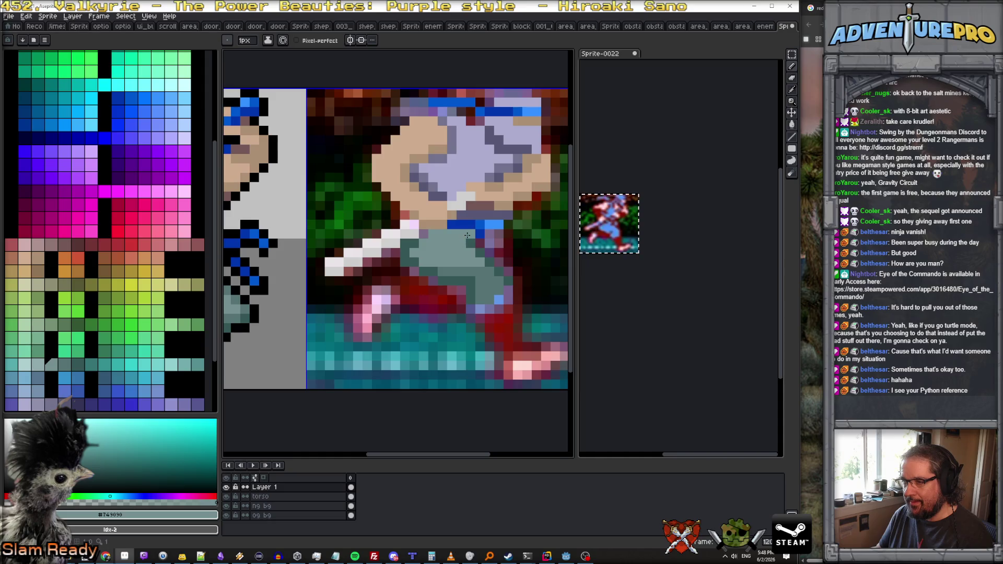
scroll(467, 235, "down", 5)
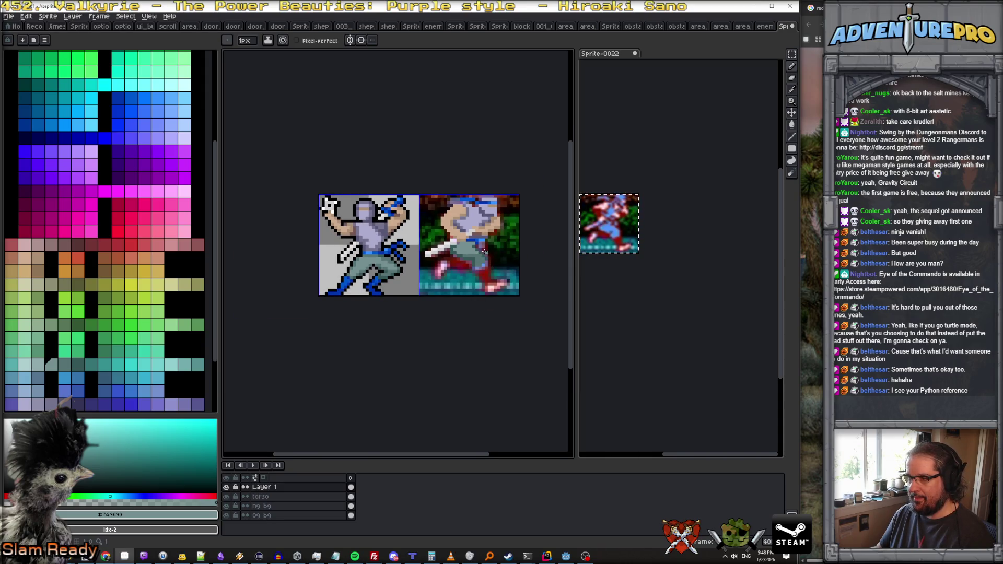
scroll(485, 252, "up", 5)
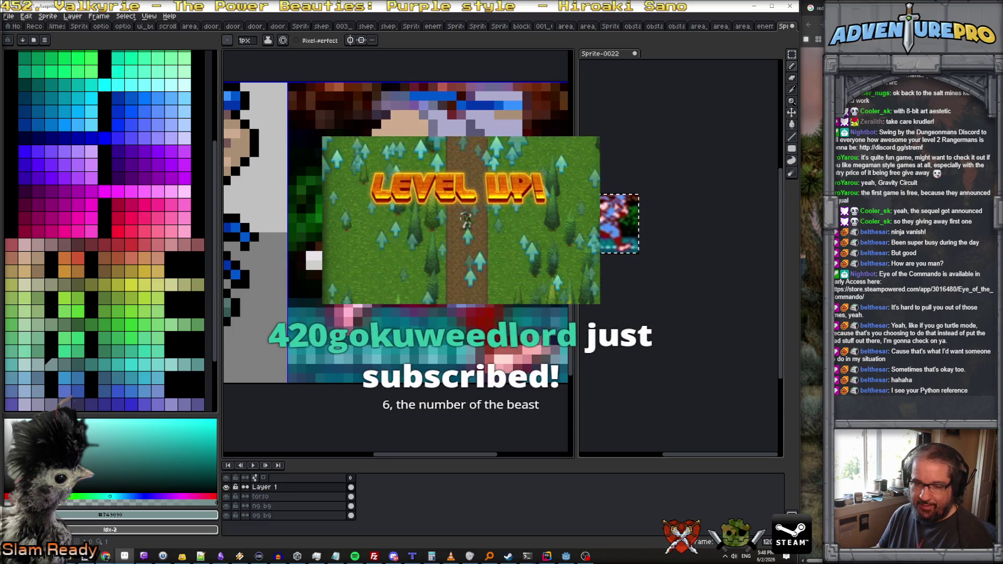
Step: Alternate between dark teal, mid and light grey-green shades sampled from the legs
left_click(74, 363)
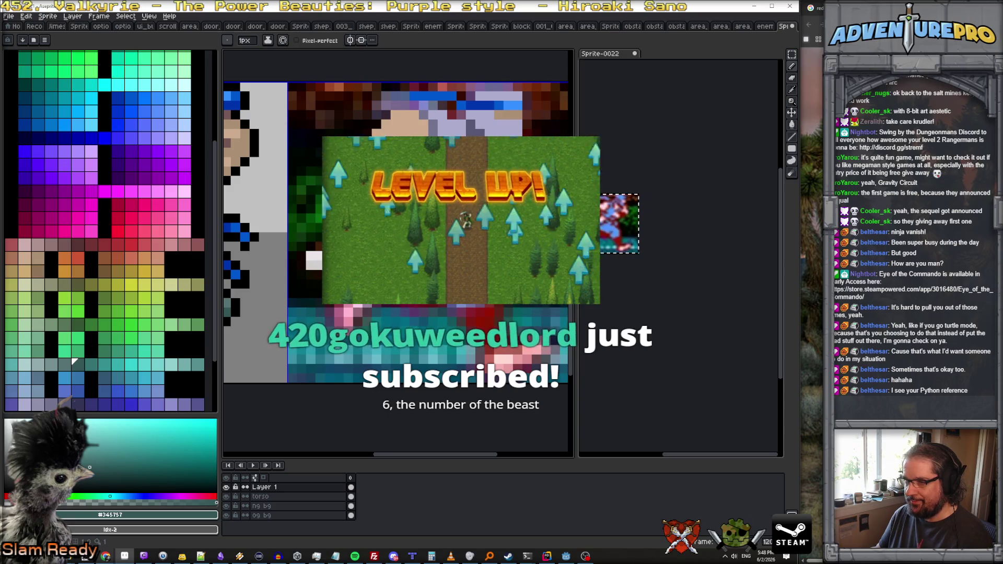
left_click(475, 263, "alt")
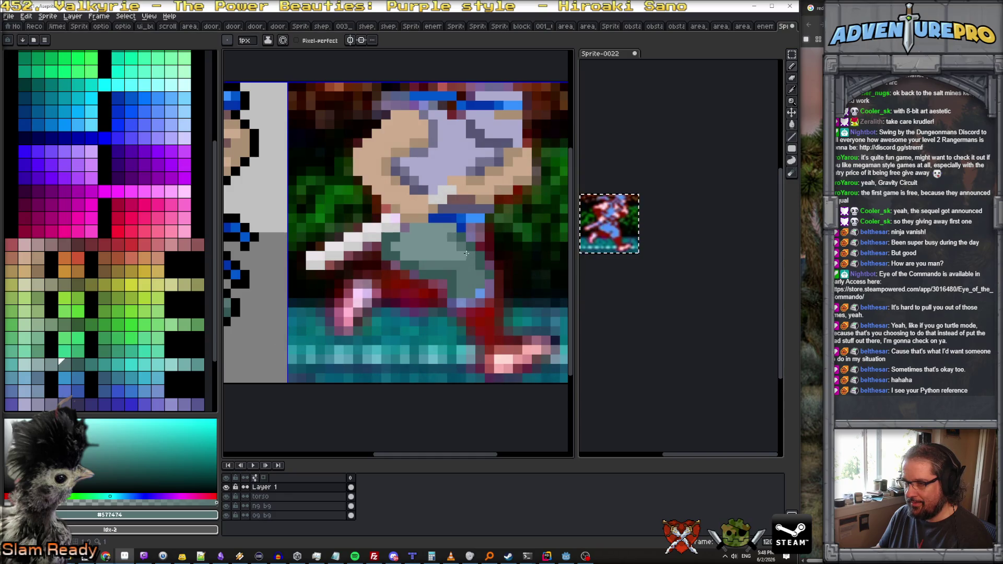
scroll(466, 253, "down", 1)
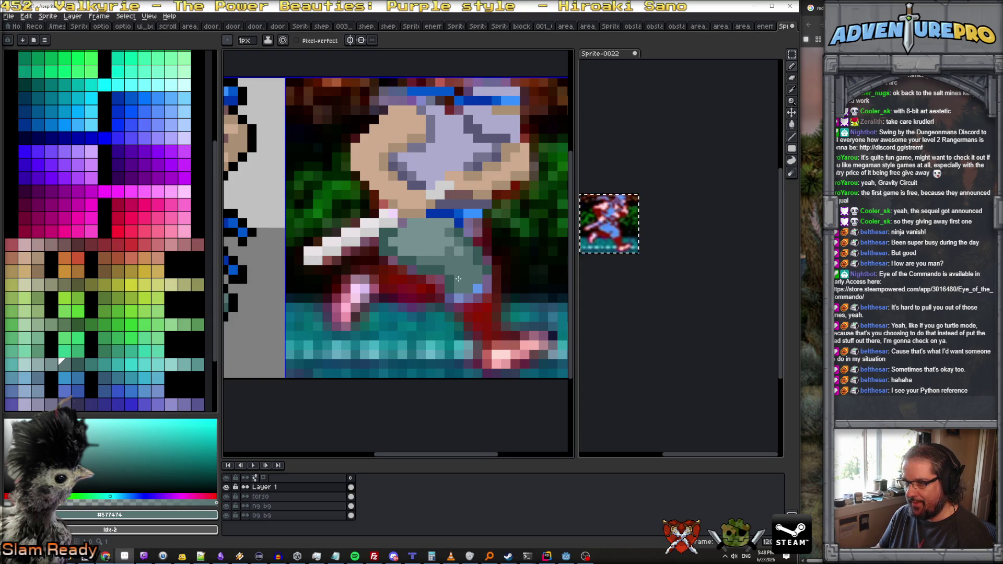
scroll(449, 270, "down", 3)
scroll(457, 269, "up", 3)
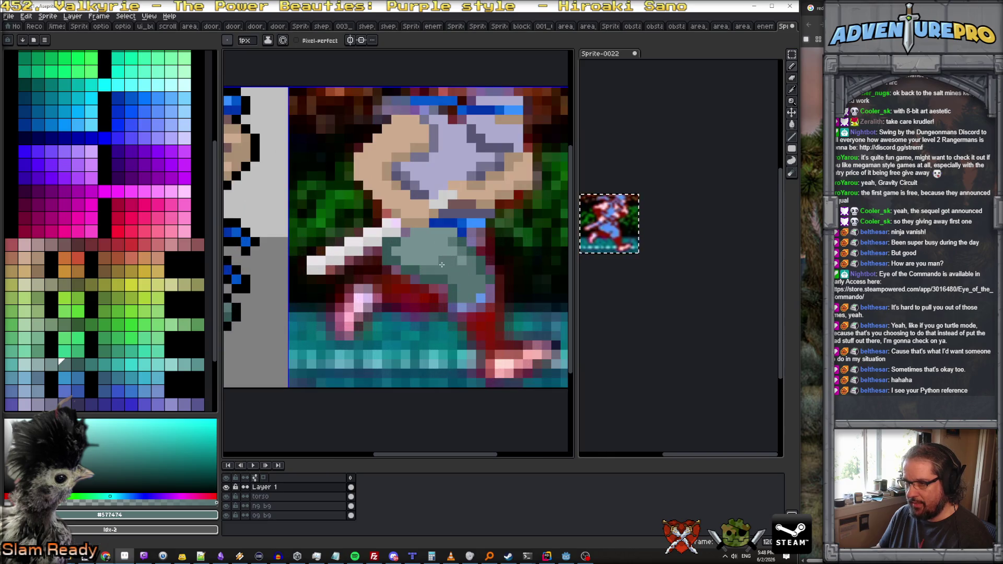
left_click(434, 253, "alt")
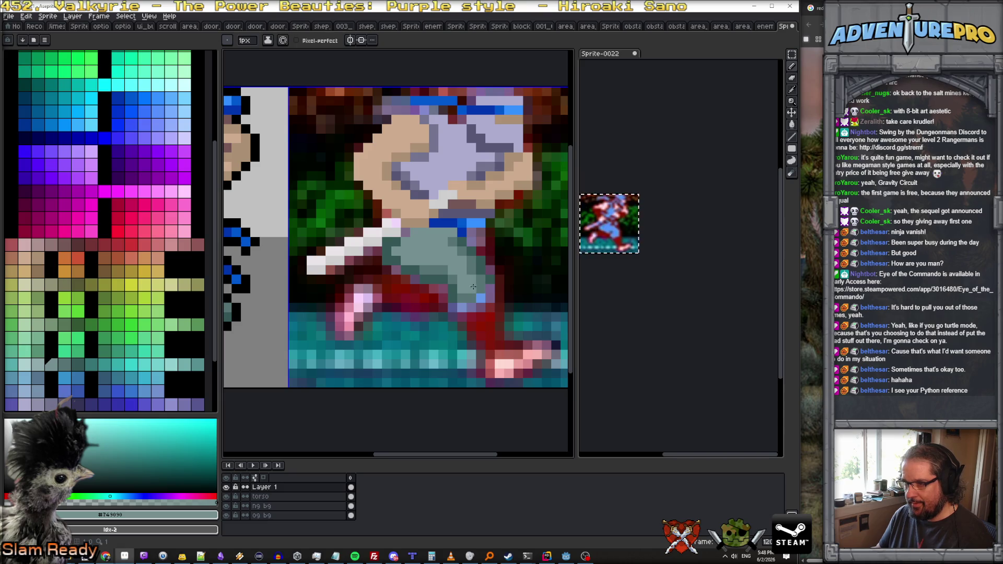
left_click(475, 295, "alt")
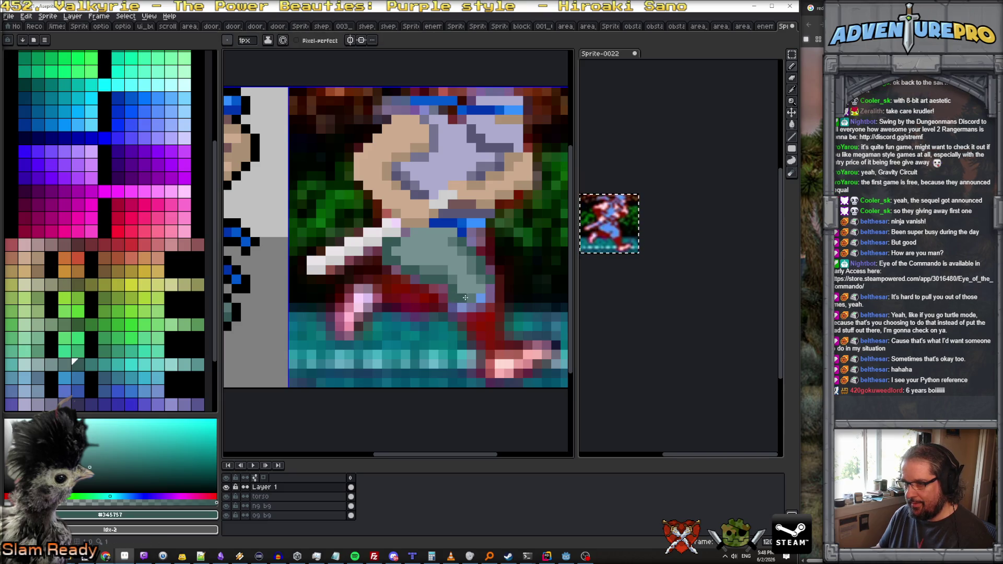
scroll(477, 302, "down", 3)
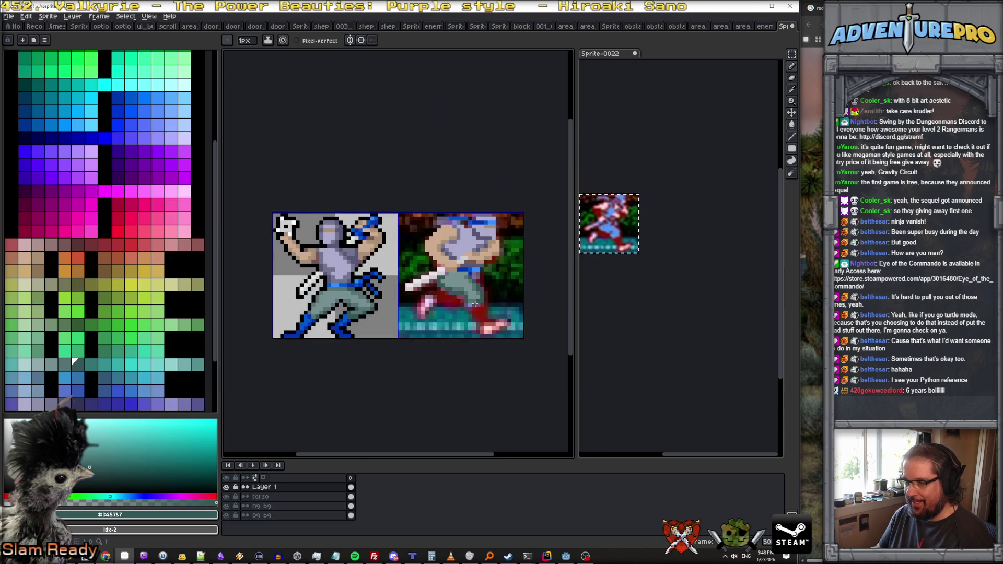
scroll(458, 291, "up", 2)
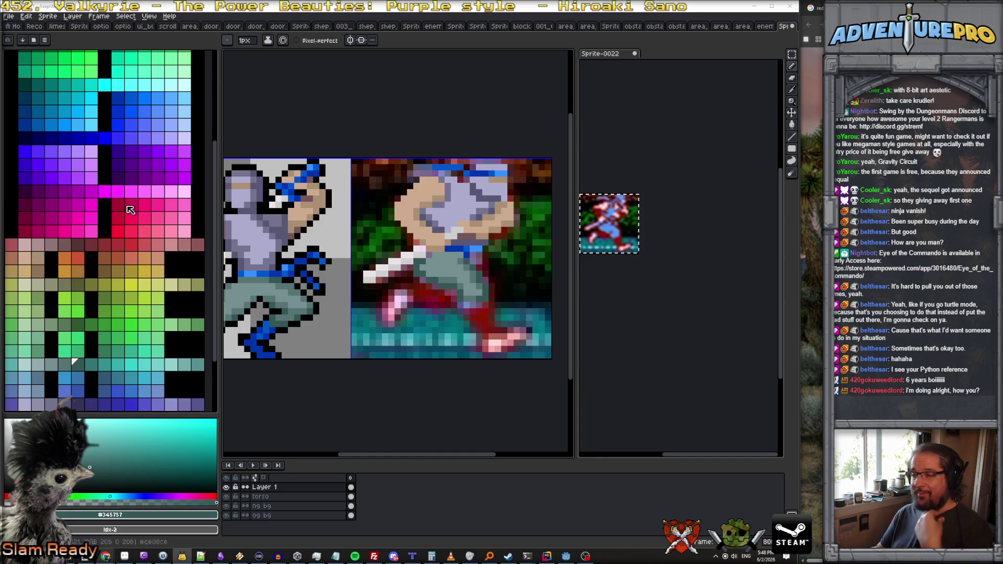
scroll(472, 277, "up", 2)
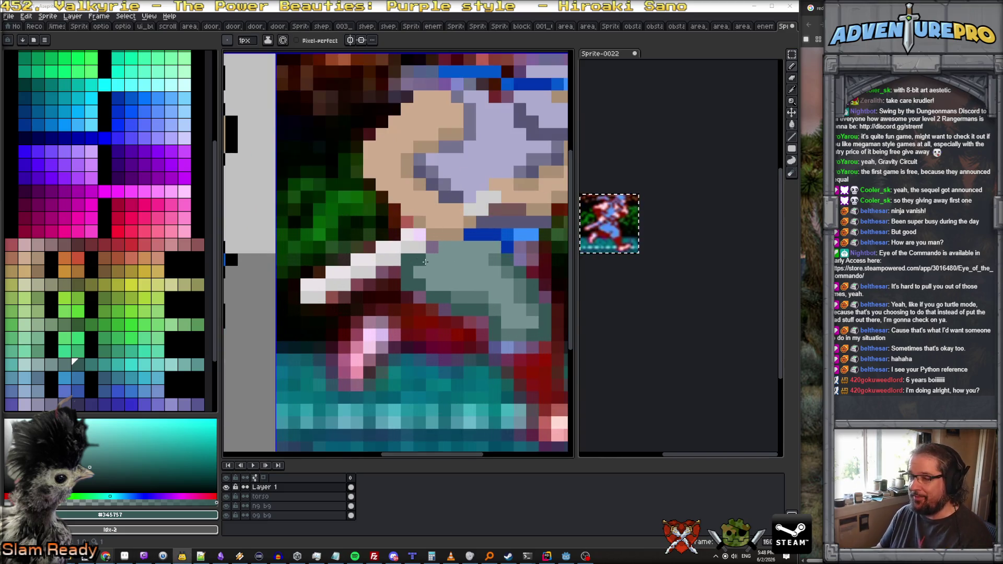
left_click(430, 268, "alt")
scroll(442, 262, "down", 3)
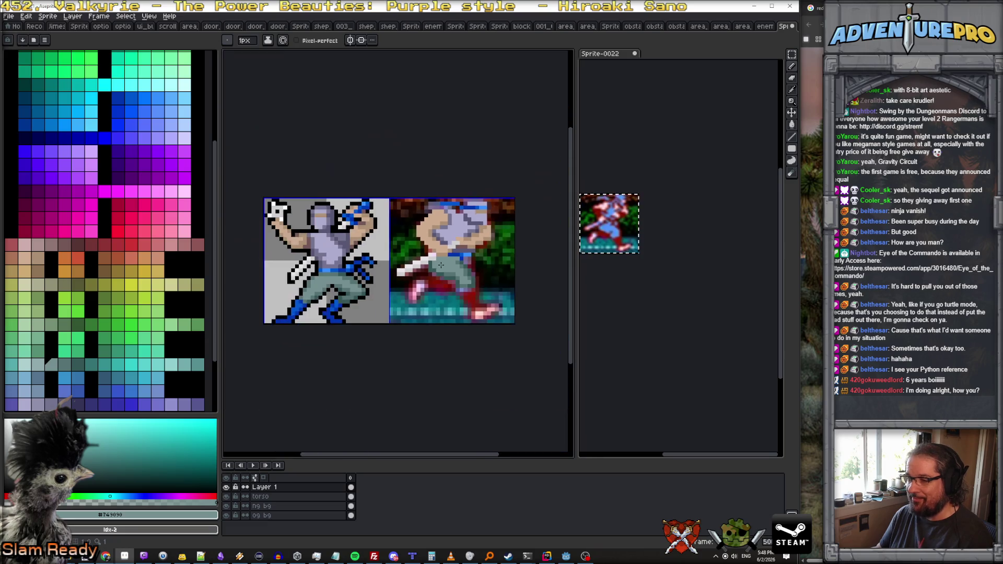
scroll(439, 277, "up", 2)
scroll(436, 294, "down", 2)
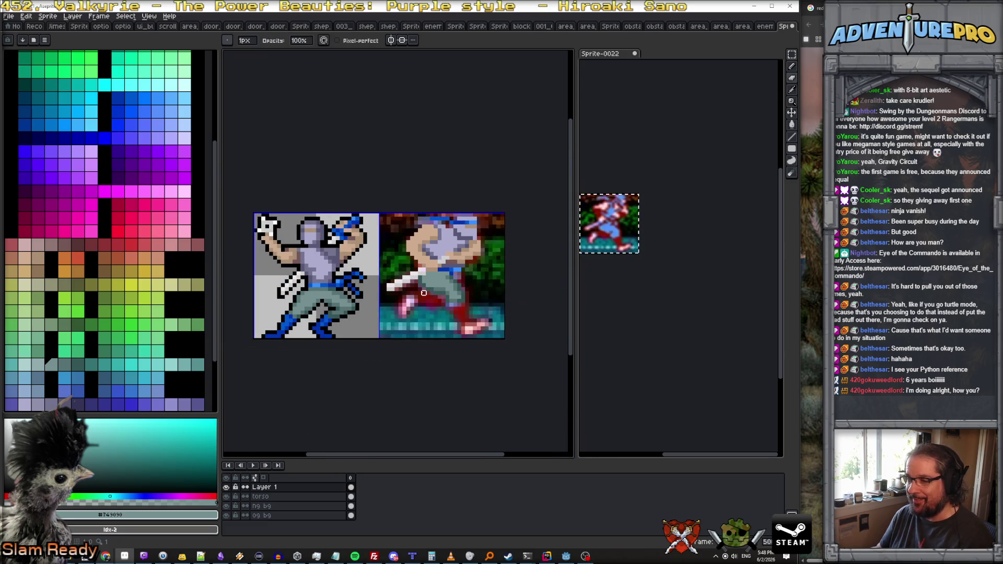
scroll(428, 320, "up", 2)
scroll(426, 316, "down", 1)
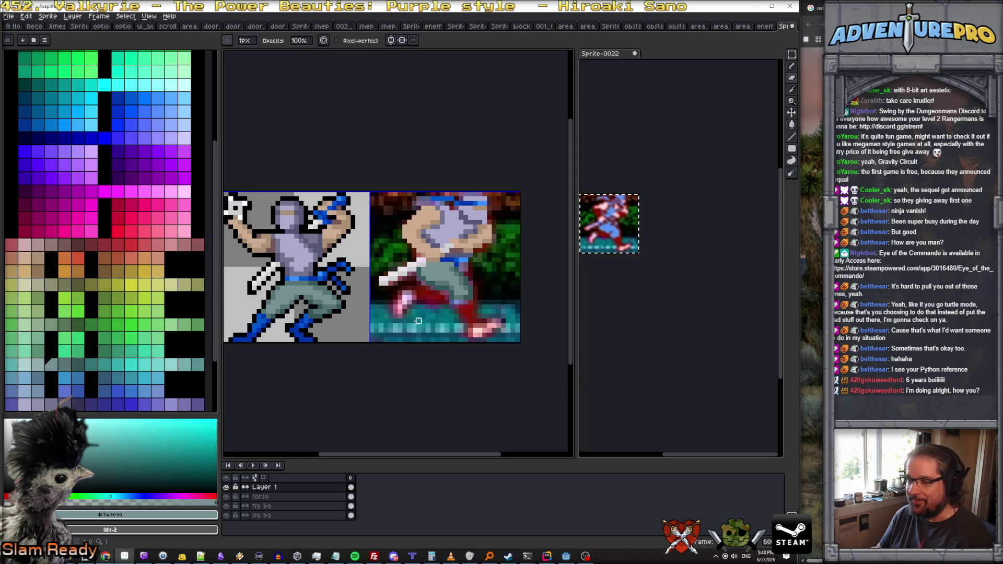
left_click(239, 341, "alt")
scroll(406, 305, "up", 3)
scroll(407, 303, "down", 2)
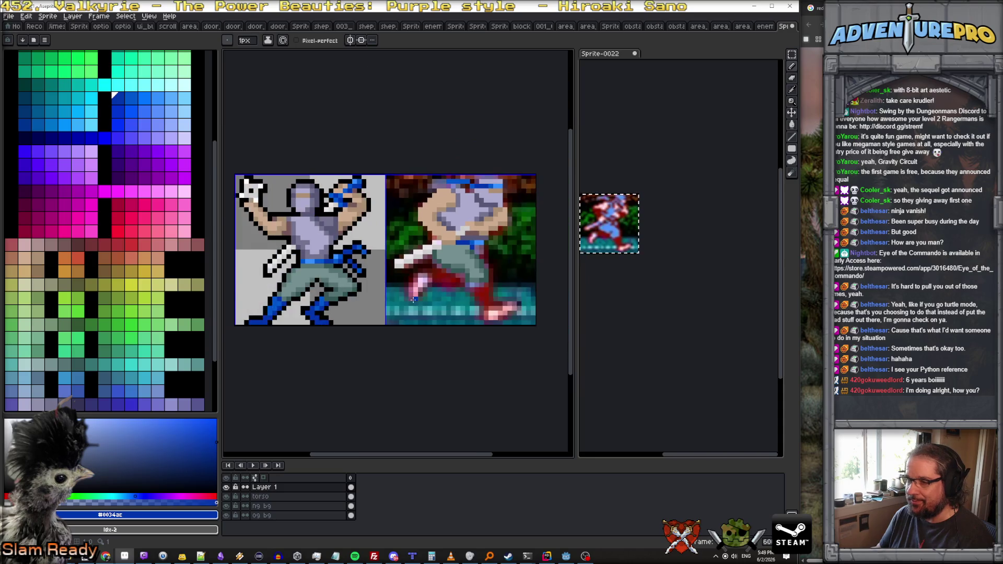
scroll(413, 297, "up", 1)
left_click_drag(410, 287, 418, 290)
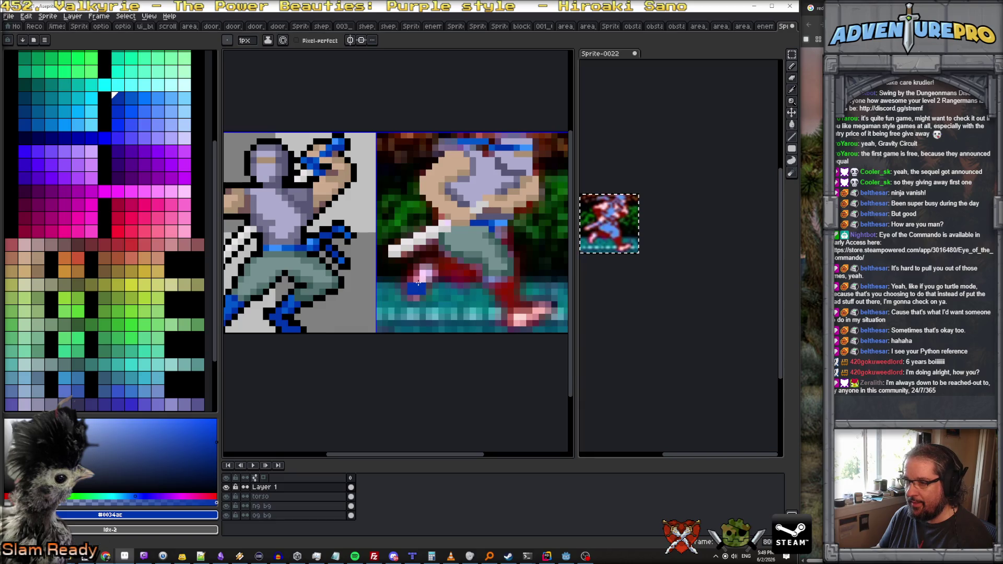
scroll(395, 292, "left", 2)
left_click(255, 302, "alt")
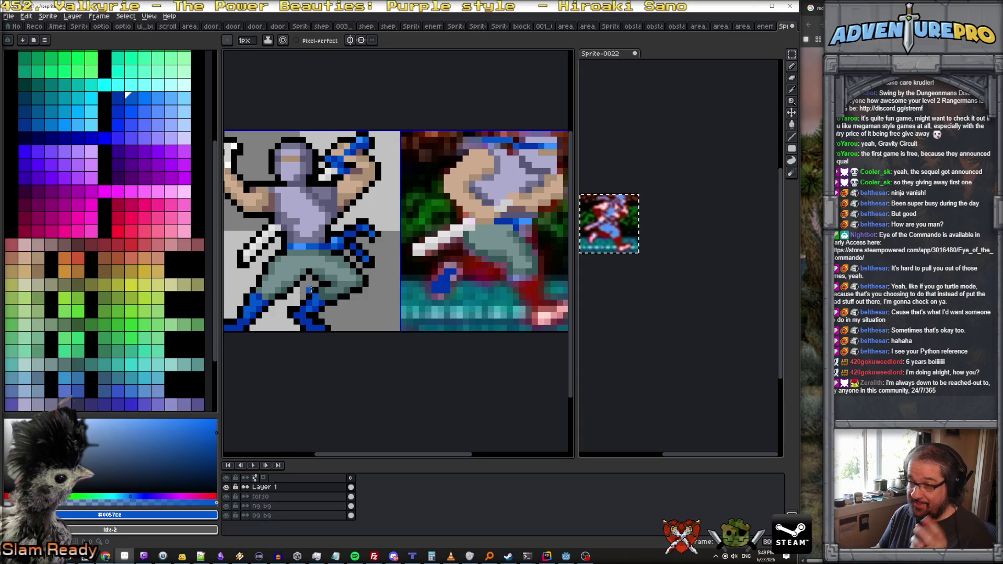
scroll(459, 265, "up", 1)
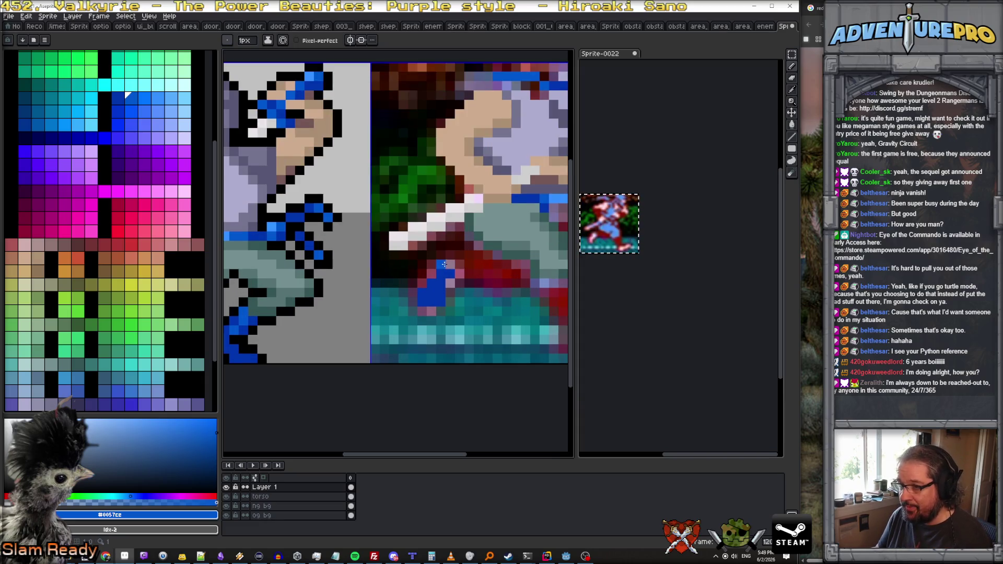
scroll(433, 275, "down", 2)
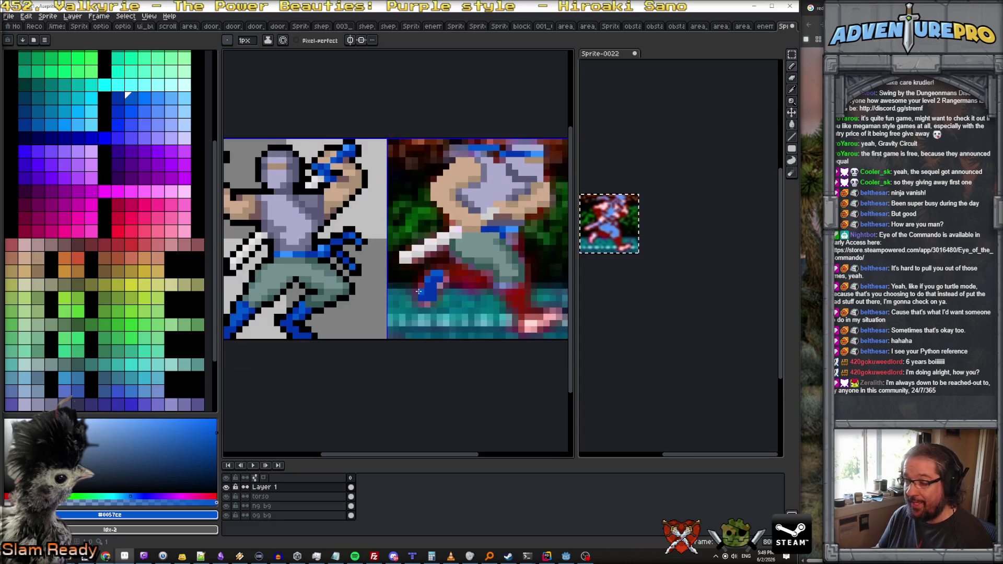
scroll(465, 293, "up", 1)
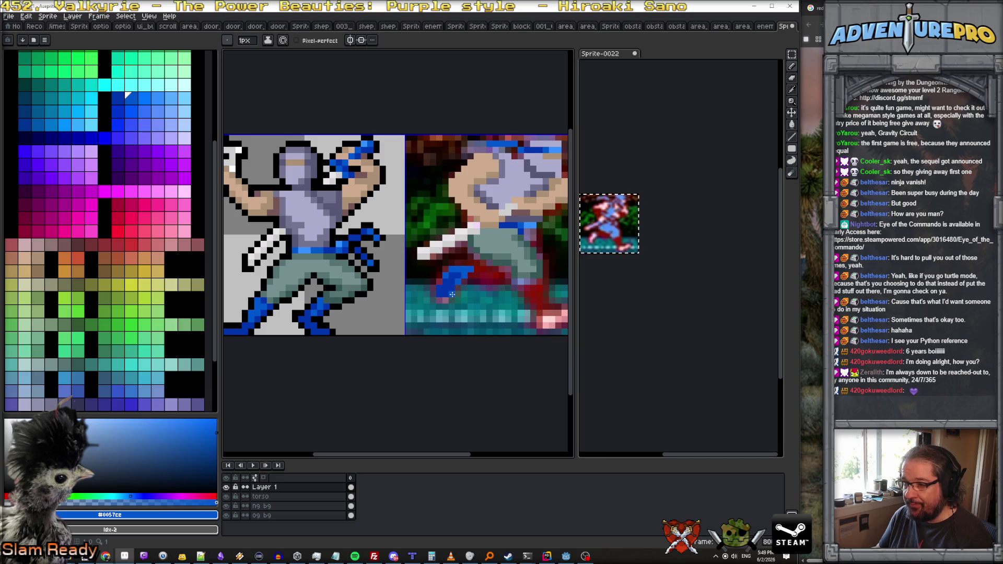
scroll(442, 288, "down", 1)
scroll(246, 298, "up", 1)
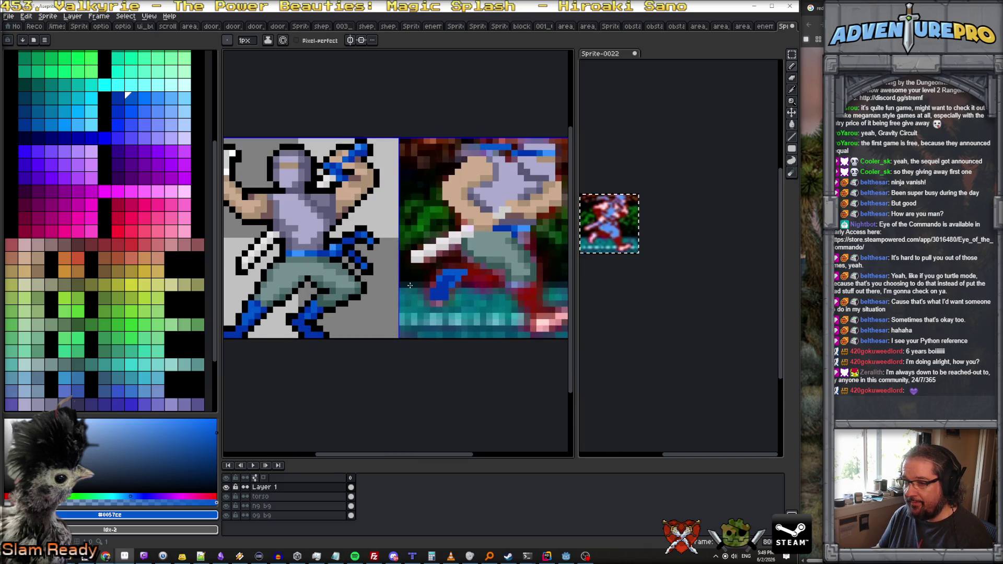
left_click(270, 291, "alt")
key("bracketright")
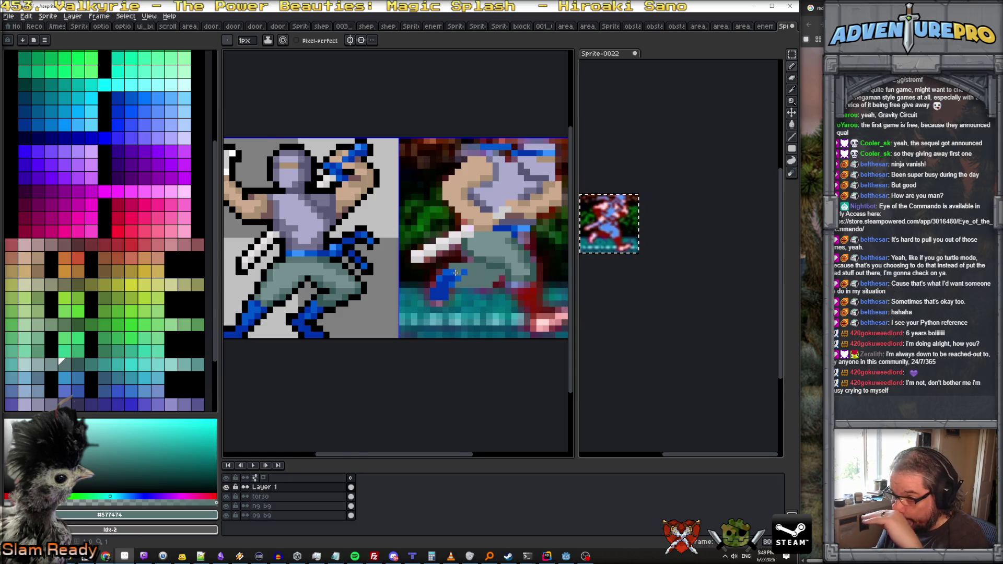
scroll(456, 272, "up", 2)
left_click(477, 270, "alt")
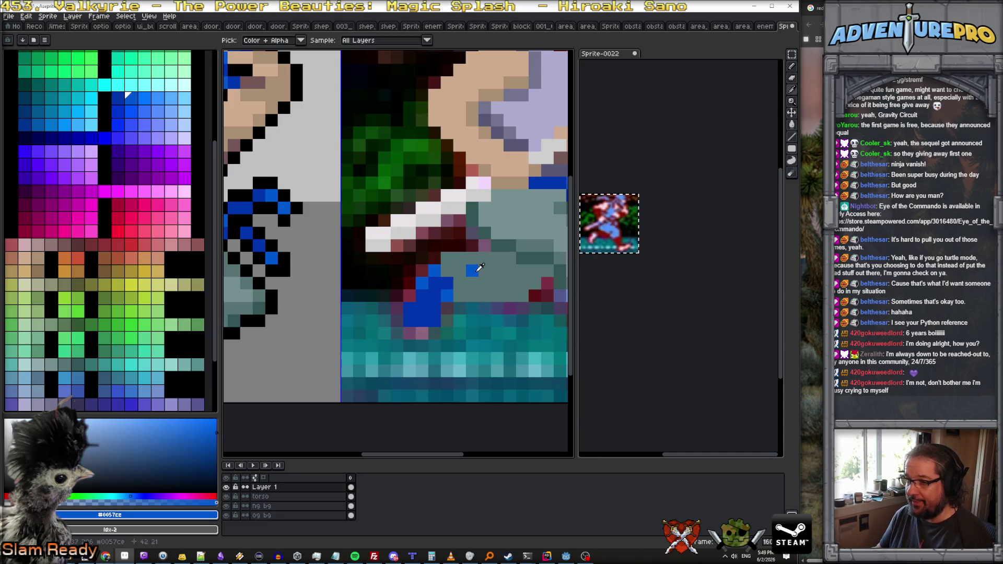
Step: Paint dark-blue pixels across the right figure's lower leg
left_click(430, 317, "alt")
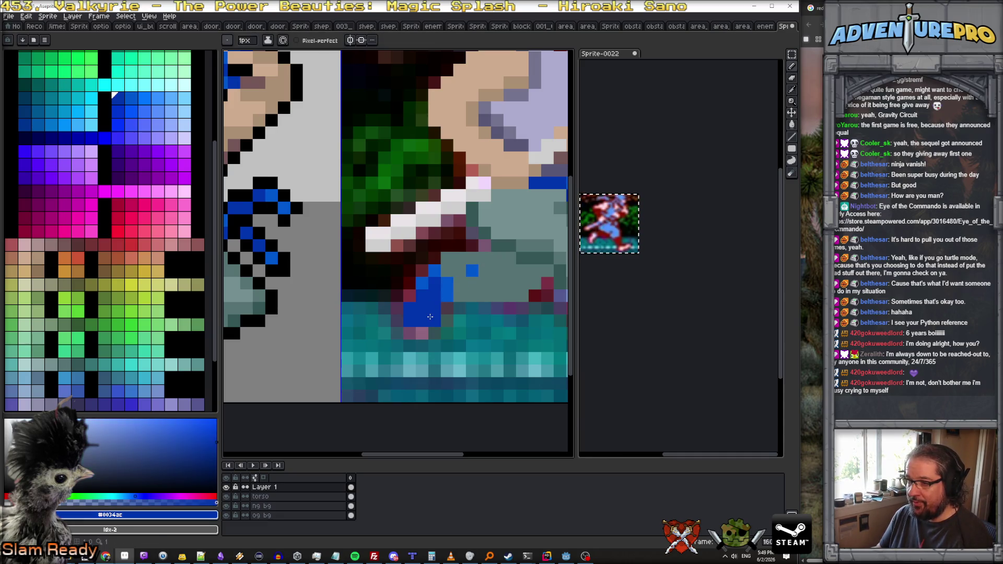
left_click(445, 295, "alt")
left_click(414, 319, "alt")
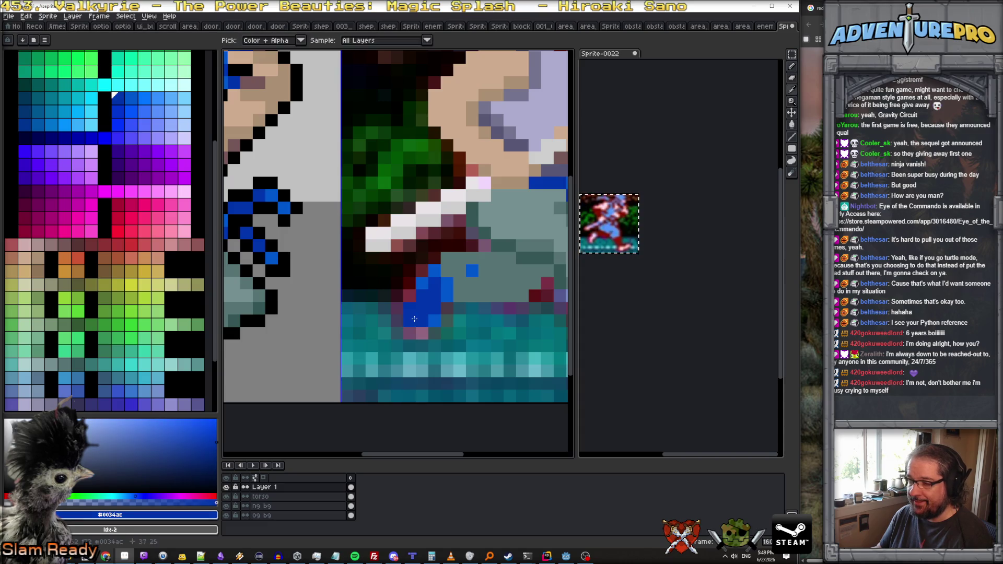
left_click_drag(397, 333, 408, 334)
left_click(433, 320, "alt")
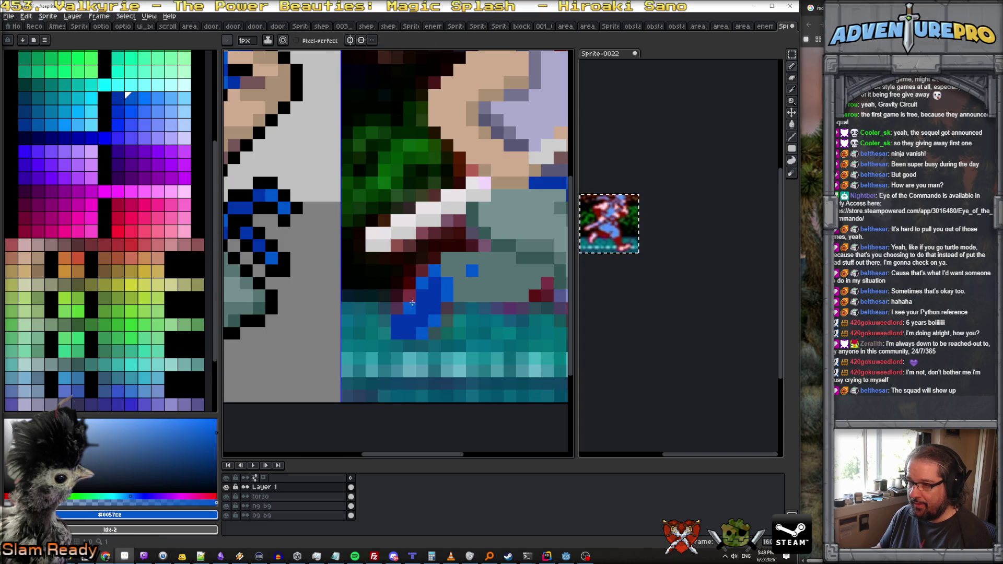
Step: Sample the grey-teal and darker teal pants shades and drag across the figure
scroll(473, 277, "down", 1)
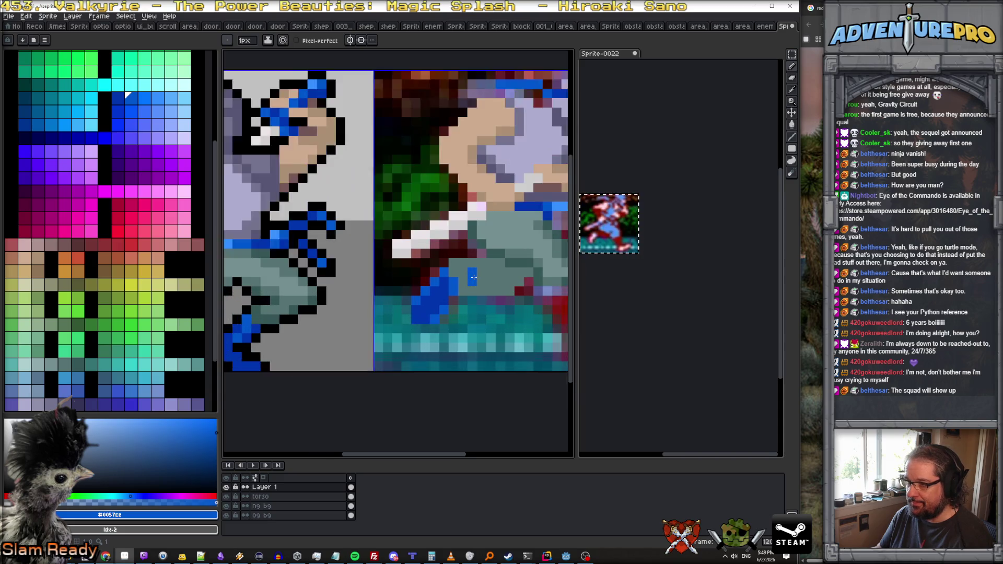
left_click(473, 276, "alt")
scroll(470, 265, "down", 1)
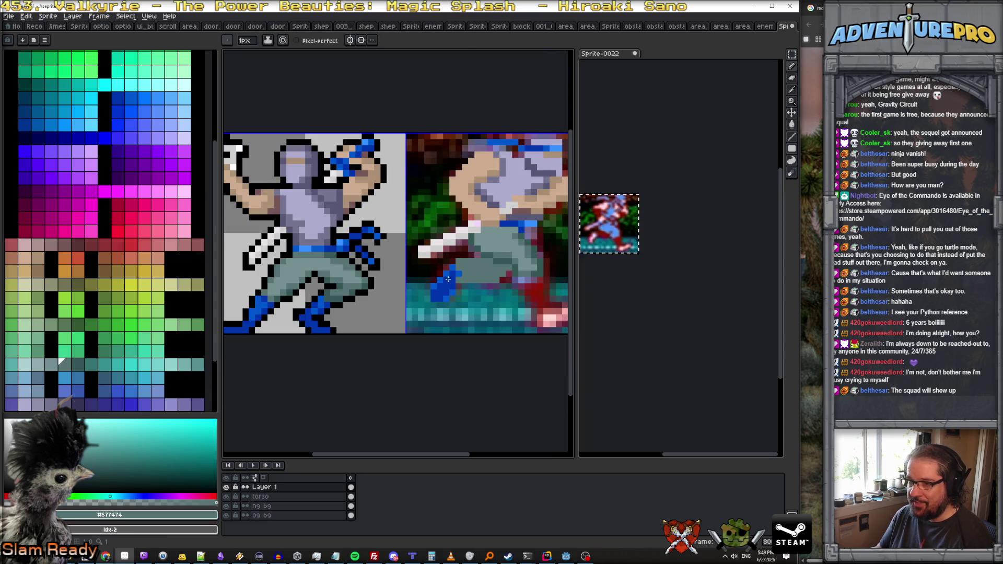
left_click(330, 282, "alt")
scroll(470, 268, "up", 1)
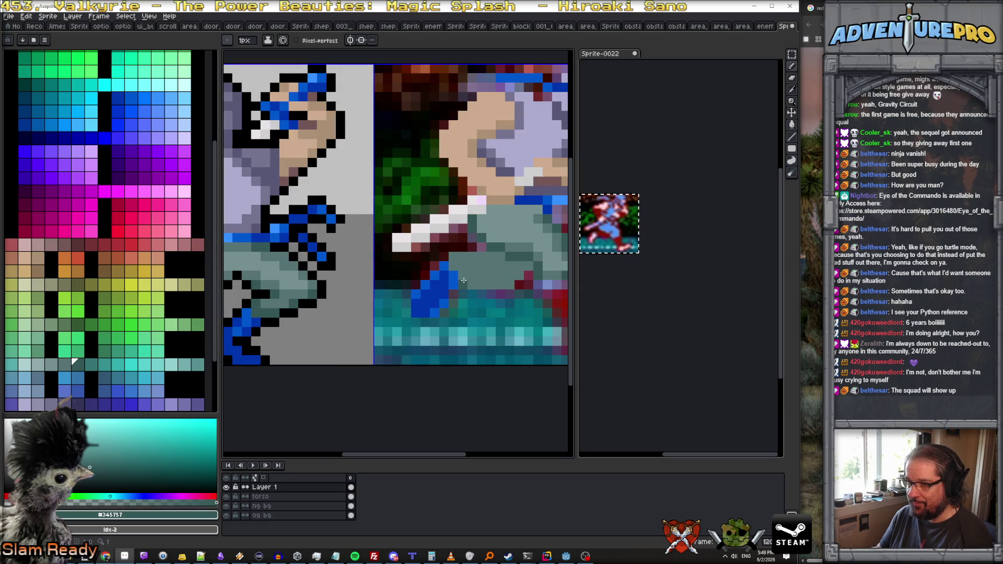
scroll(471, 285, "down", 2)
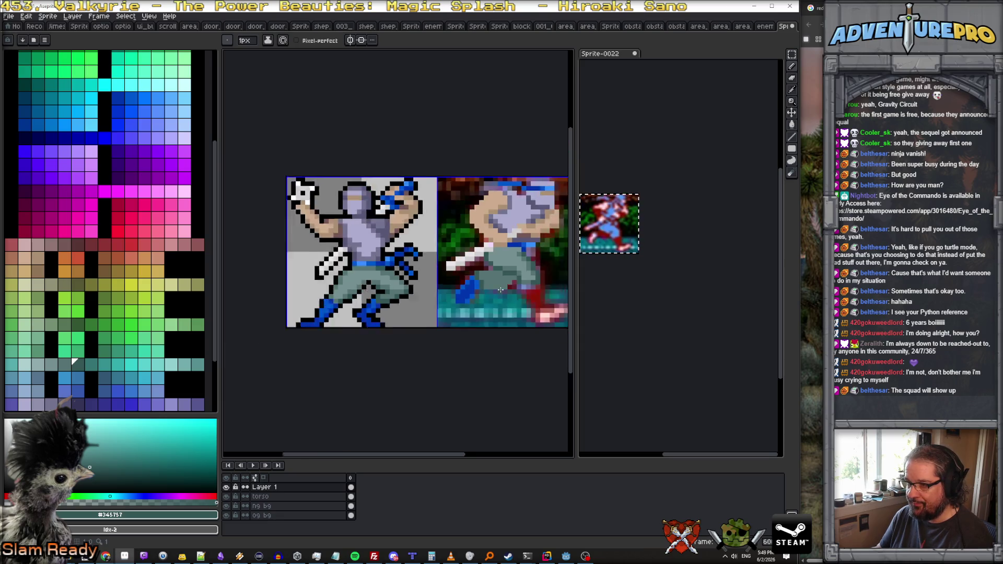
scroll(510, 288, "up", 1)
scroll(508, 289, "up", 3)
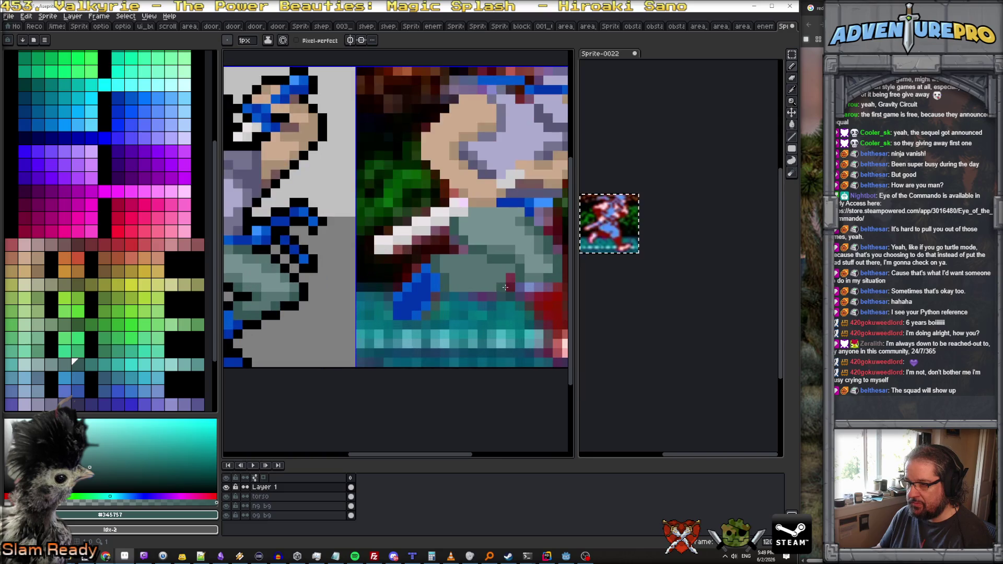
scroll(509, 288, "down", 4)
scroll(543, 300, "up", 1)
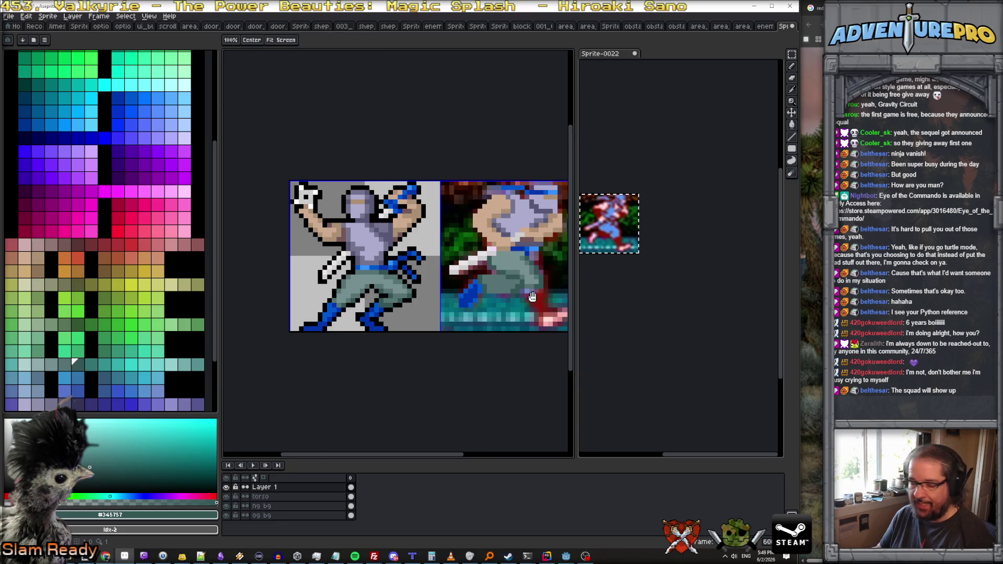
left_click_drag(536, 297, 408, 269)
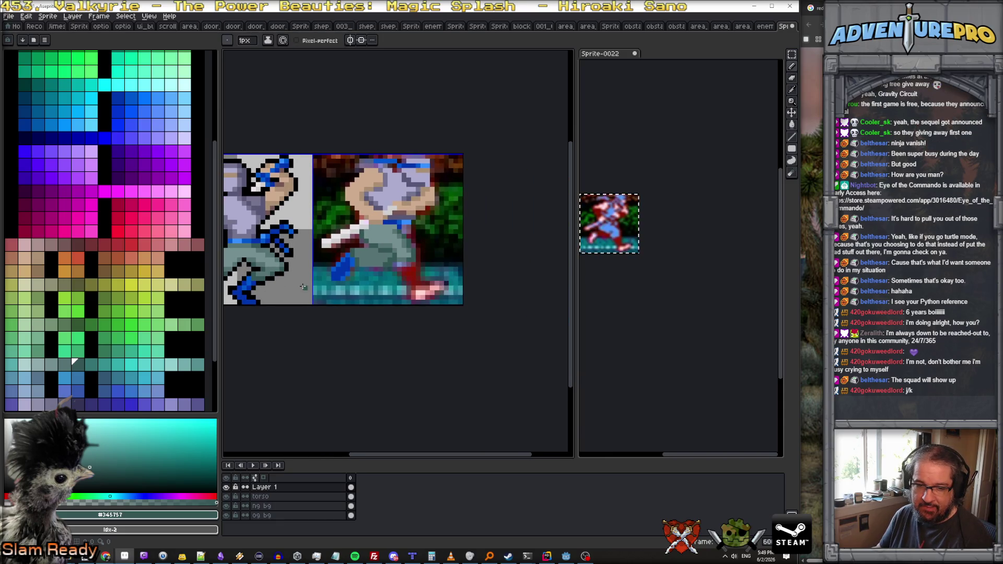
Step: Paint the ninja's dark blue over the right figure's red leg
scroll(247, 283, "up", 2)
left_click(247, 282, "alt")
scroll(246, 282, "down", 1)
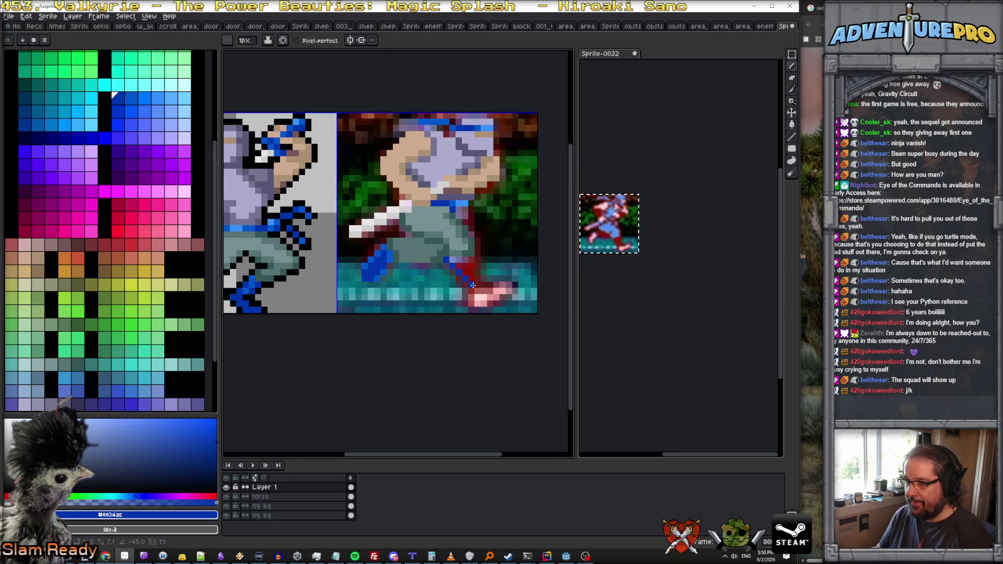
left_click(472, 261)
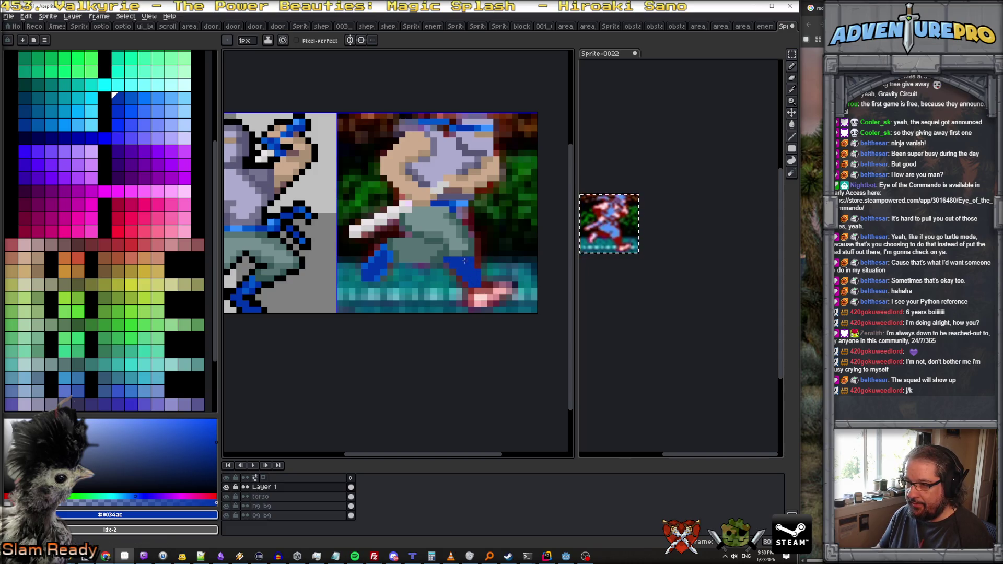
left_click(485, 268, "alt")
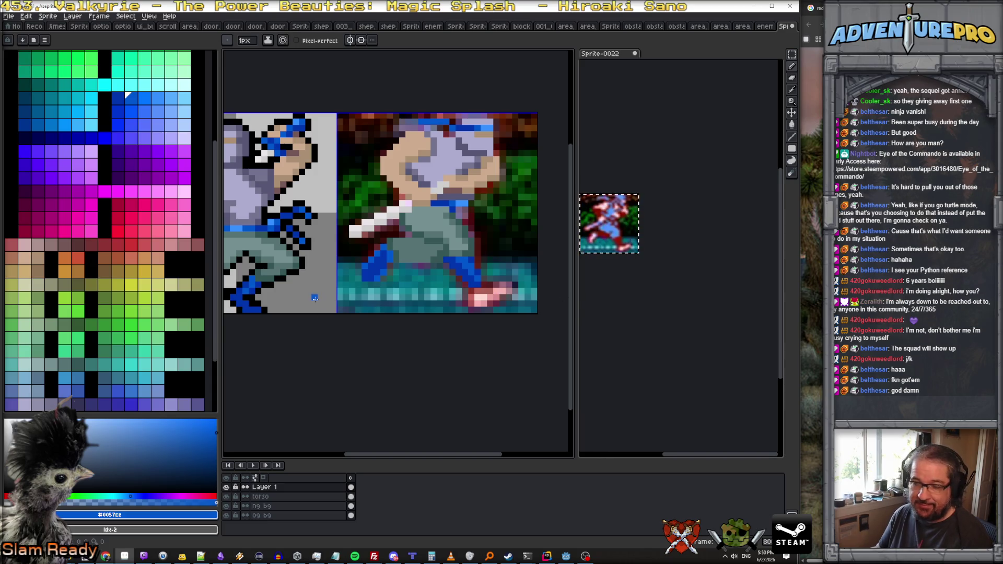
Step: Cover the pink shoe in dark blue and hide the background reference layer
left_click(245, 309, "alt")
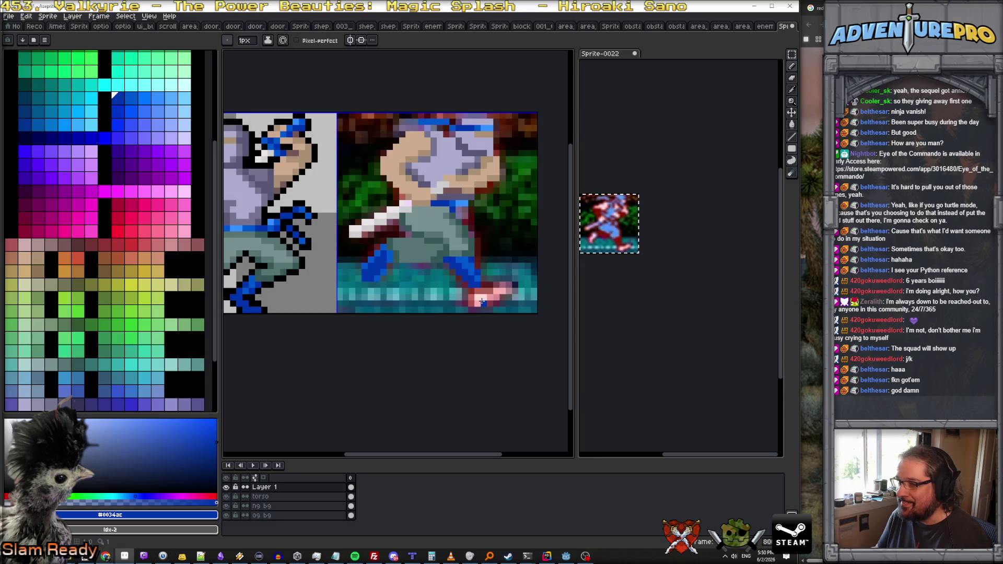
scroll(481, 302, "up", 1)
left_click_drag(484, 285, 496, 292)
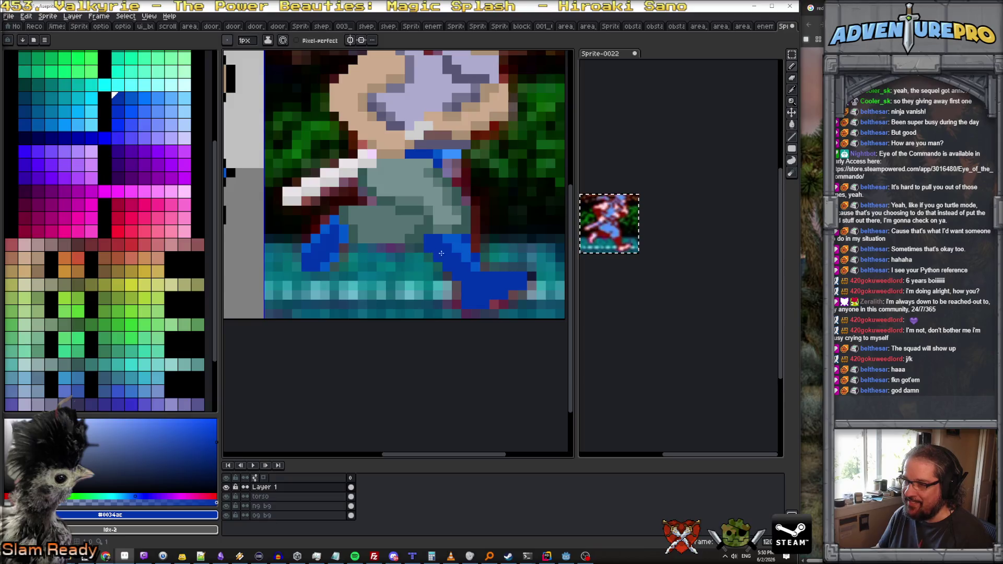
scroll(496, 287, "down", 2)
scroll(497, 288, "up", 2)
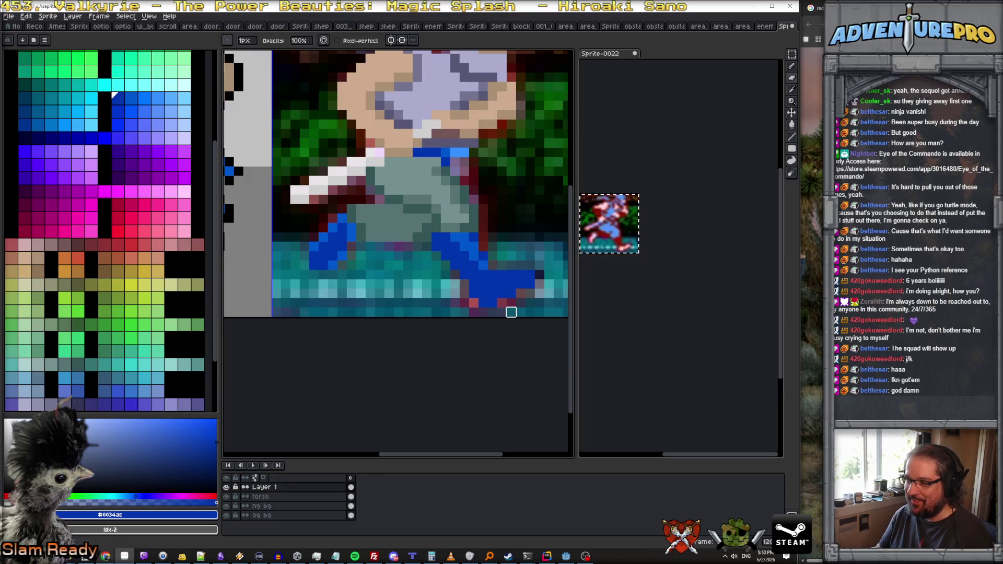
scroll(512, 312, "down", 1)
left_click(226, 506)
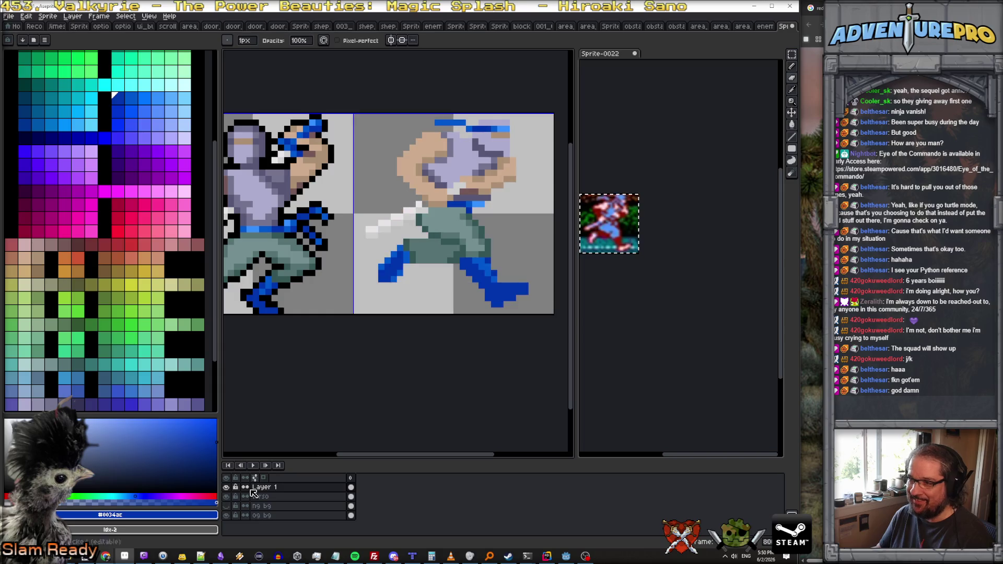
Step: Sample grey-green and teal leg shades and paint a grey-green pixel onto the leg
scroll(468, 347, "down", 1)
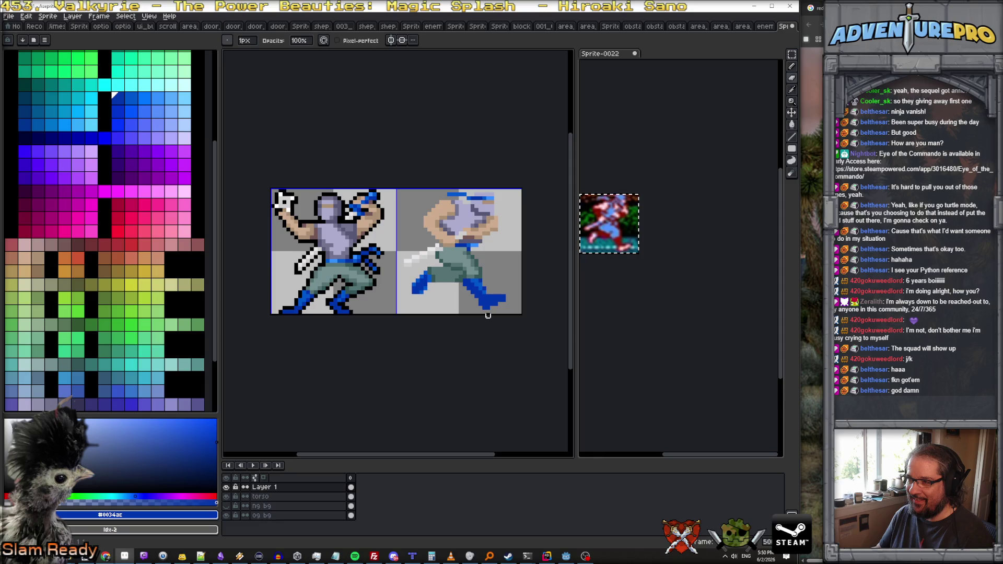
scroll(484, 315, "up", 2)
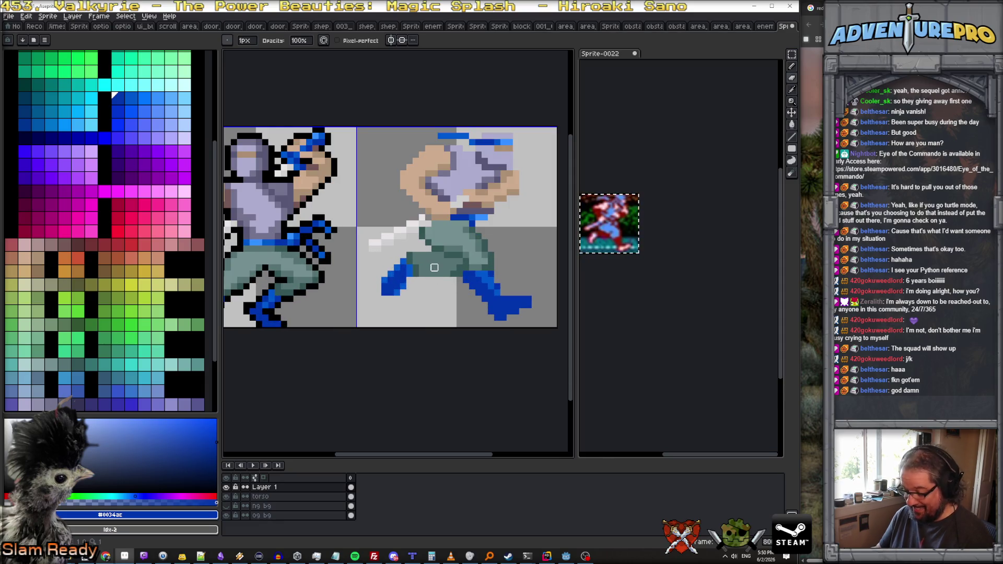
left_click(432, 262, "alt")
left_click(432, 279)
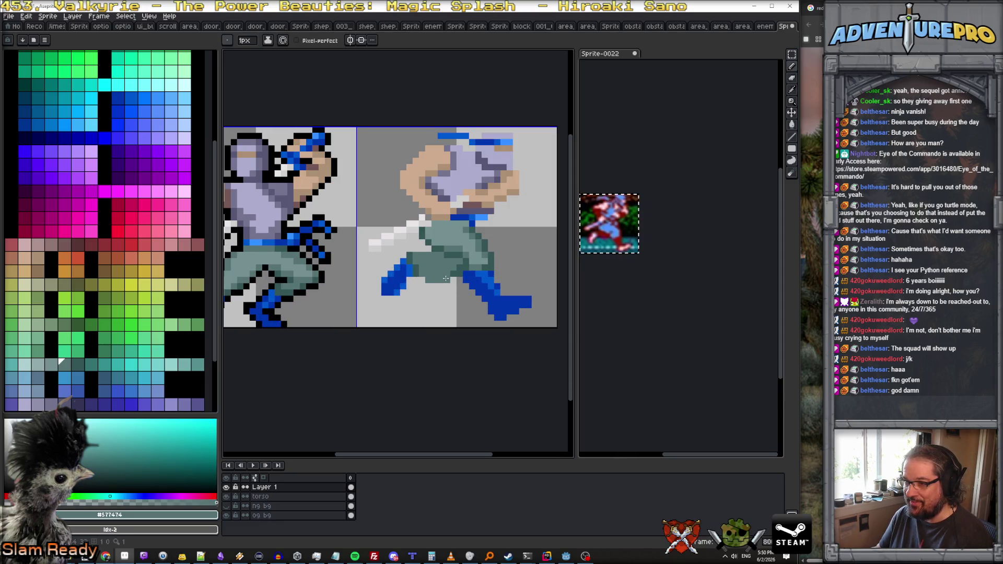
left_click(453, 274, "alt")
left_click(444, 274, "alt")
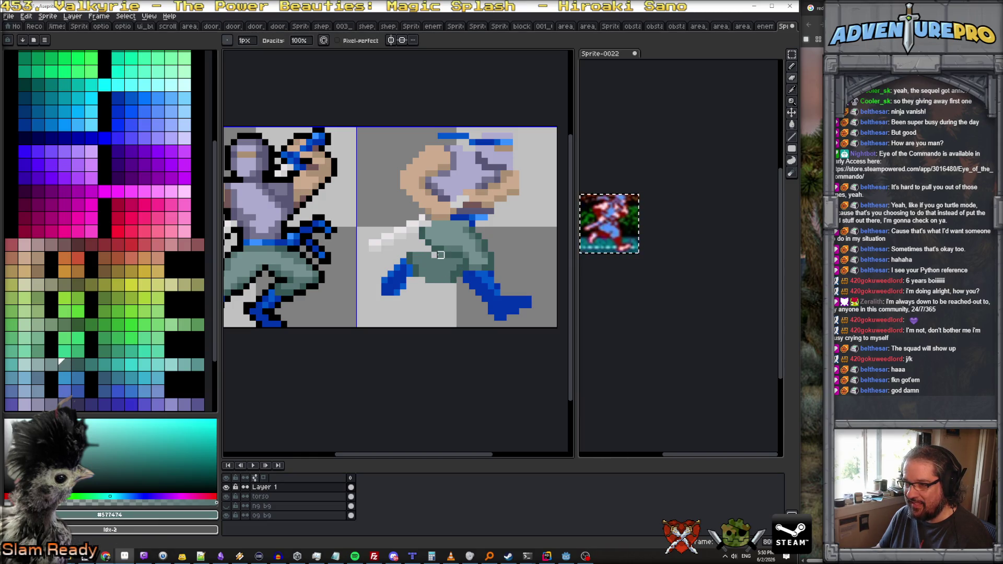
scroll(471, 292, "down", 3)
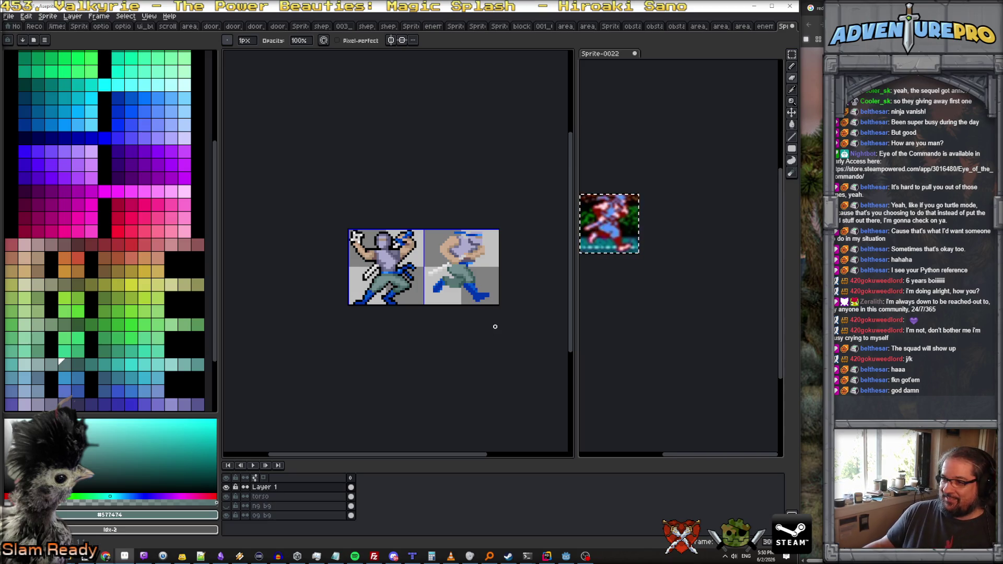
scroll(488, 288, "up", 3)
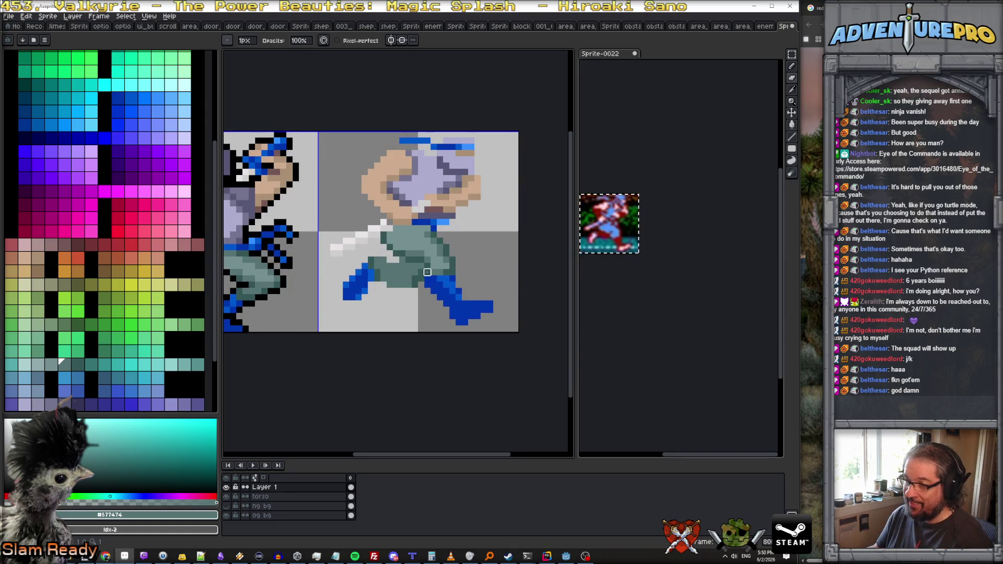
scroll(470, 299, "down", 1)
scroll(469, 299, "up", 2)
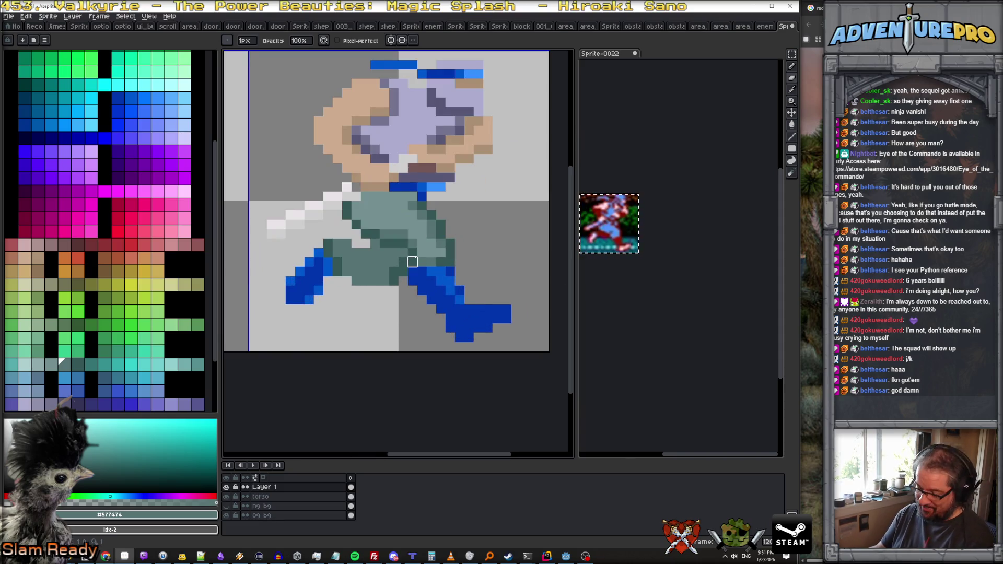
left_click(408, 249, "alt")
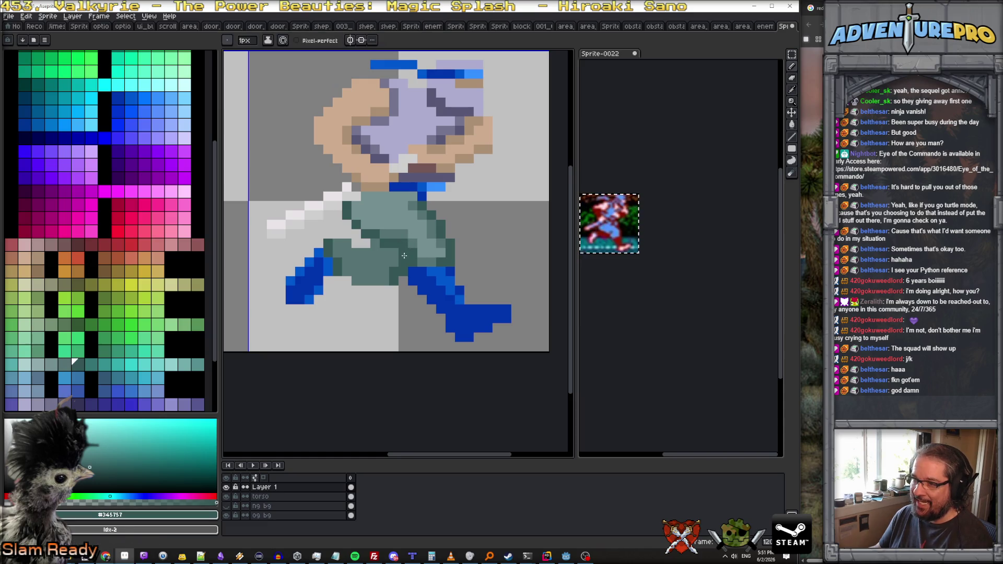
left_click(427, 259, "alt")
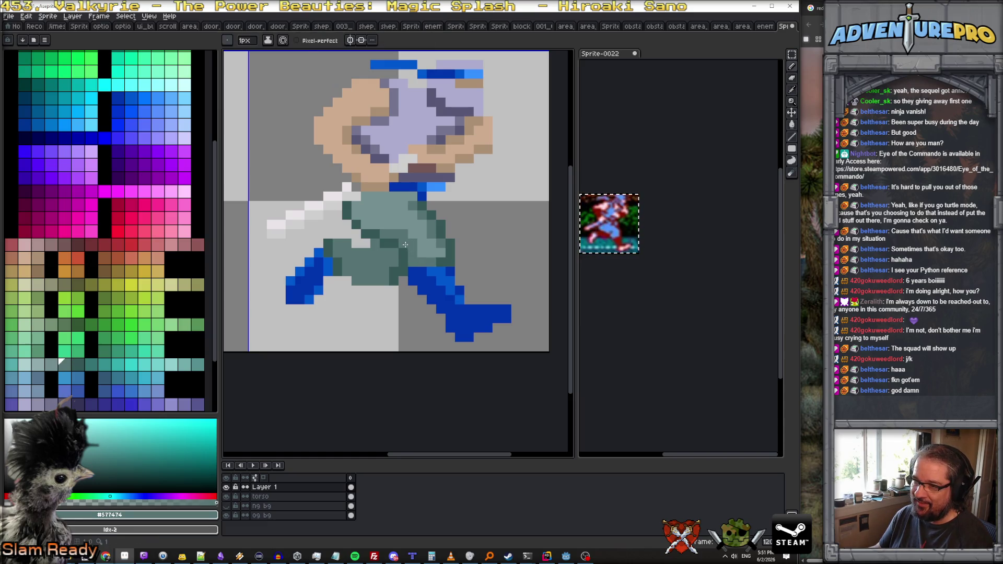
Step: Erase blue pixels at the boot's top-right and add a teal-grey pixel at its top-left
scroll(406, 245, "down", 6)
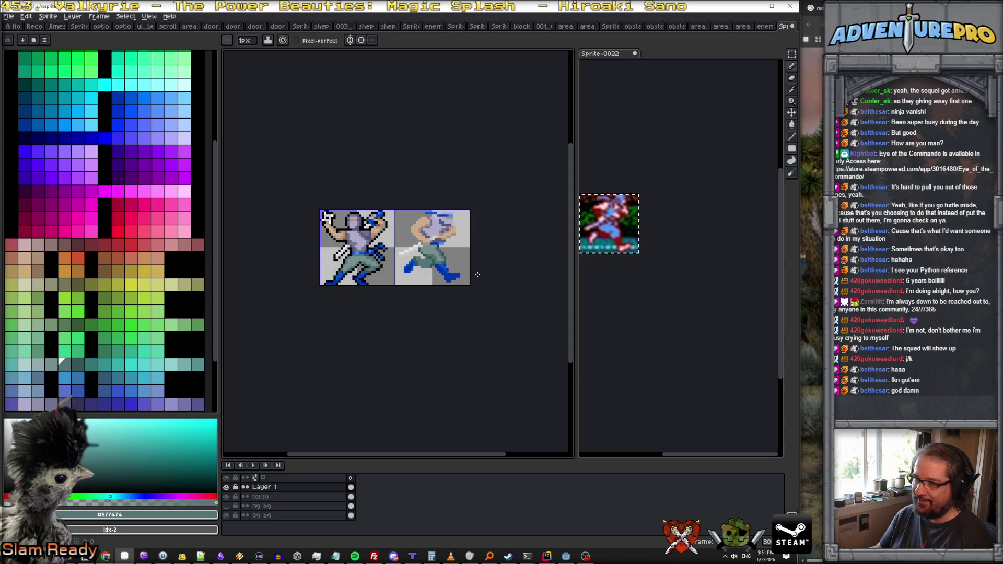
scroll(477, 274, "up", 2)
scroll(439, 287, "up", 1)
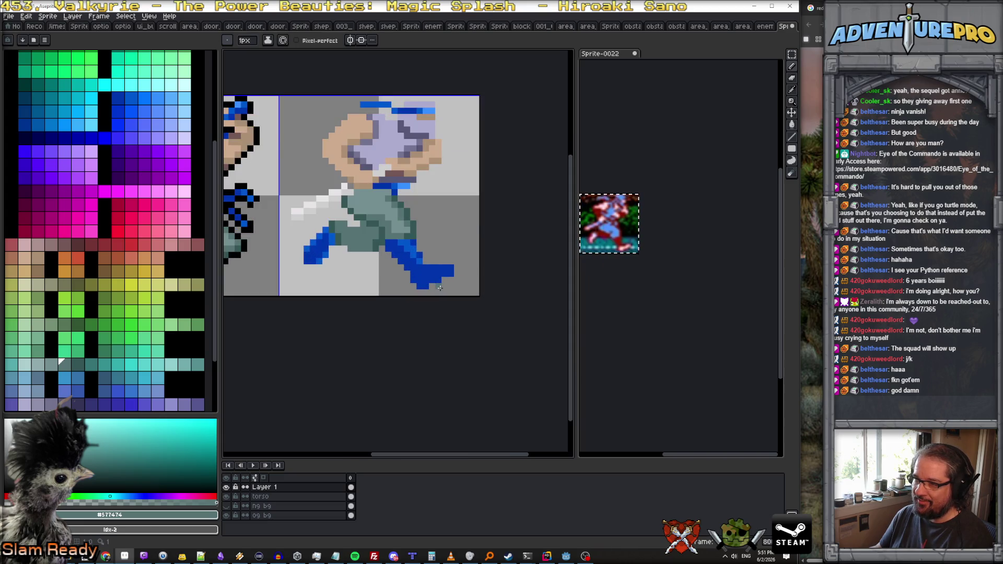
scroll(412, 274, "up", 1)
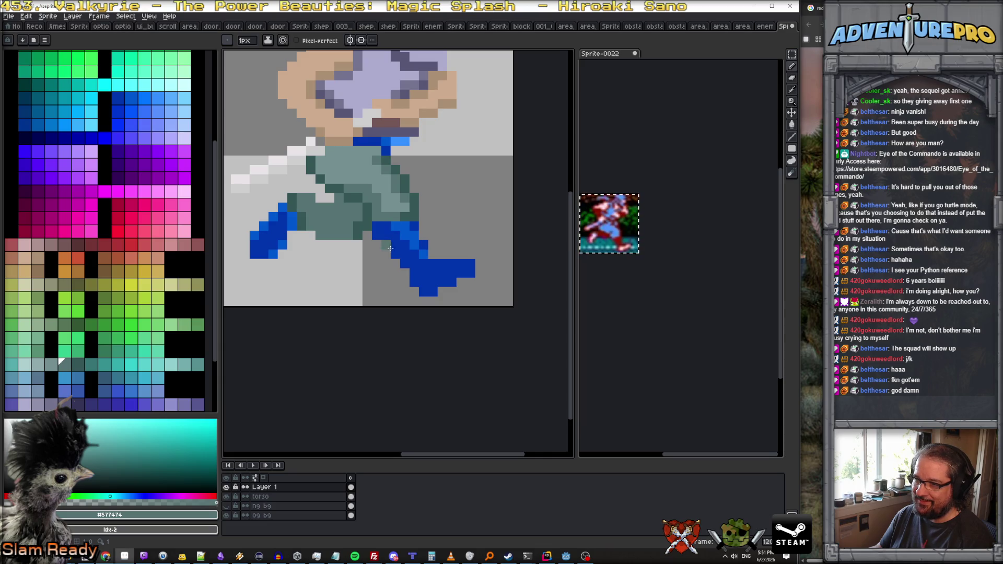
key("e")
mouse_move(468, 264)
left_mouse_down()
mouse_move(461, 282)
mouse_move(425, 280)
mouse_move(432, 285)
left_mouse_up()
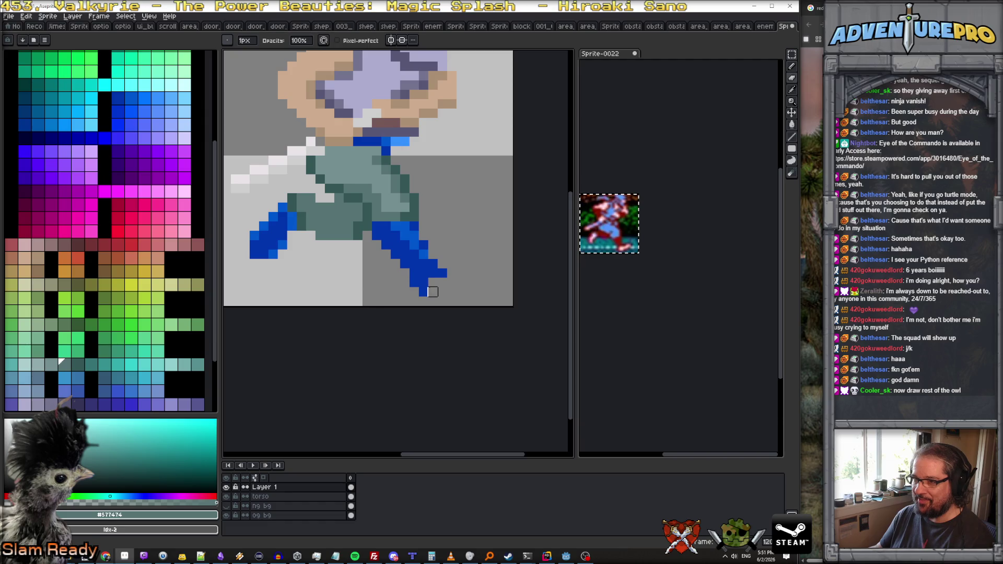
key("b")
left_click(377, 226)
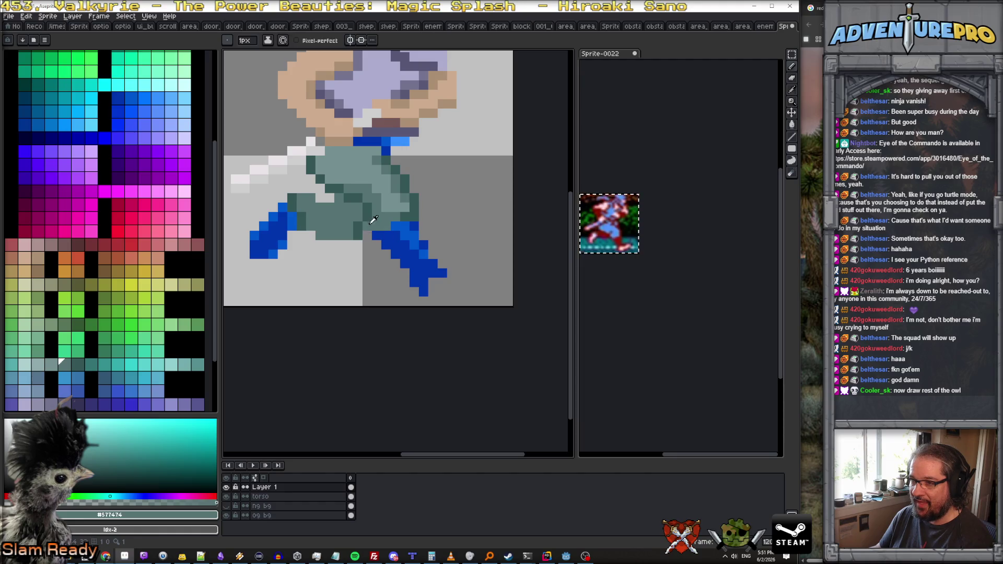
Step: Extend the right boot down to the canvas bottom, trimming its toe and filling the notch
left_click(380, 228, "alt")
left_click(389, 248, "alt")
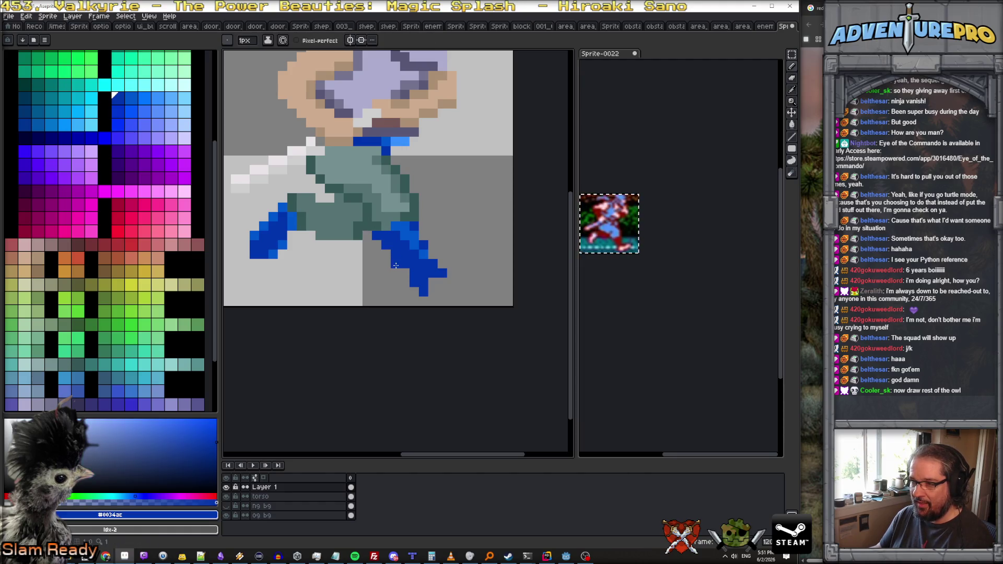
mouse_move(405, 278)
left_mouse_down()
mouse_move(423, 299)
mouse_move(454, 283)
mouse_move(456, 264)
mouse_move(442, 268)
left_mouse_up()
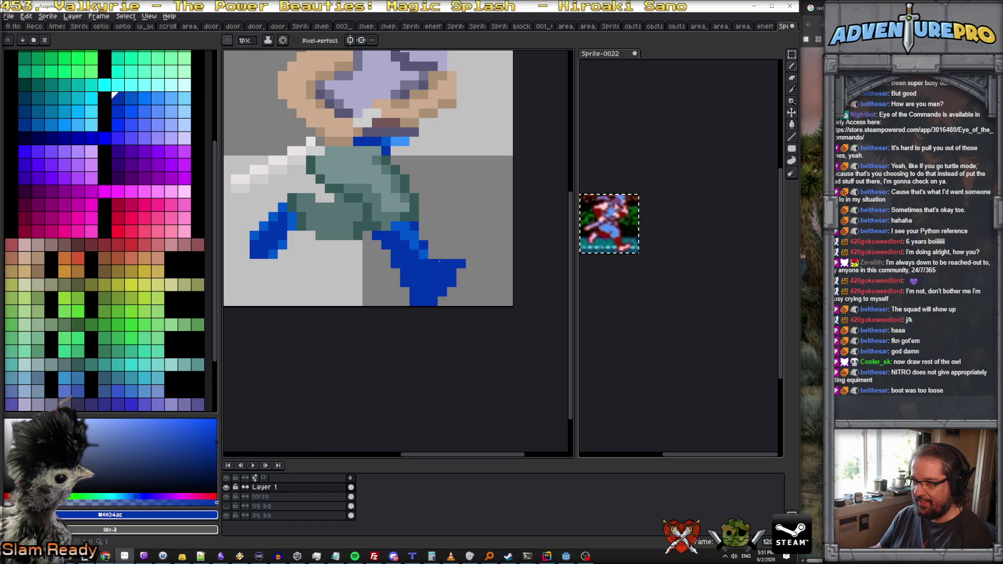
mouse_move(433, 301)
left_mouse_down()
mouse_move(461, 269)
mouse_move(414, 302)
left_mouse_up()
left_click(413, 291)
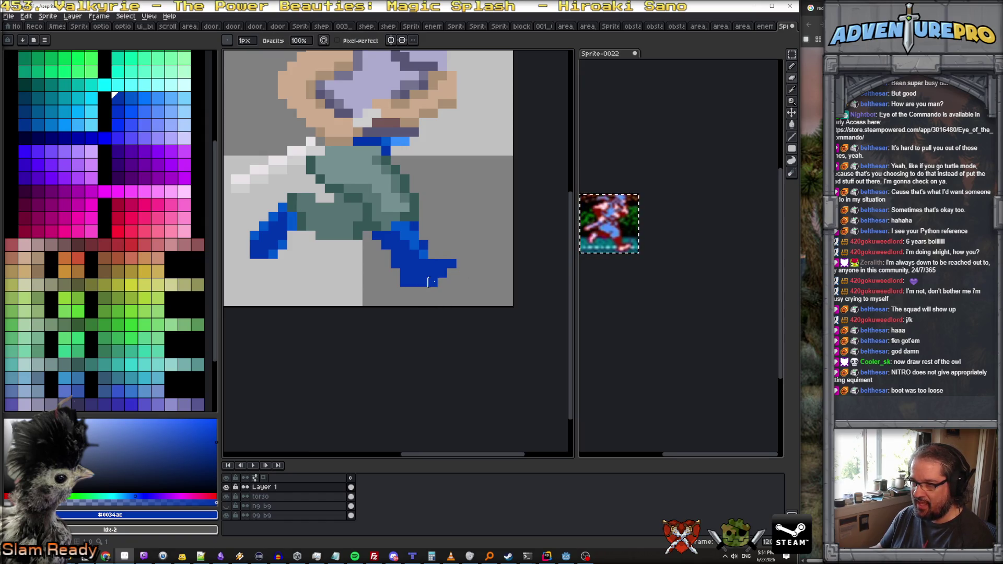
key("b")
left_click_drag(433, 254, 442, 257)
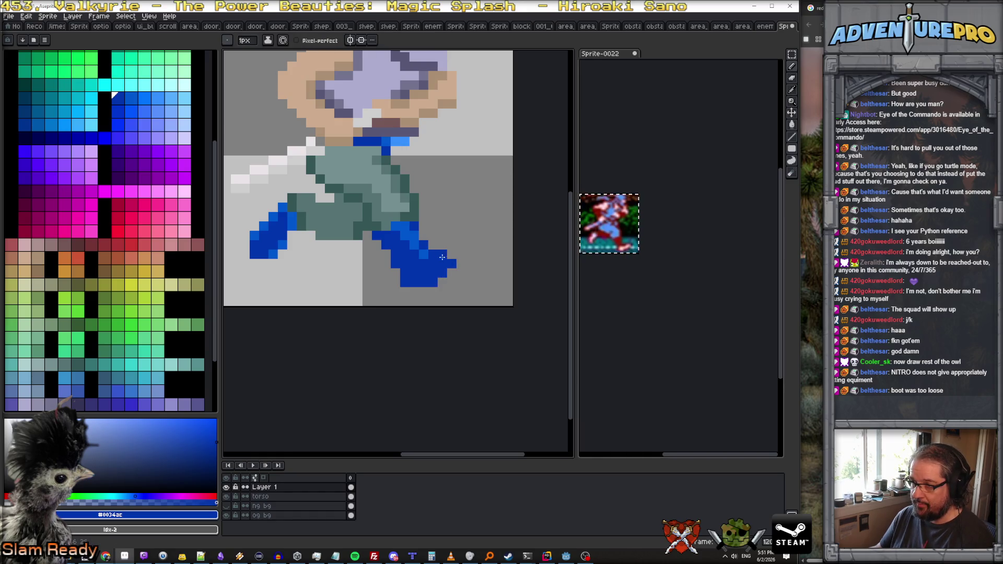
Step: Add brighter blue pixels extending the boot's toe tip
key("e")
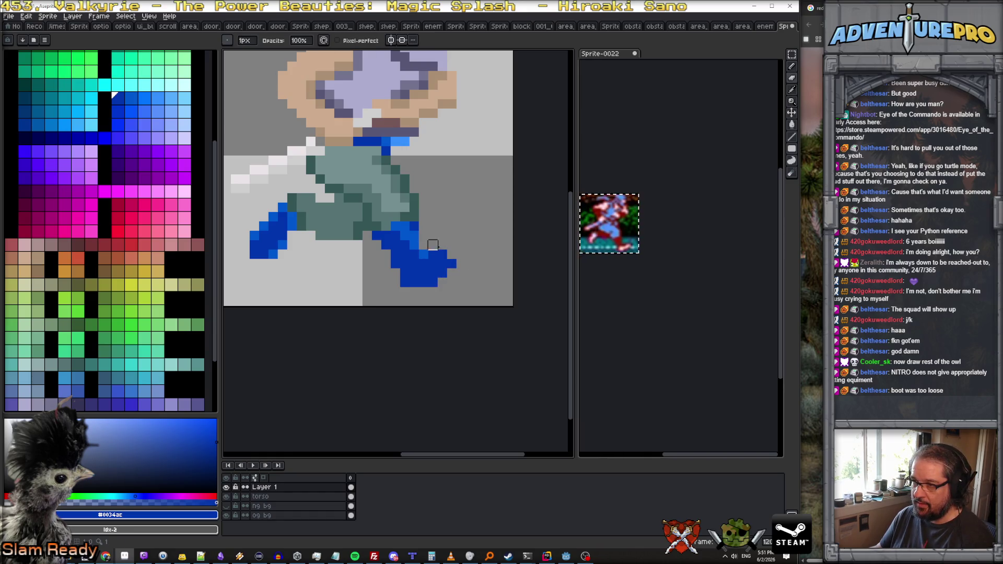
scroll(451, 264, "down", 3)
scroll(450, 278, "up", 2)
scroll(437, 270, "up", 2)
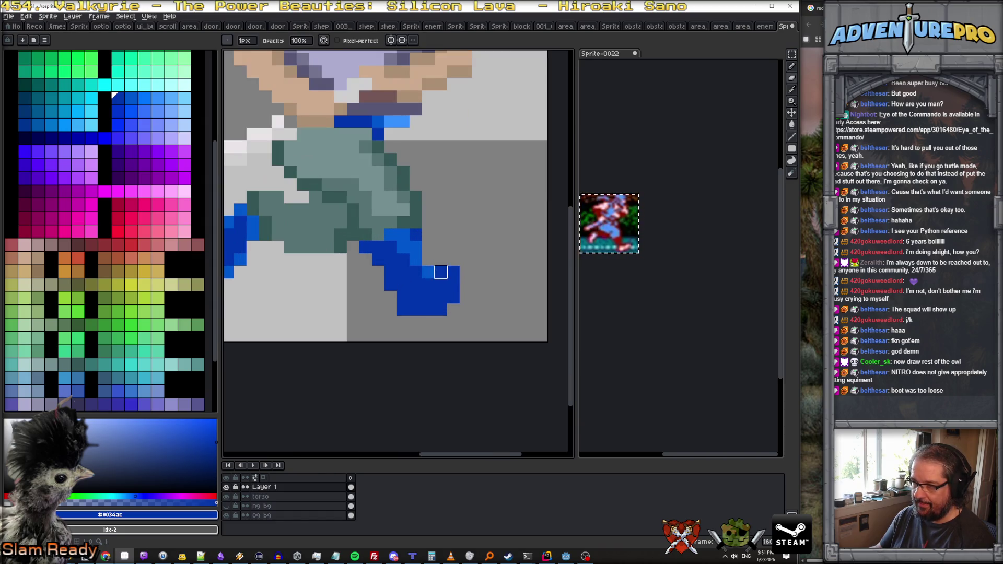
left_click(436, 272, "alt")
key("b")
mouse_move(436, 272)
left_mouse_down()
mouse_move(477, 259)
mouse_move(452, 261)
mouse_move(464, 277)
left_mouse_up()
Step: Repaint the light toe pixel in the boot's darker blue
scroll(444, 263, "down", 4)
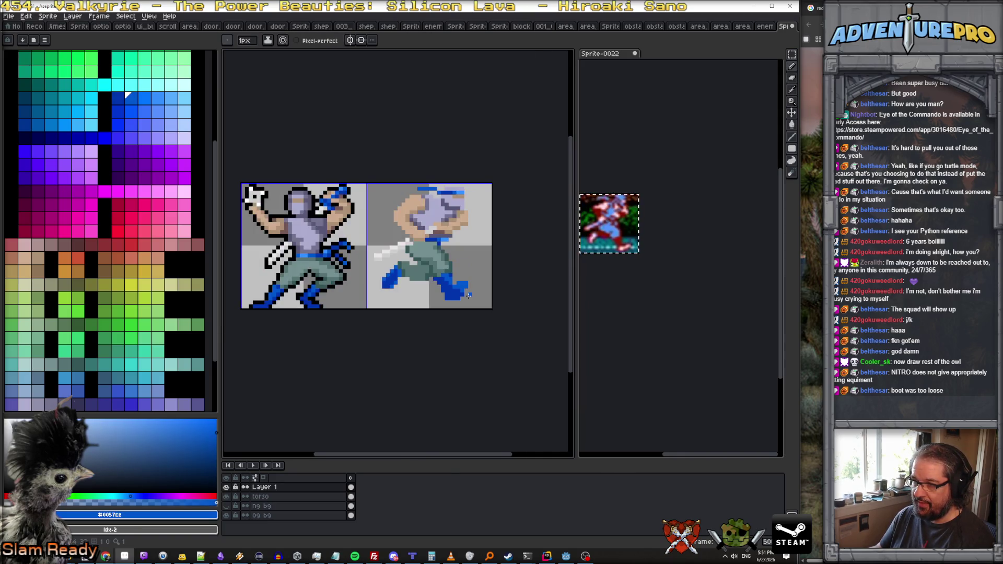
scroll(468, 296, "up", 2)
scroll(468, 296, "up", 2)
left_click(455, 303, "alt")
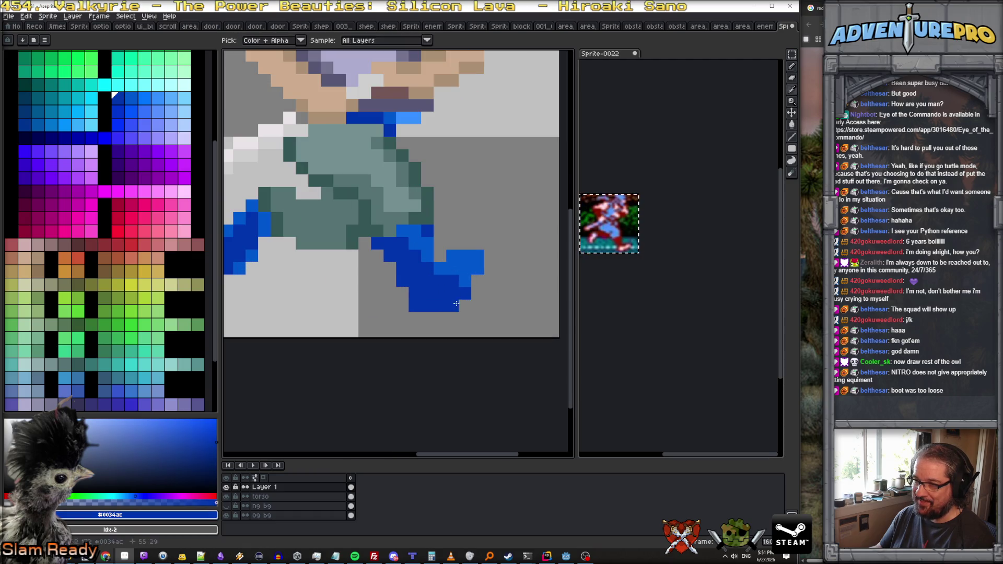
left_click(464, 282)
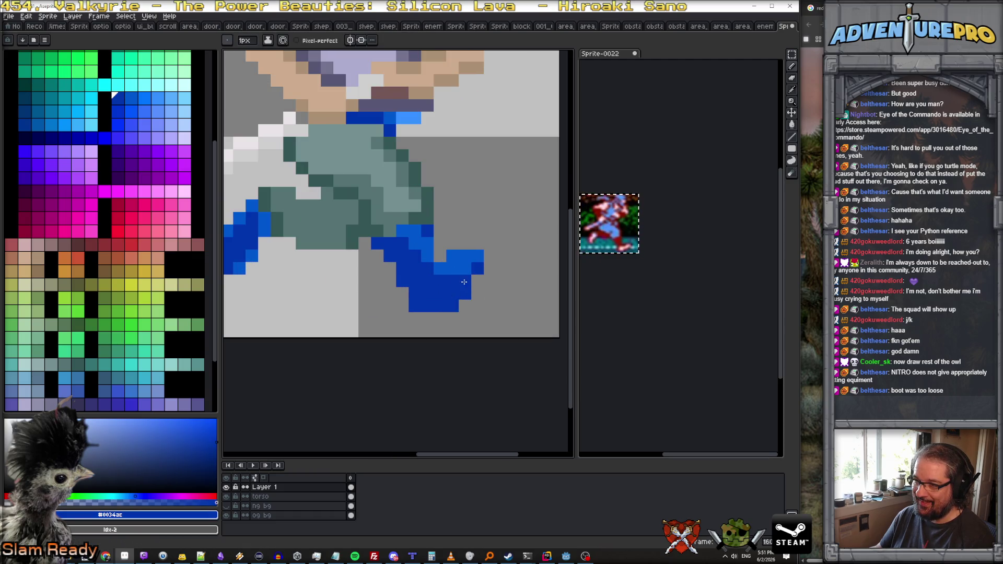
Step: Erase the boot's stray bottom-right pixel, then drag with the Move tool
key("e")
left_click(452, 306)
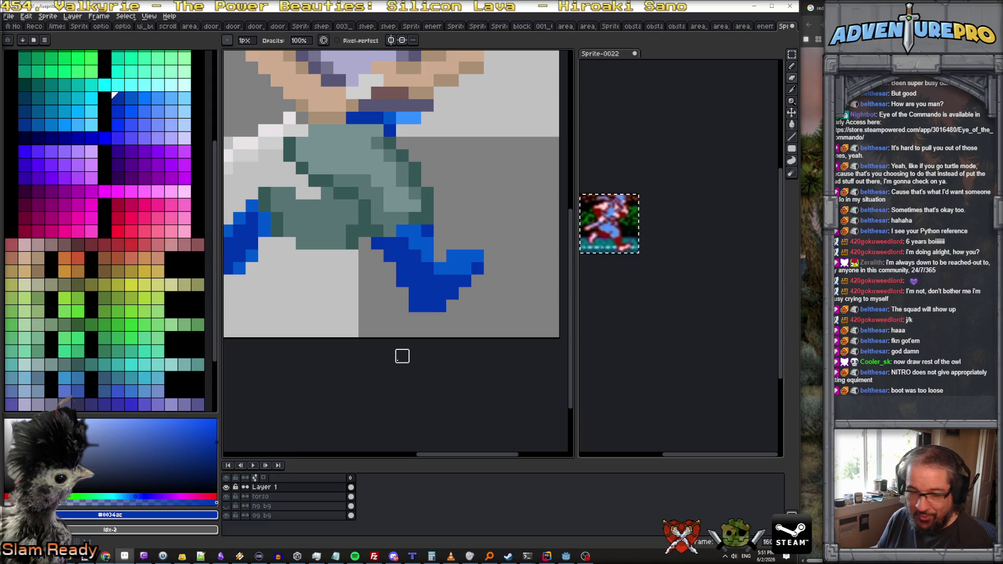
key("v")
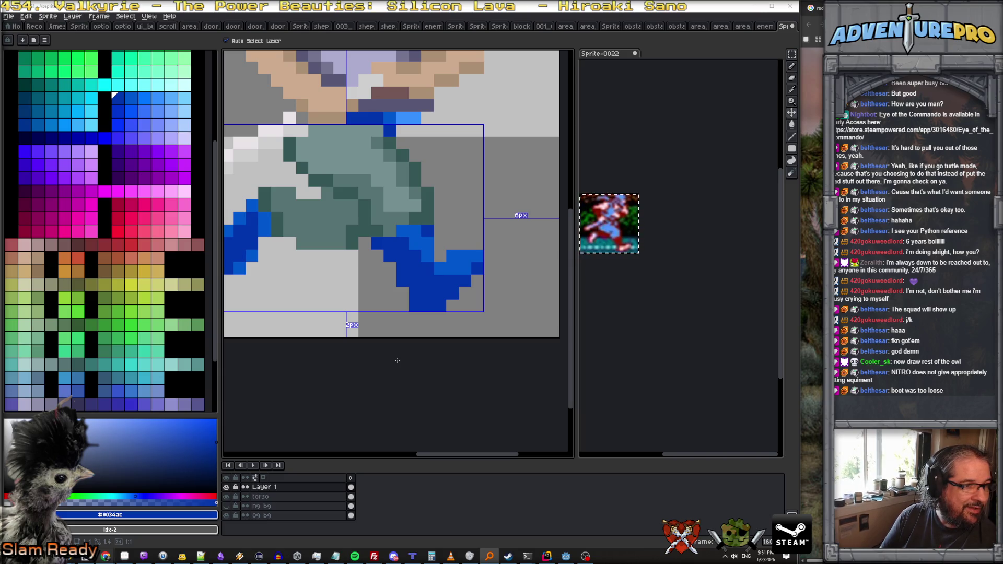
left_click_drag(398, 361, 507, 253)
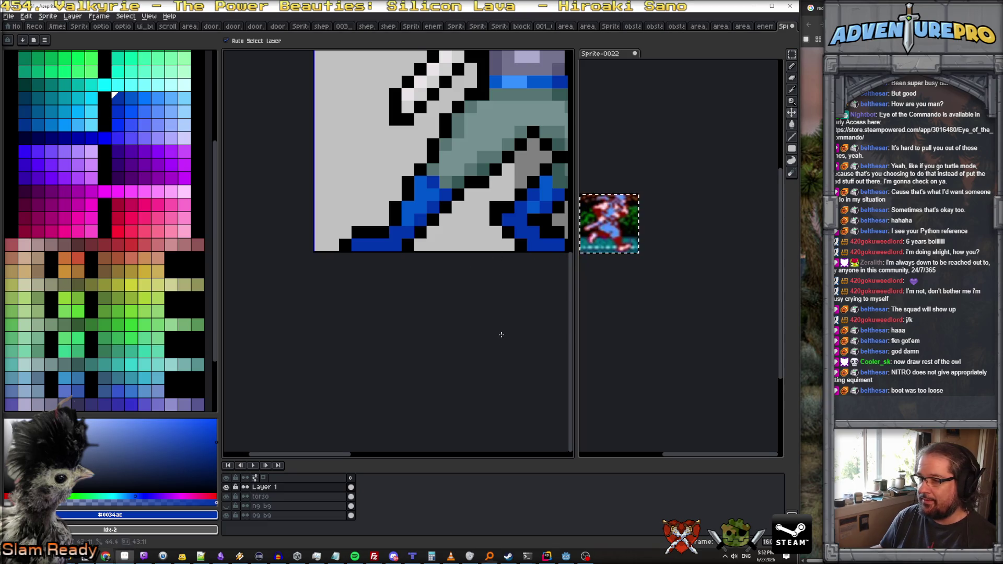
key("b")
scroll(496, 329, "down", 2)
left_click_drag(439, 325, 367, 352)
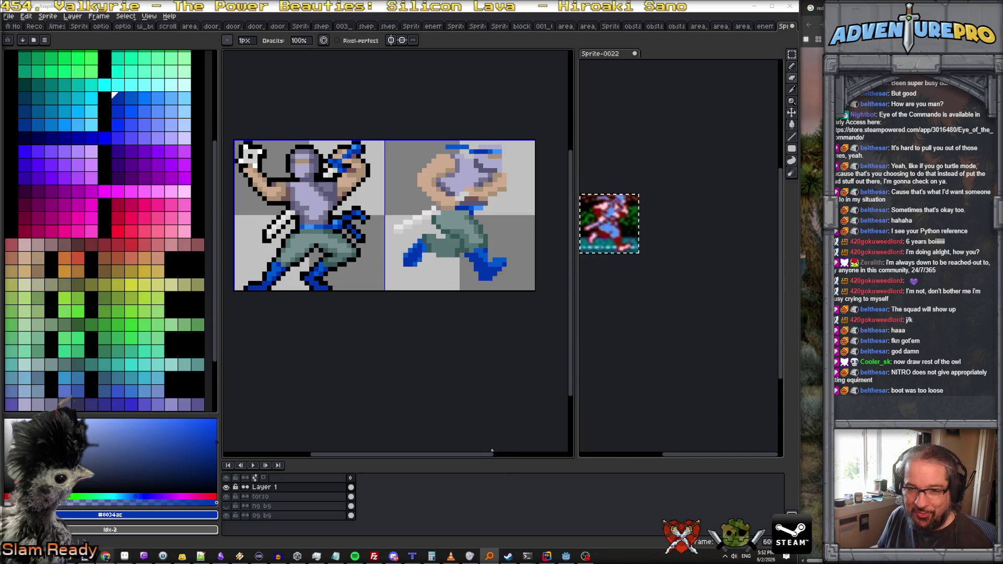
key("alt+Tab")
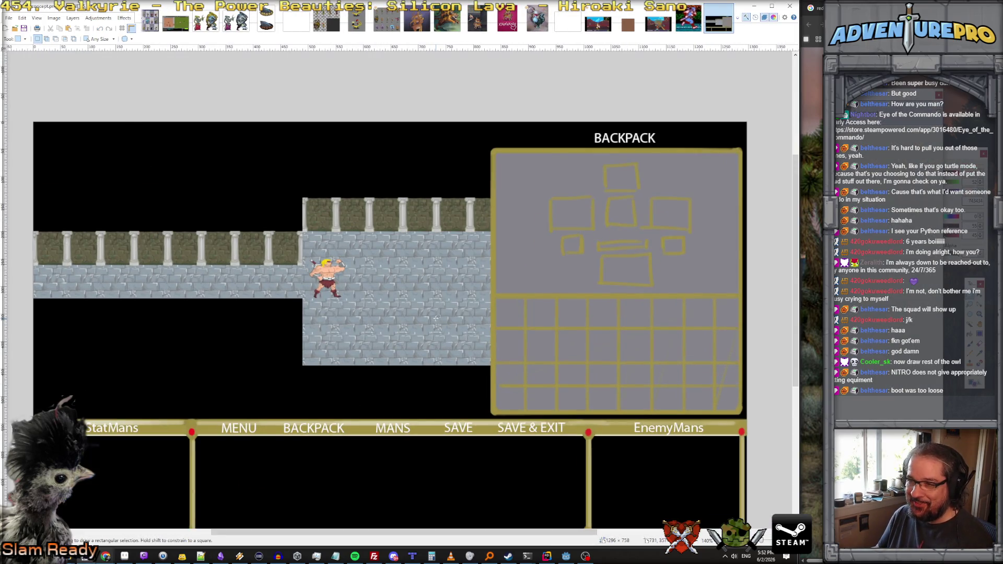
Step: Zoom in and out on the mockup's barbarian hero, then minimize Paint.NET
scroll(437, 318, "down", 2)
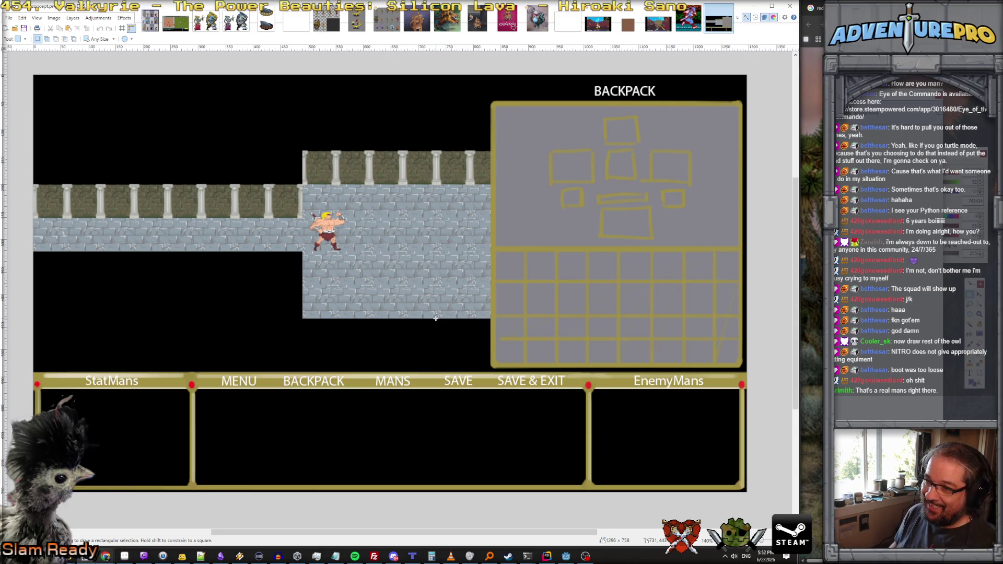
scroll(364, 246, "up", 5)
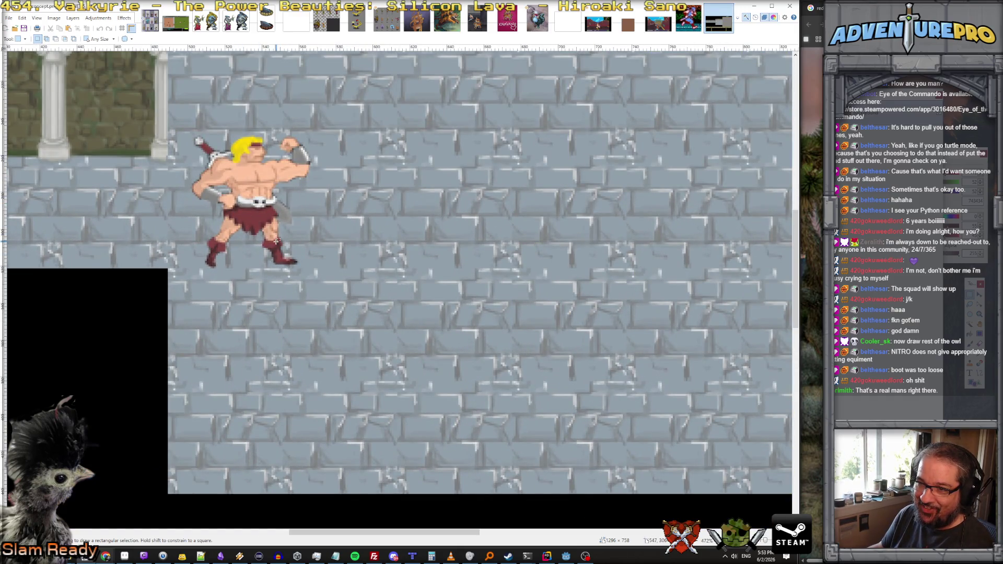
scroll(362, 244, "down", 5)
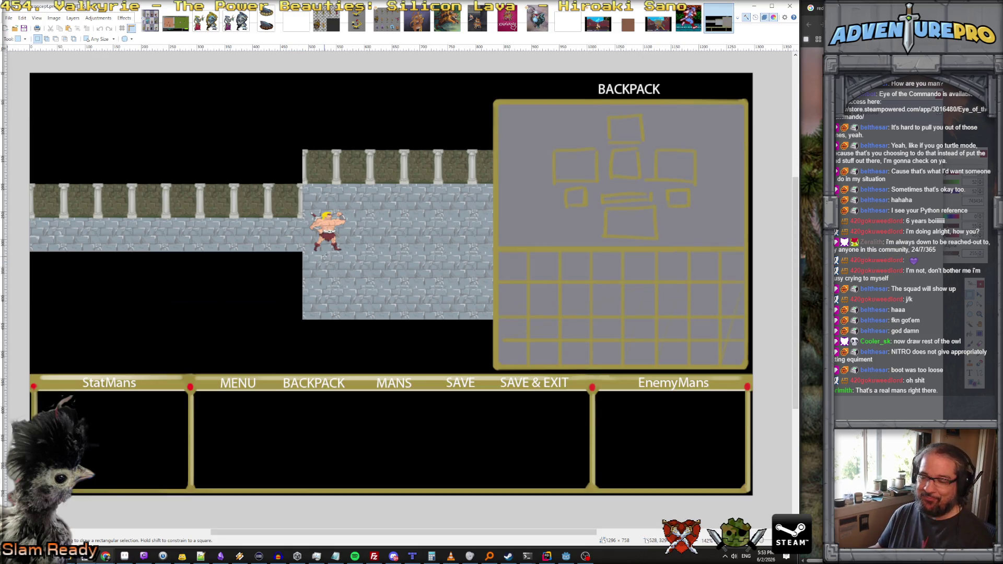
scroll(321, 254, "up", 7)
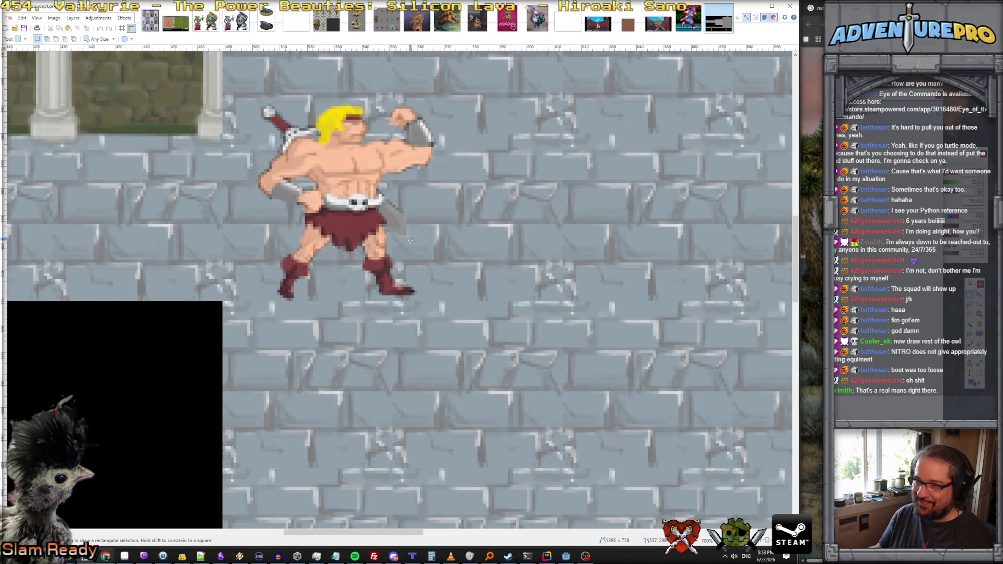
scroll(411, 240, "down", 6)
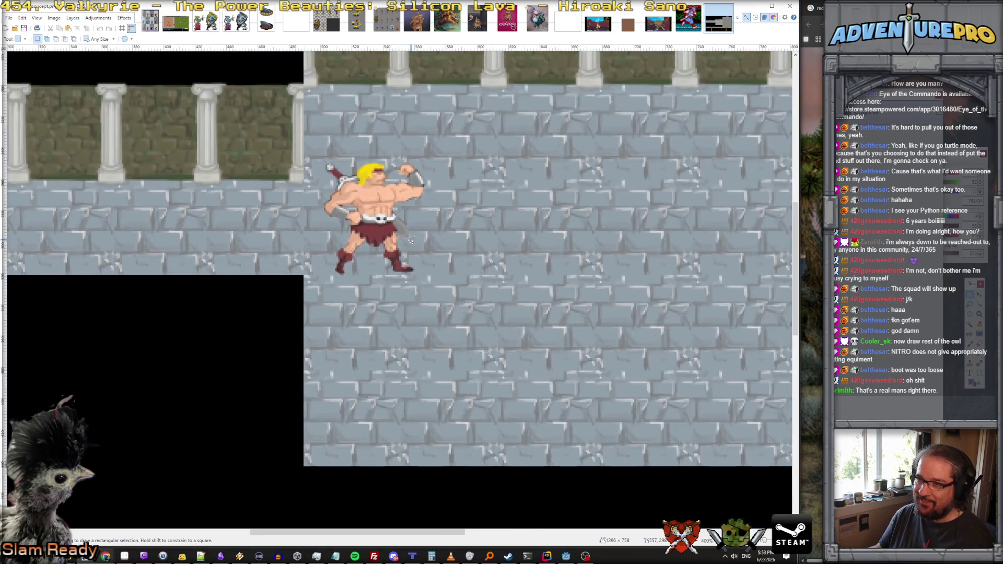
scroll(407, 220, "up", 5)
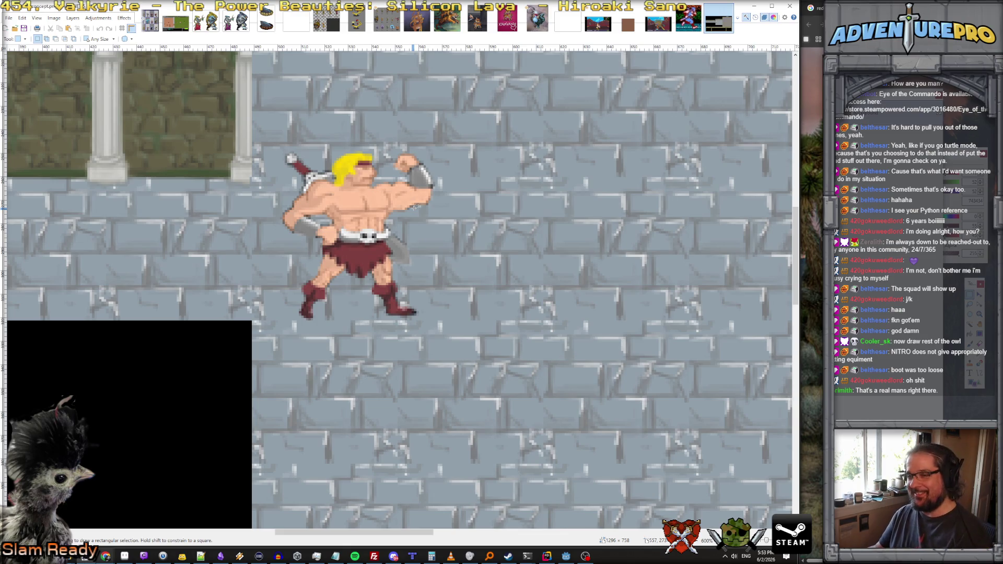
scroll(414, 207, "down", 5)
scroll(415, 207, "down", 2)
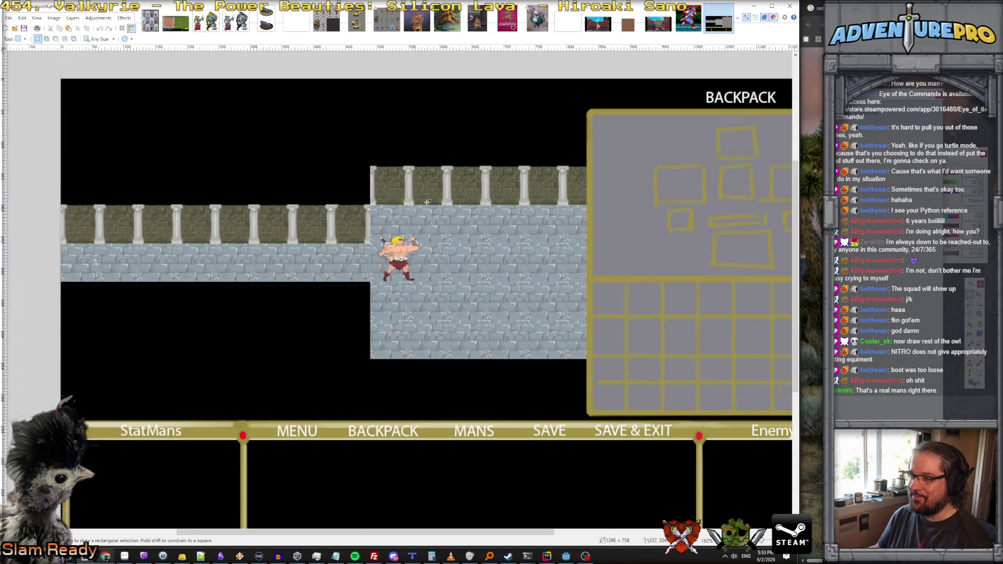
left_click(752, 7)
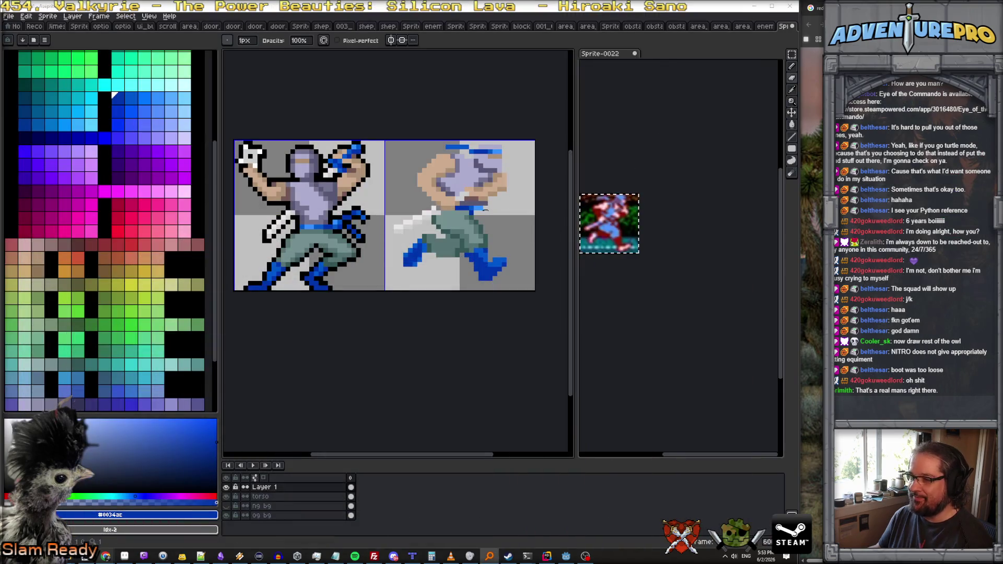
Step: Bring up Godot's enemy_mook_ninja_1 scene and run the project
left_click(567, 558)
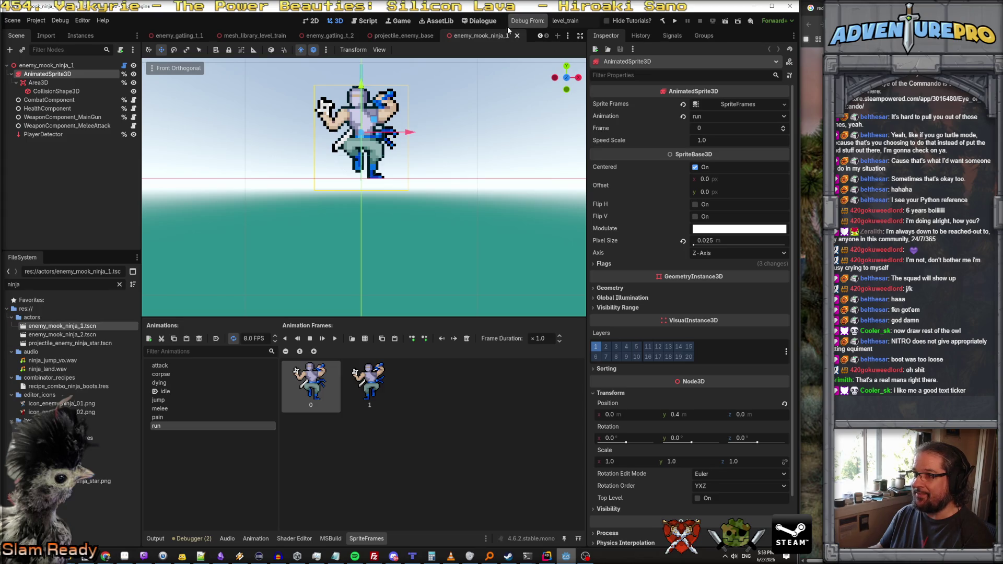
left_click(524, 22)
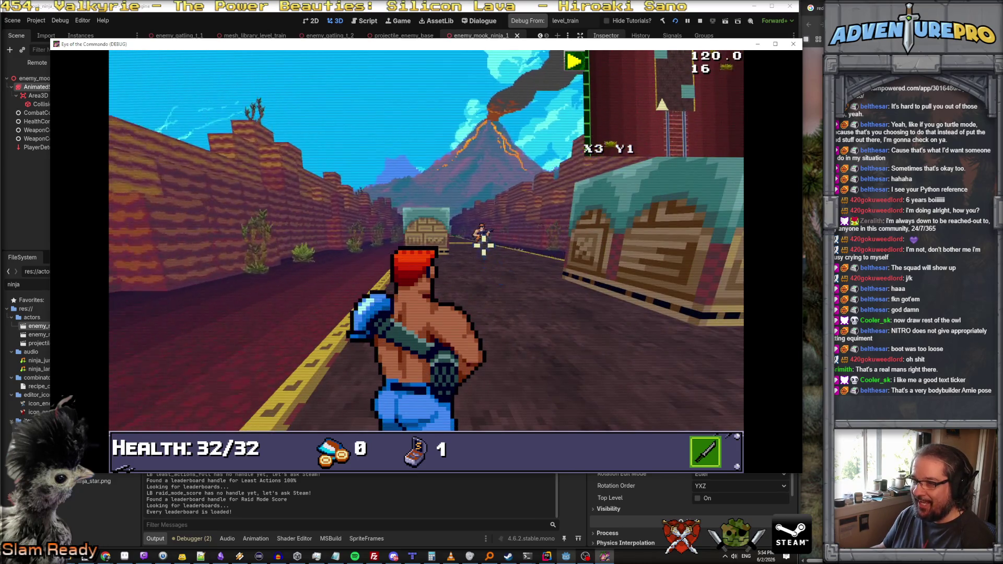
Step: Shoot the enemy on the road, then jump over the barrier
left_click(484, 246)
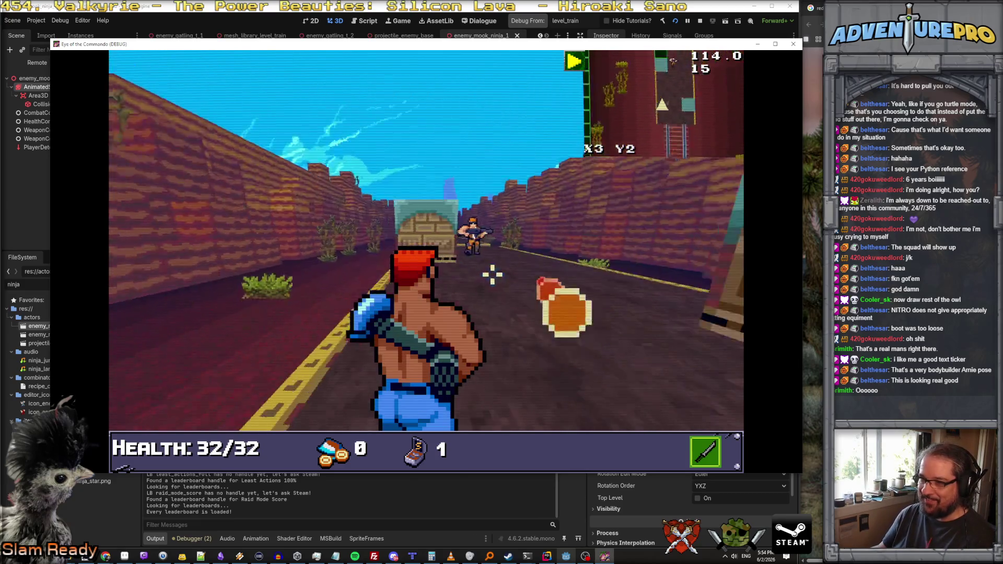
left_click(497, 240)
left_click(477, 231)
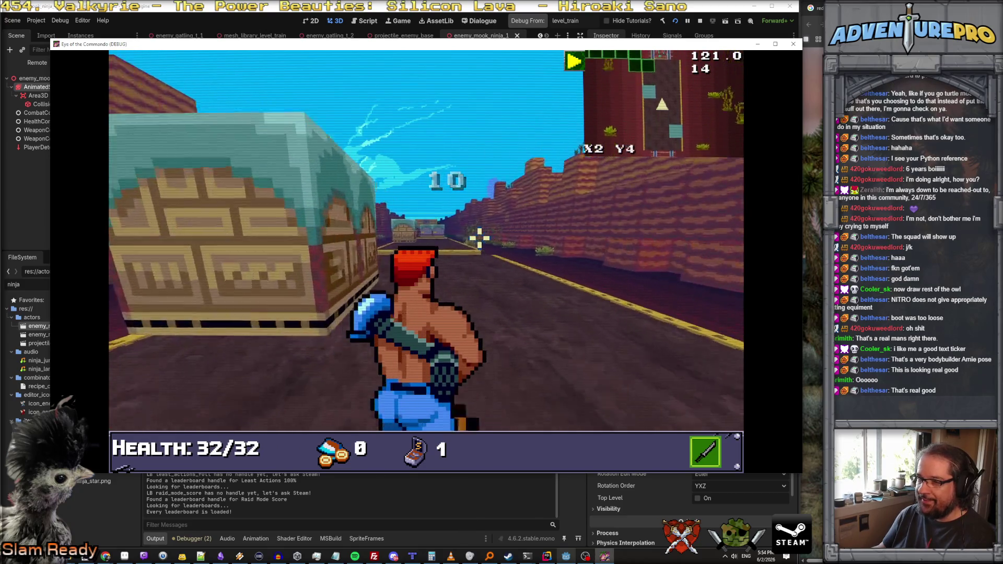
key("space")
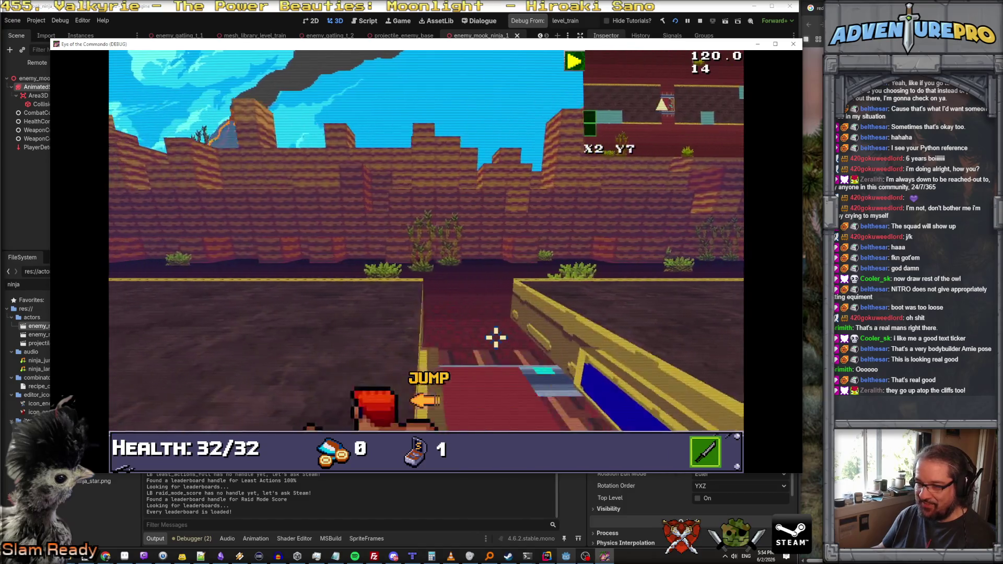
Step: Walk the commando forward and turn through the canyon corridor
key("w")
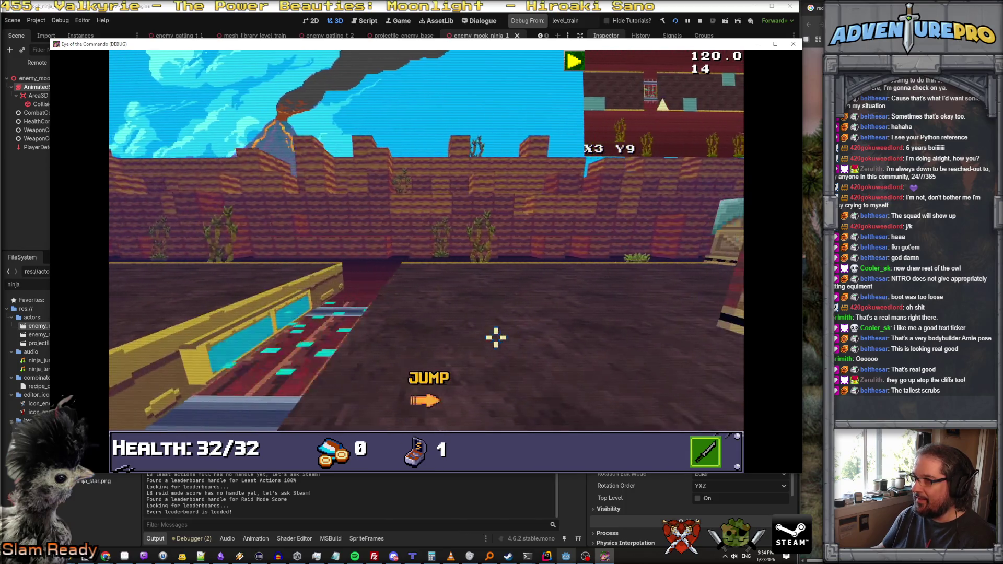
key("Left")
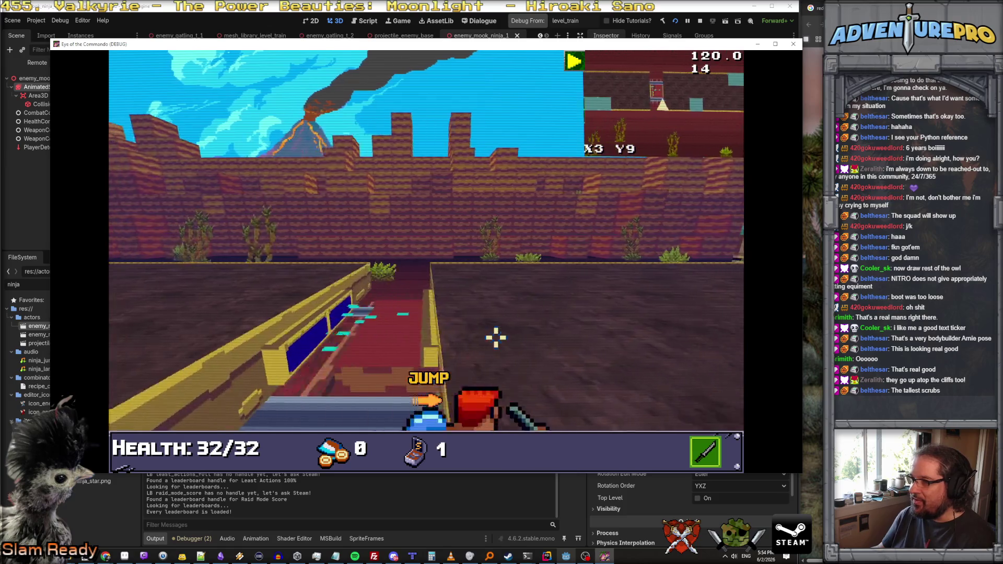
key("Up")
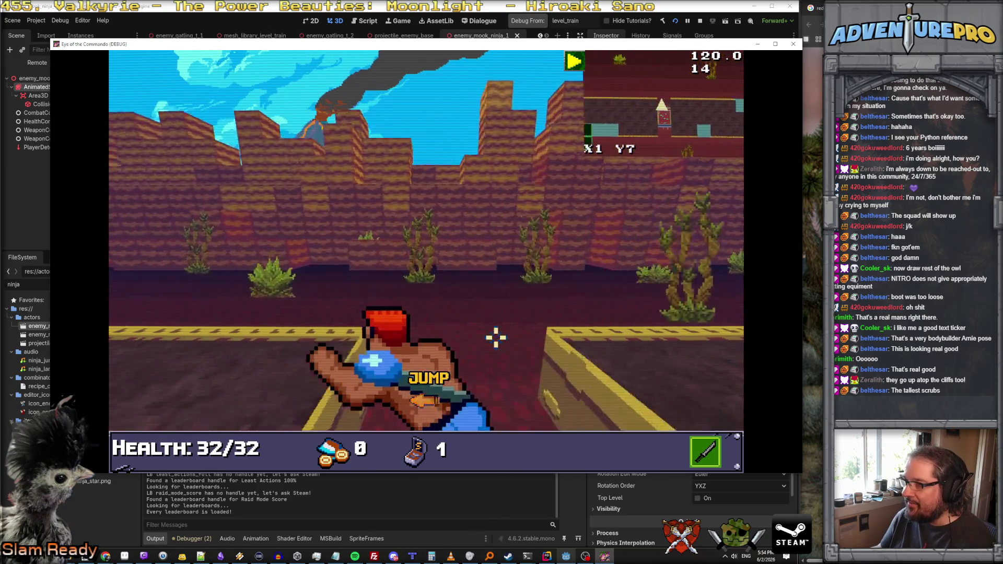
key("Up")
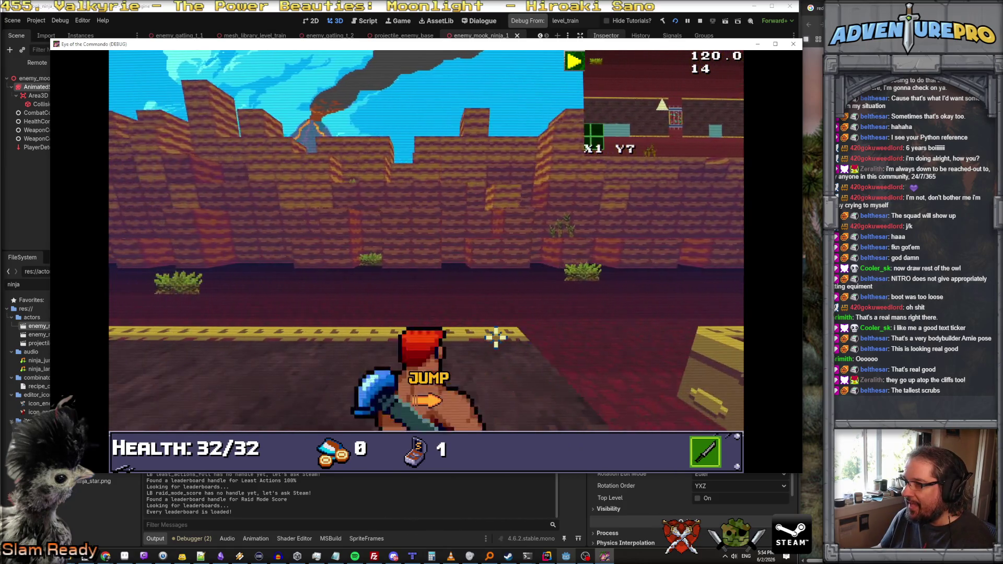
key("Right")
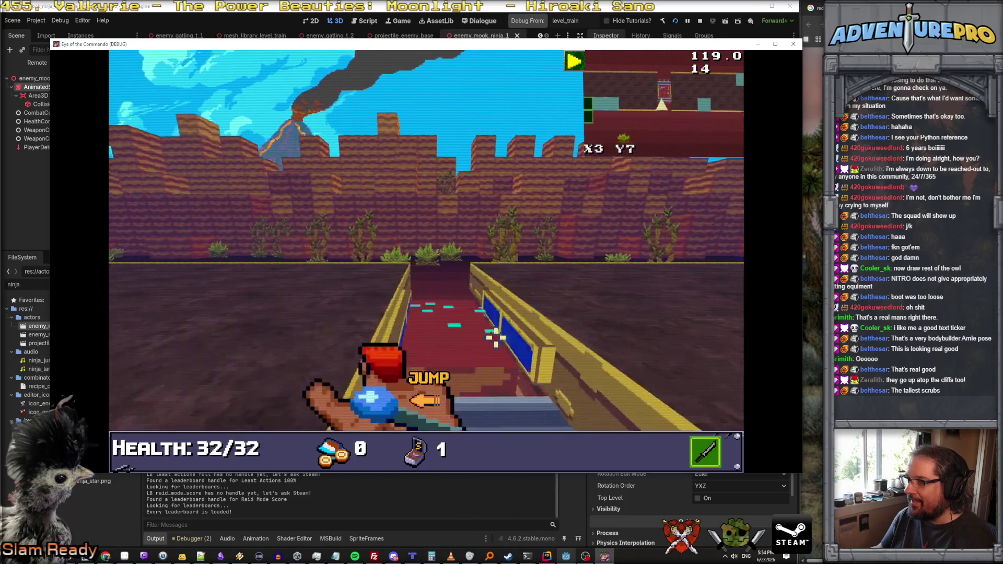
key("Left")
key("Up")
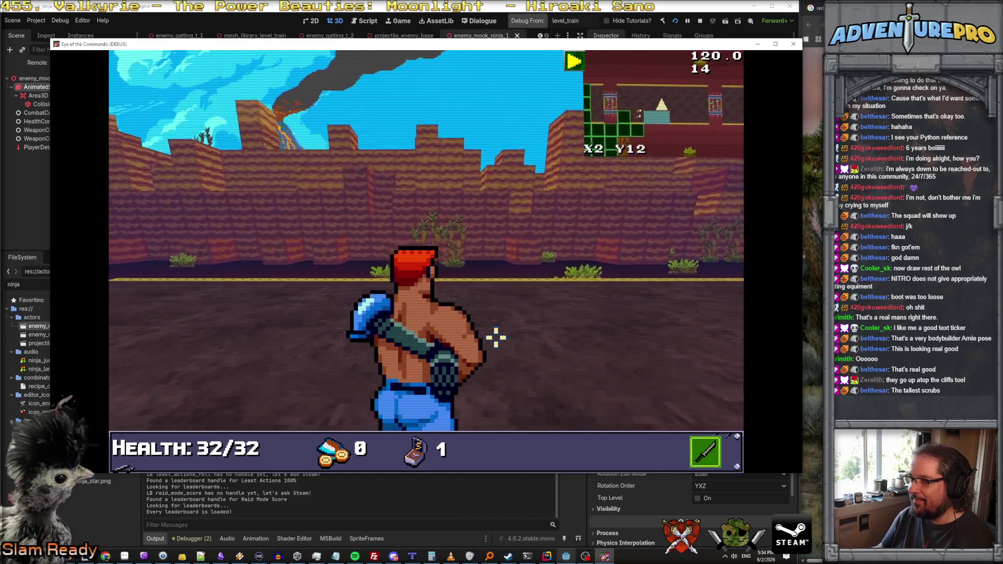
Step: Enter the RGOD ammo cheat in the console and dismiss the RL-440 notice
key("grave")
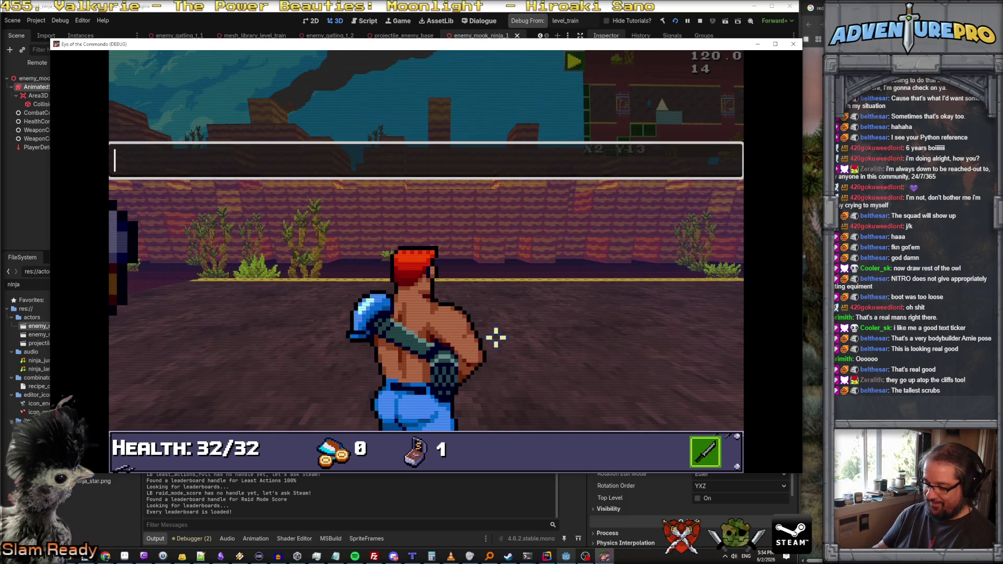
type("WARGOD")
key("Return")
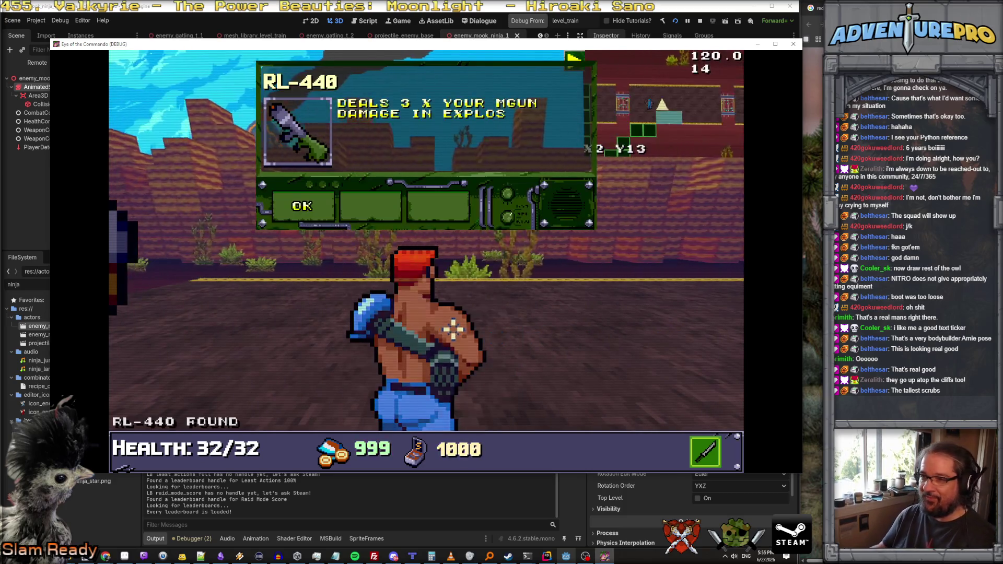
left_click(307, 206)
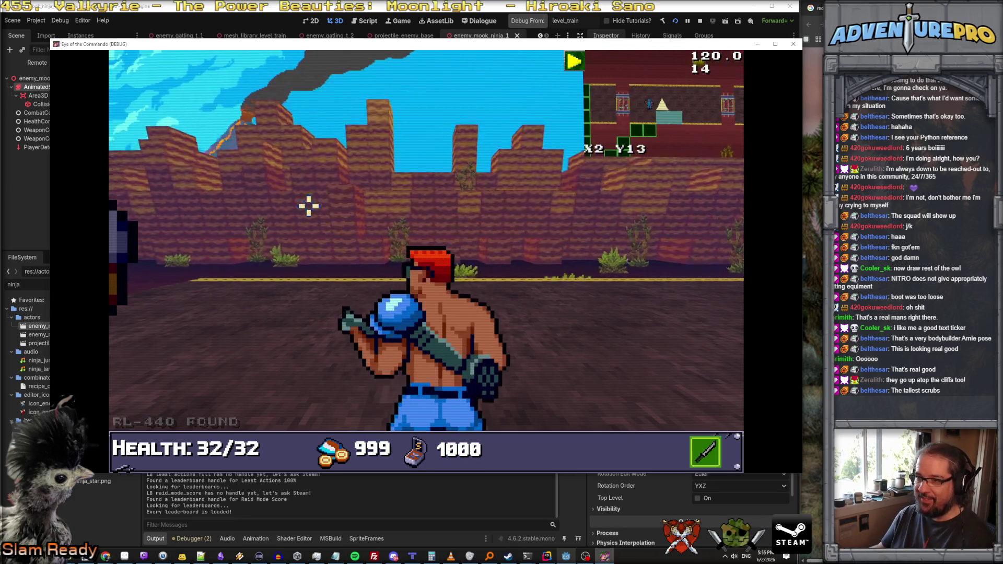
Step: Step forward and strafe back and forth alongside the train
key("Left")
key("Right")
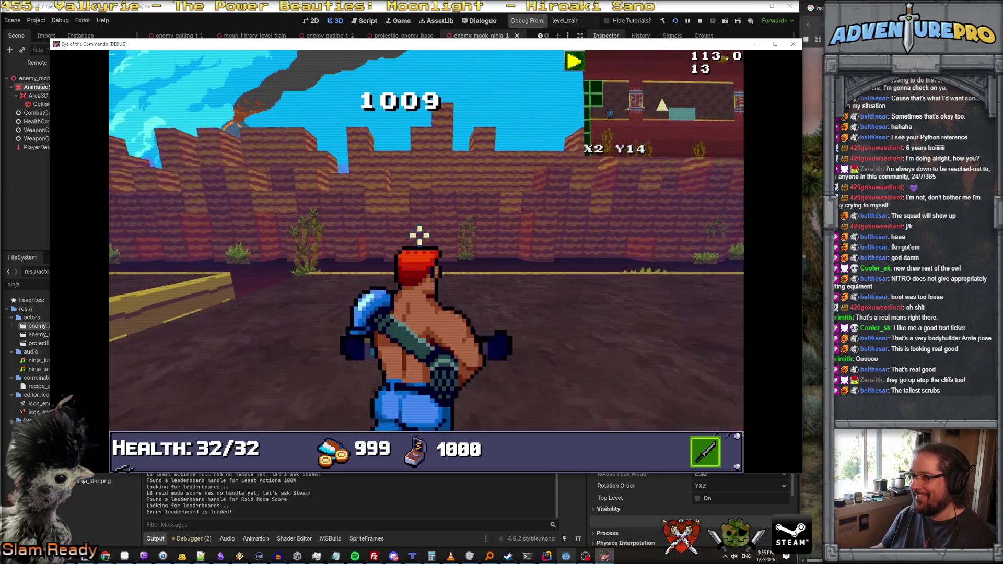
key("Up")
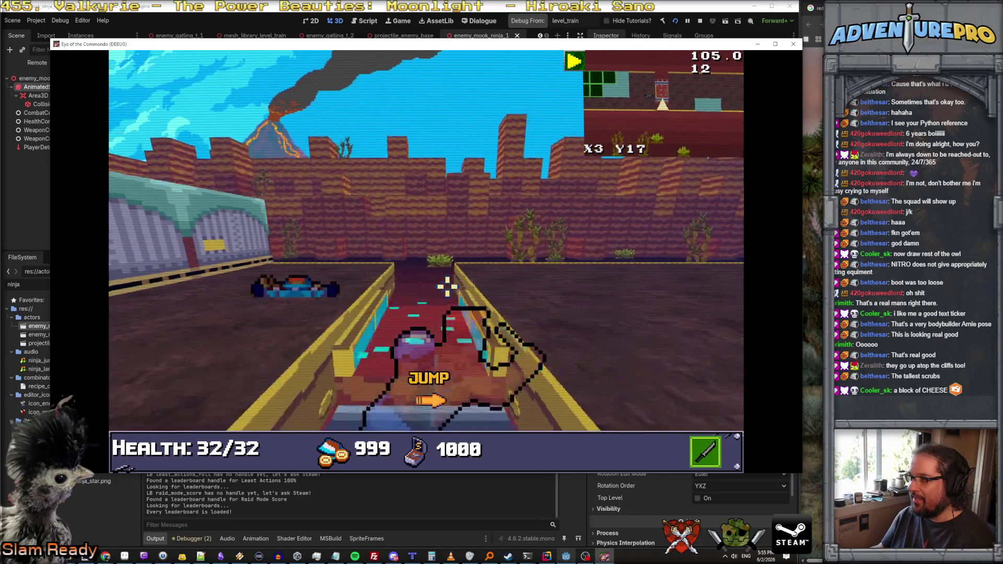
key("a")
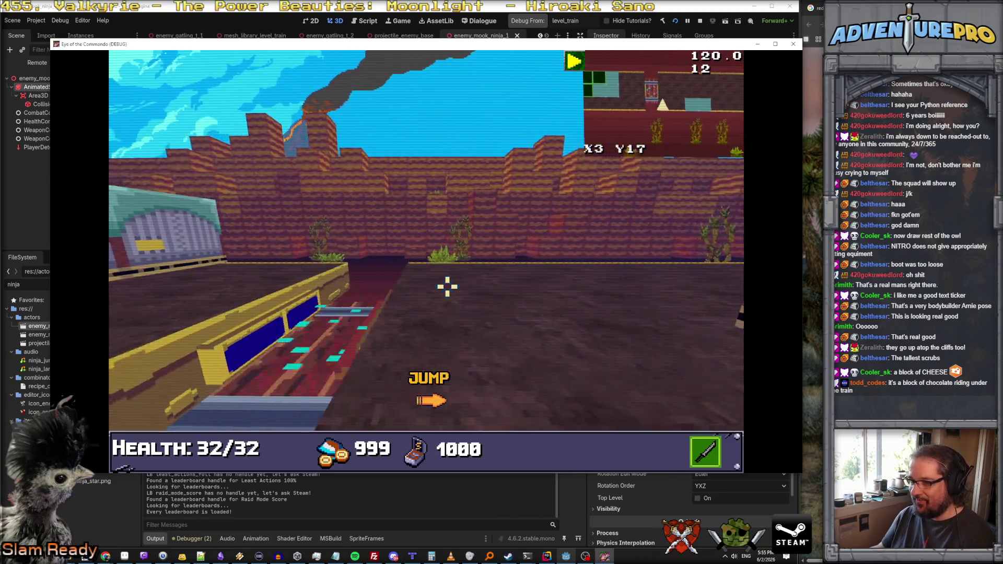
key("d")
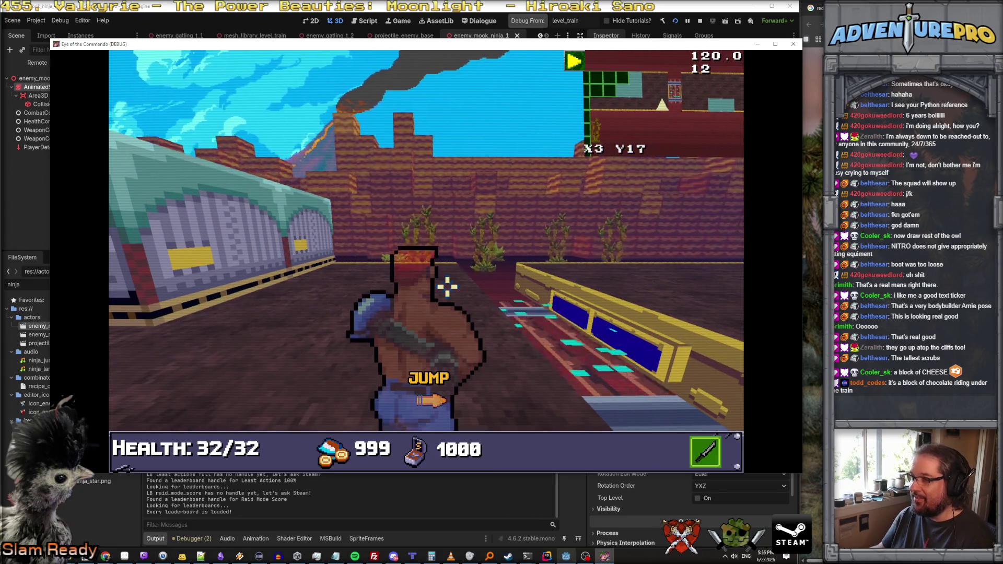
key("a")
key("d")
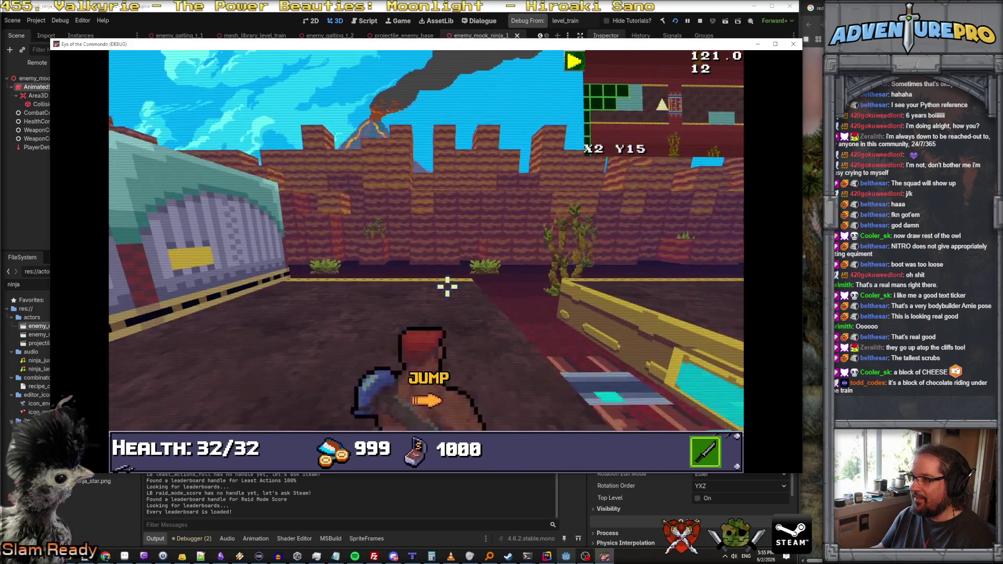
key("a")
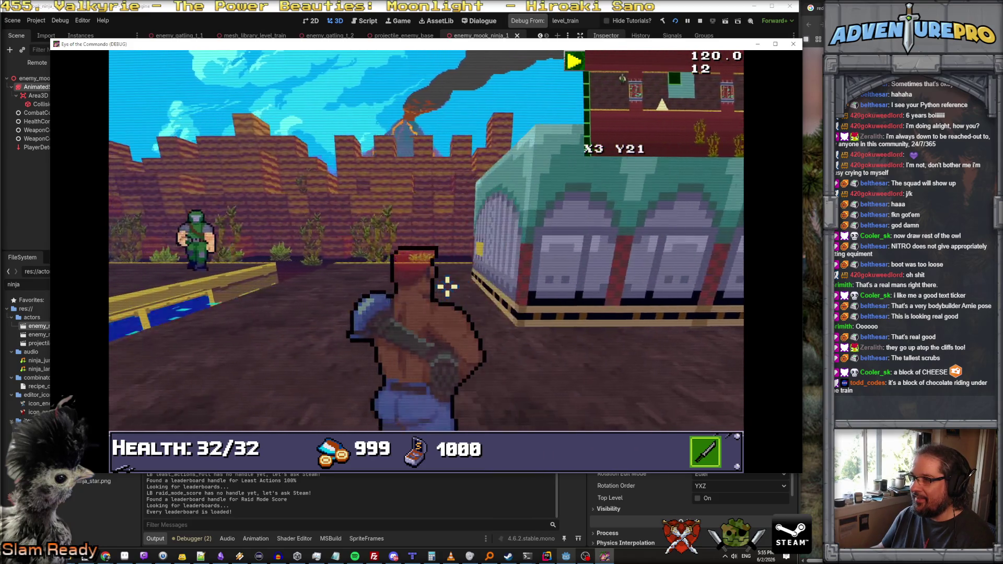
Step: Advance toward the building's enemy, then move the game window aside to view the live scene tree
key("e")
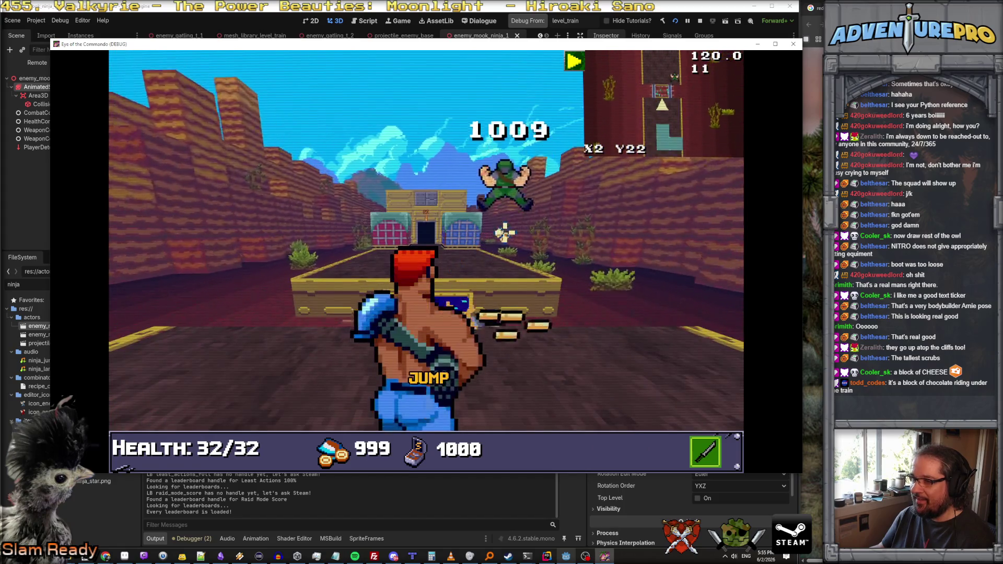
key("e")
key("w")
key("w")
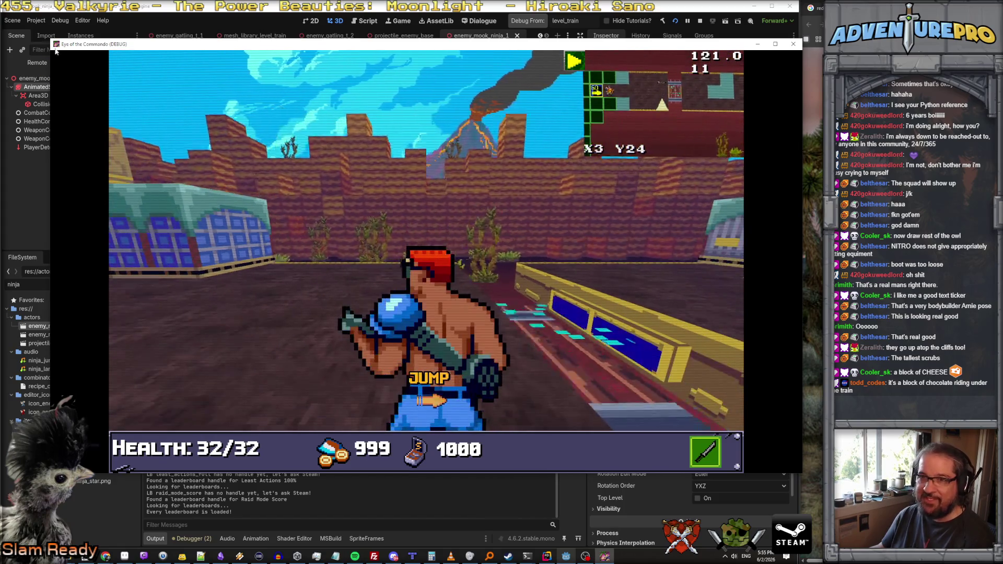
left_click_drag(139, 45, 332, 45)
left_click(29, 63)
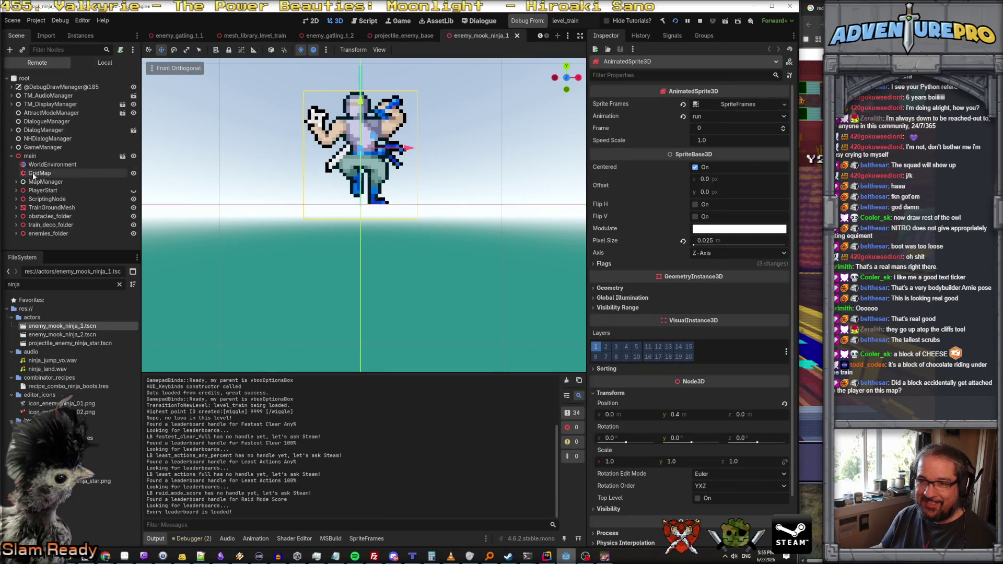
Step: Inspect MainMans under GameManager, then place the game window right of the editor
left_click(12, 148)
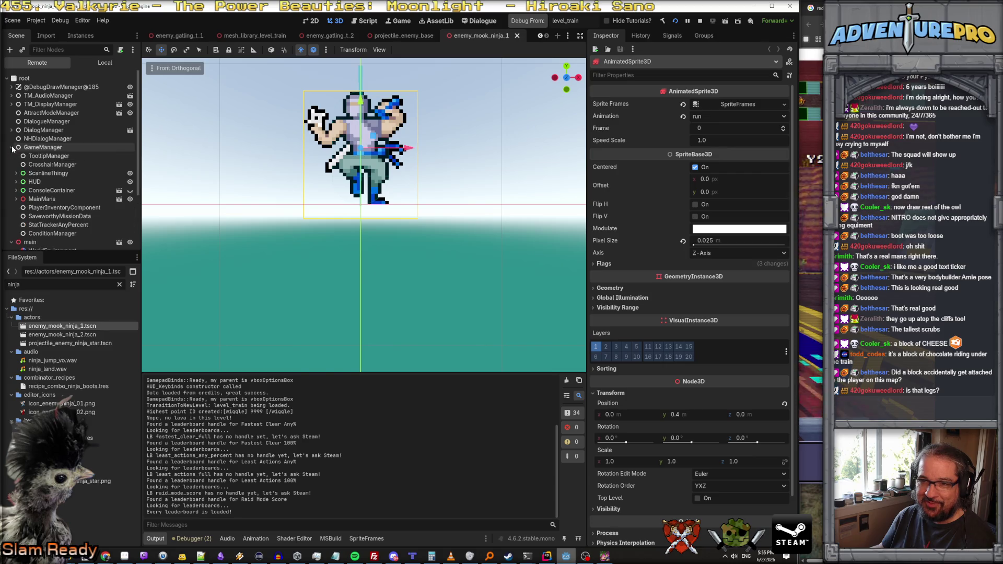
left_click(42, 199)
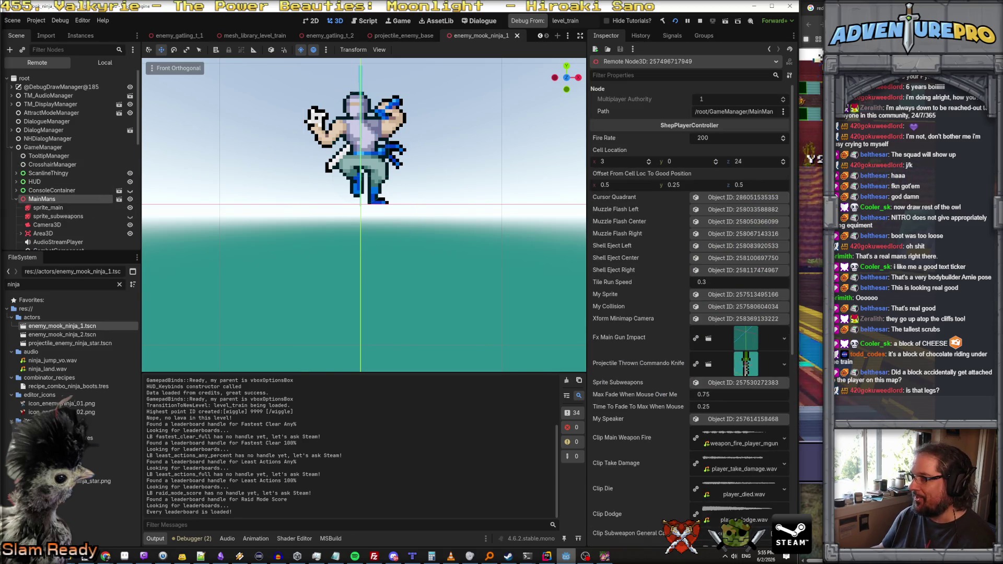
key("alt+Tab")
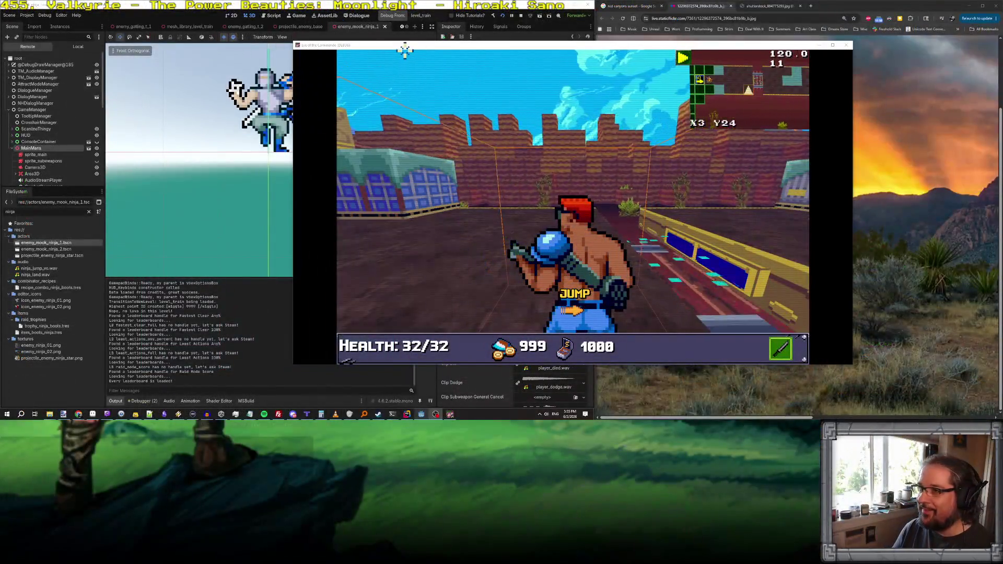
left_click_drag(405, 49, 547, 29)
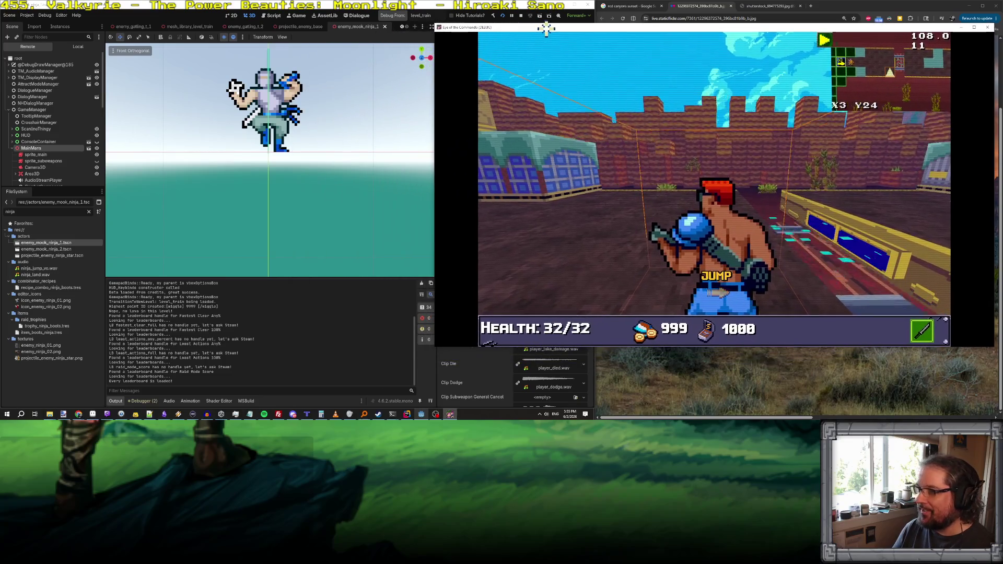
Step: Switch to the game to fire at the enemy, then return to the editor
left_click(97, 151)
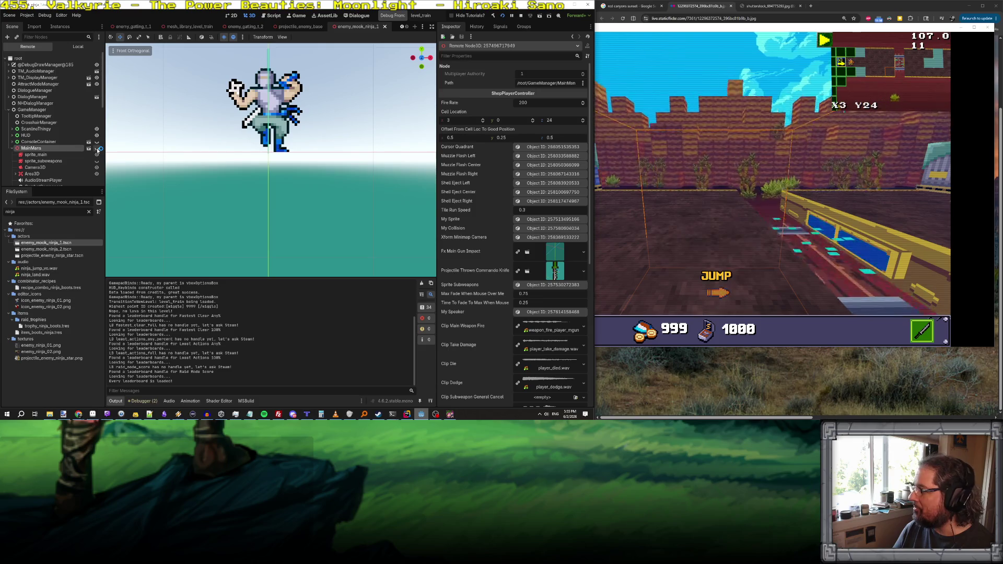
left_click(710, 28)
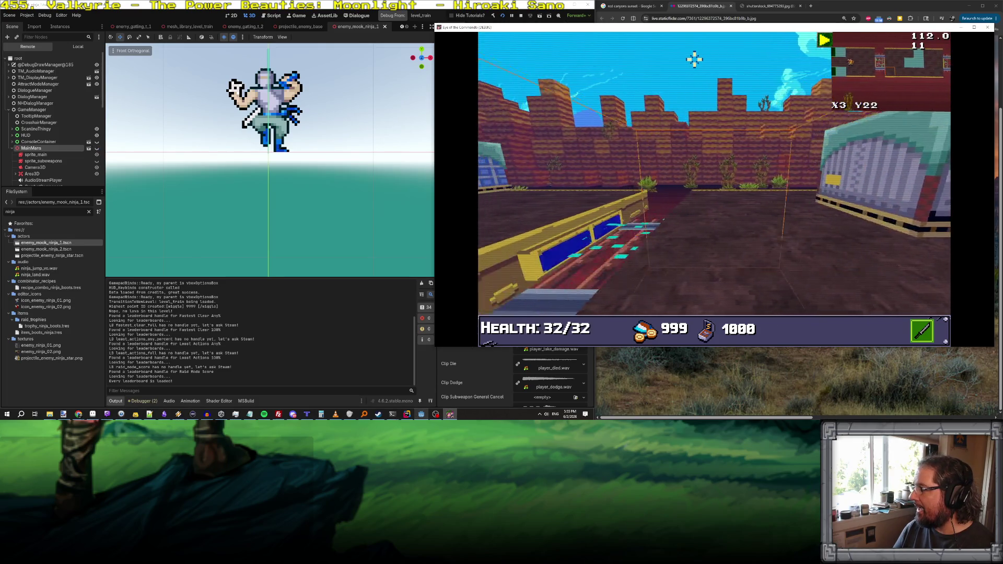
left_click(612, 158)
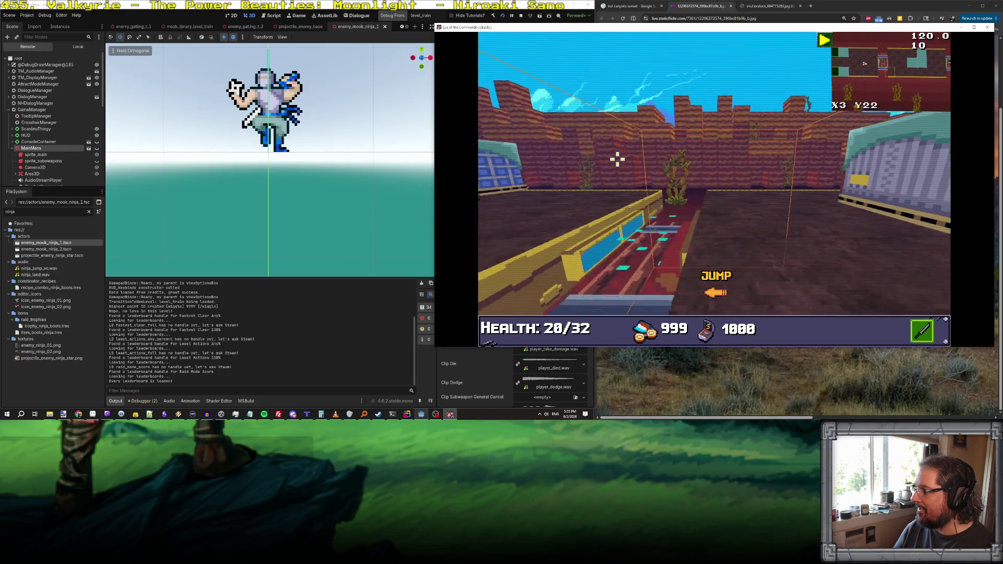
left_click(97, 149)
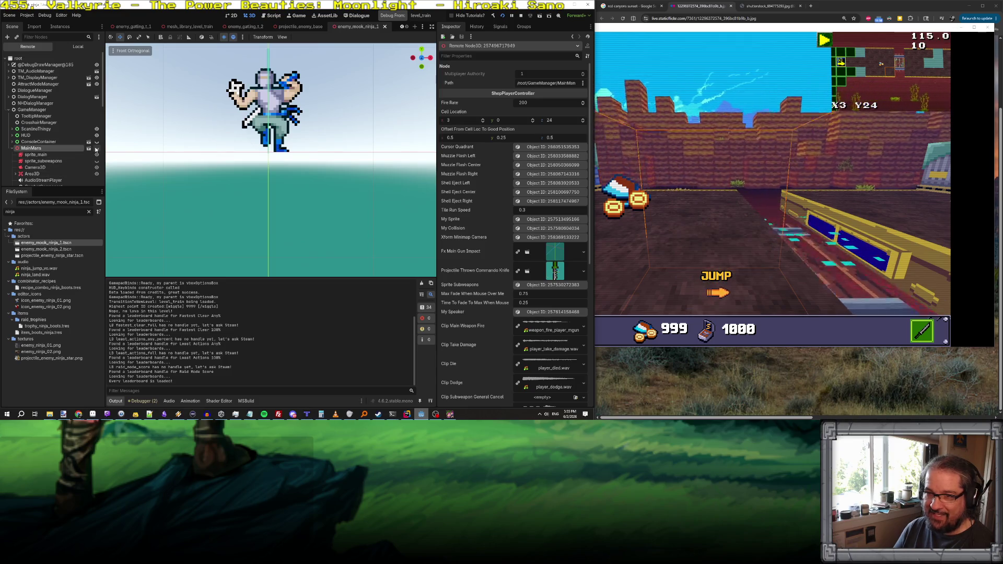
Step: Select the CursorQuadrant node in the remote tree, showing Left and Right Percent 0.33
scroll(75, 168, "down", 3)
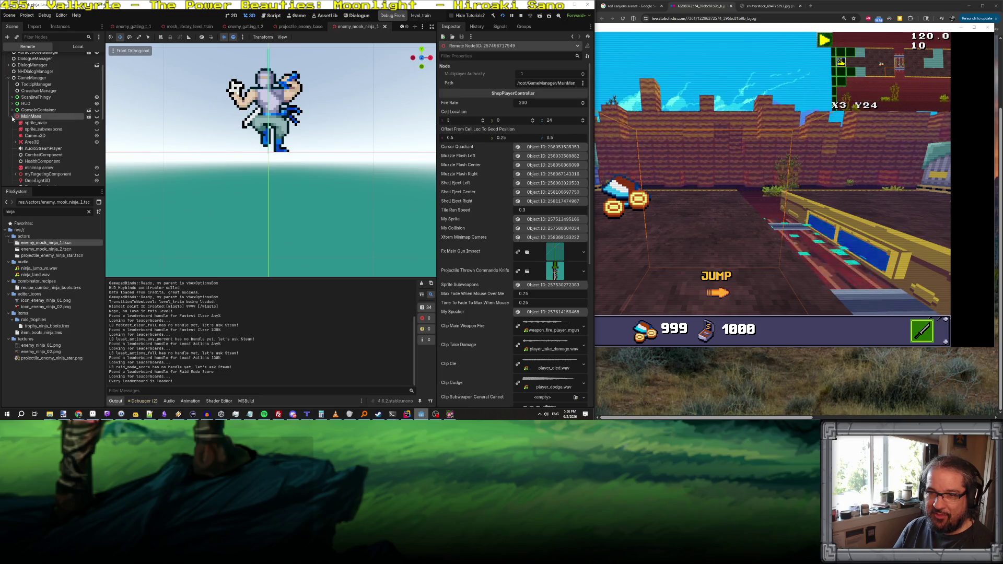
scroll(98, 118, "down", 6)
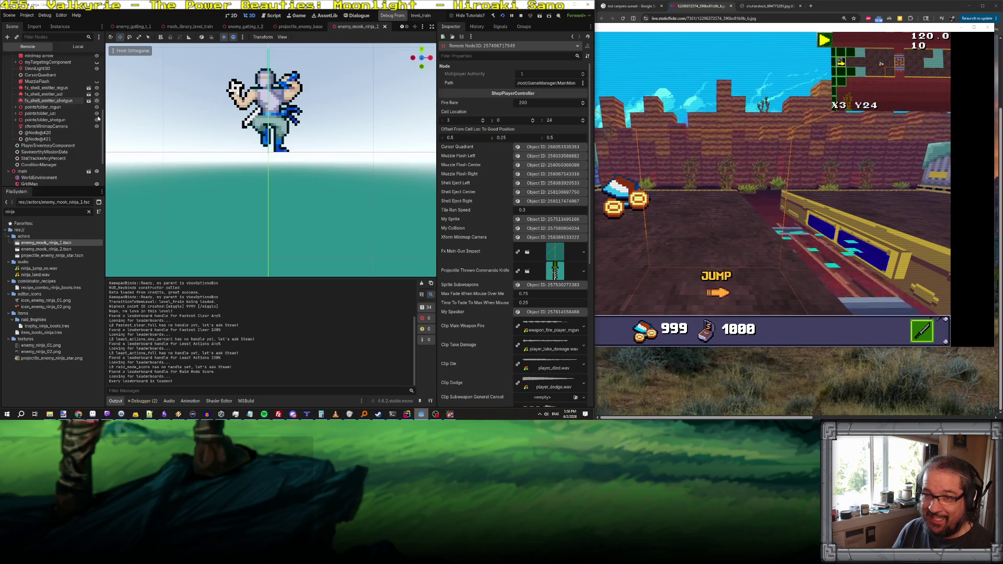
scroll(77, 120, "up", 4)
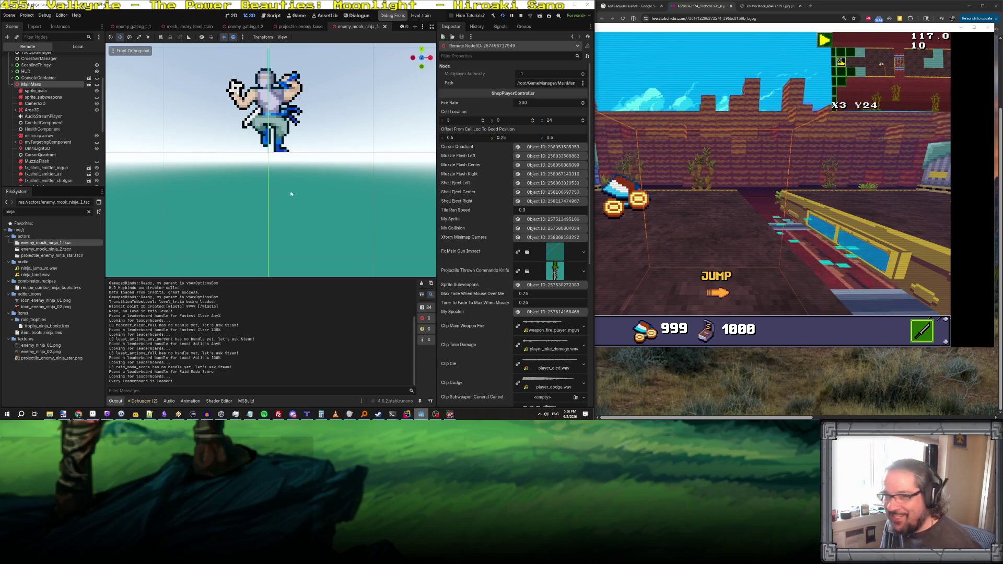
scroll(42, 105, "down", 5)
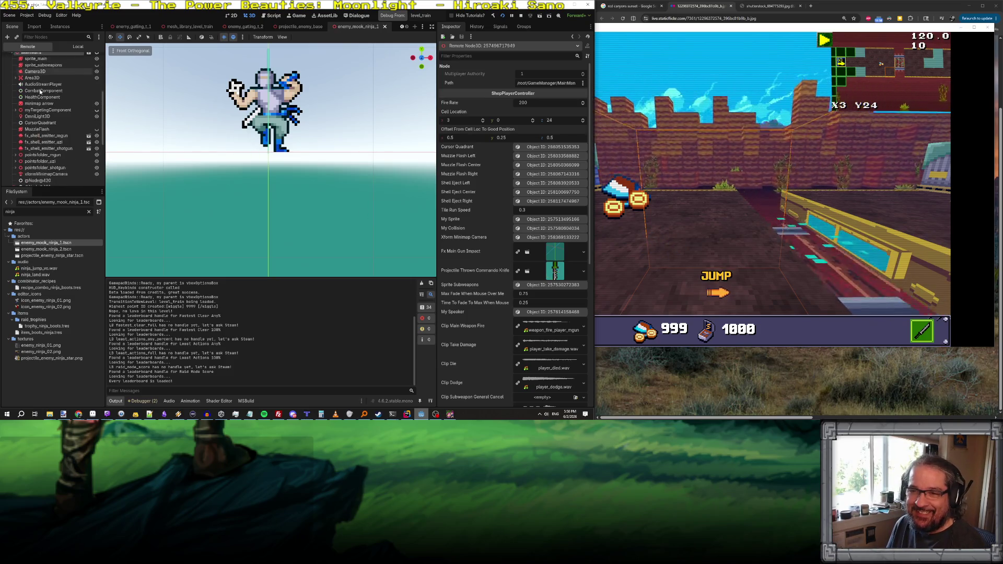
left_click(46, 118)
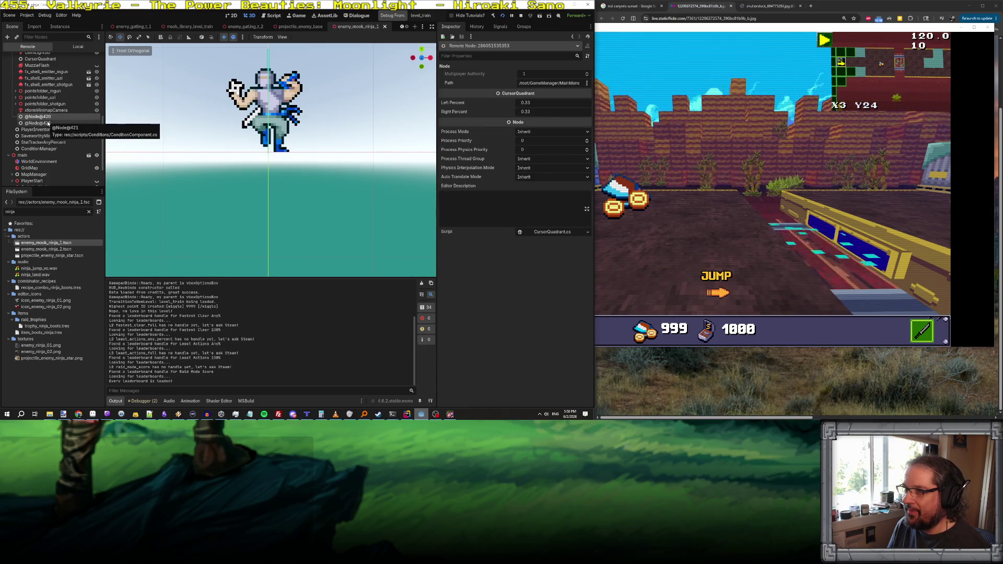
Step: Alternate between the CursorQuadrant and ConditionComponent nodes, ending on ConditionComponent, with a brief game check
left_click(48, 124)
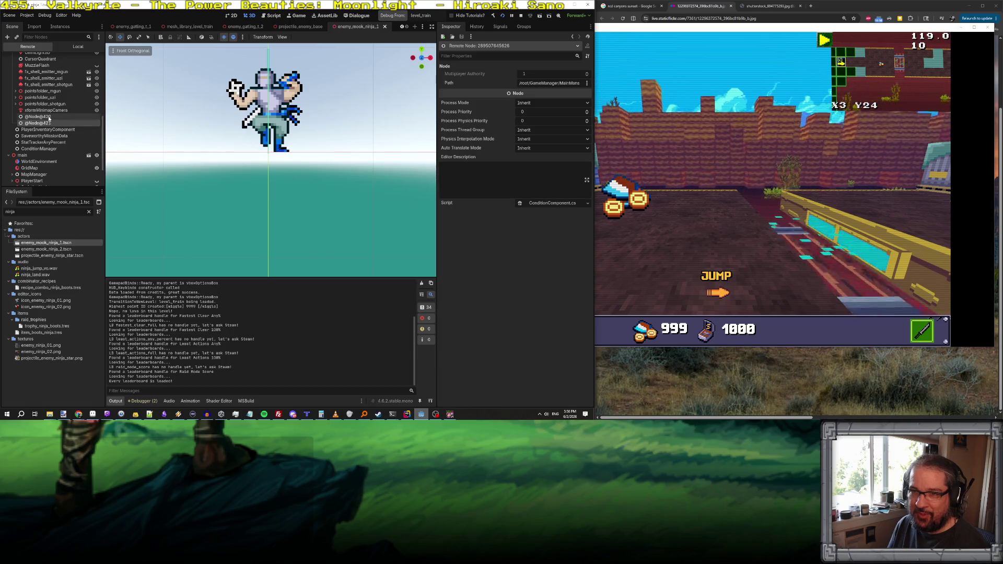
left_click(48, 117)
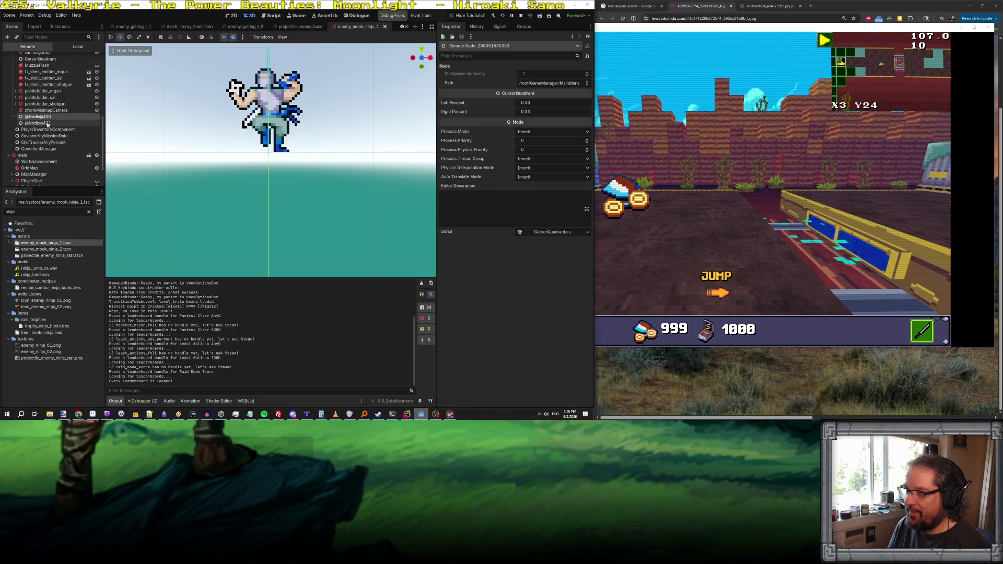
left_click(48, 124)
scroll(50, 120, "up", 5)
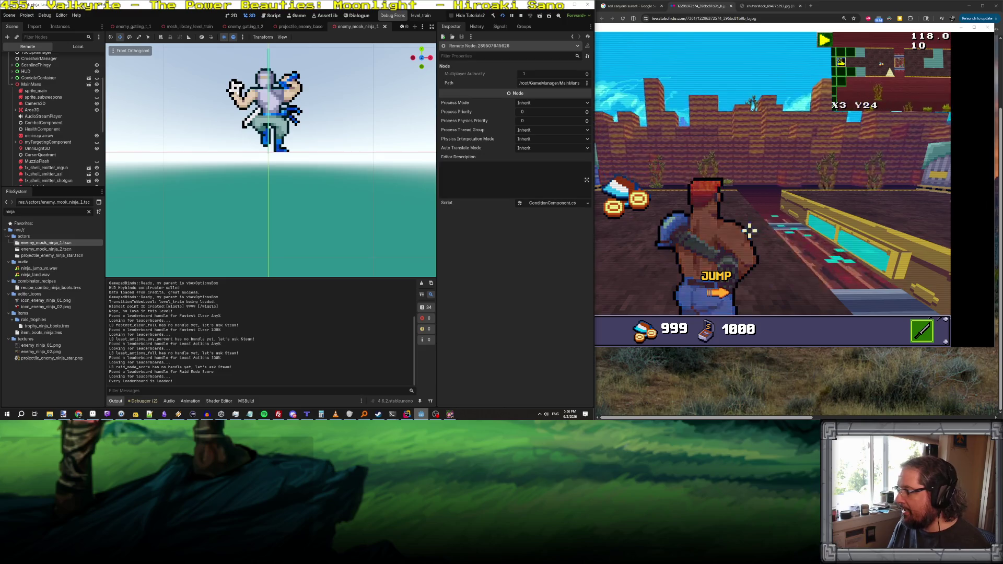
left_click(749, 229)
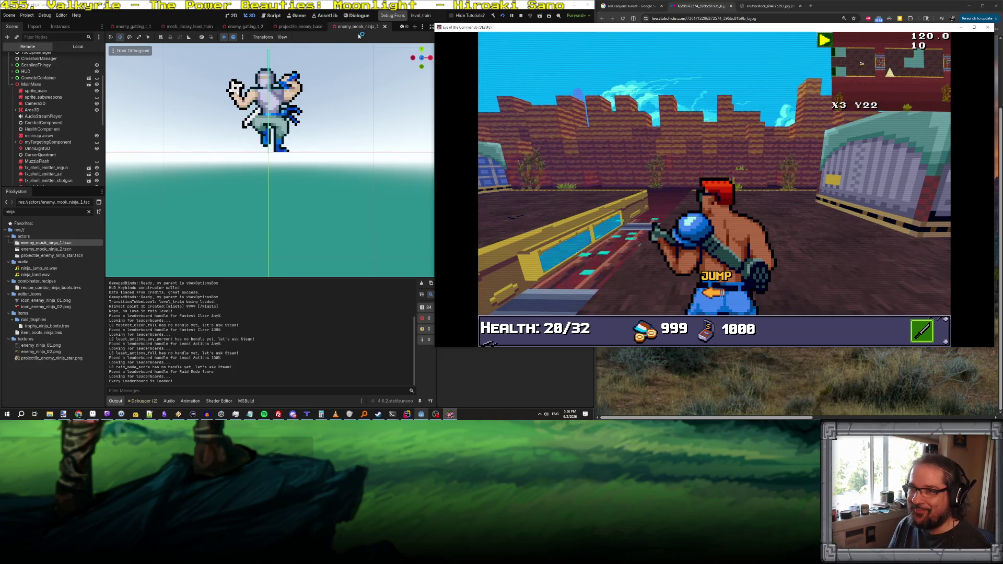
left_click(403, 28)
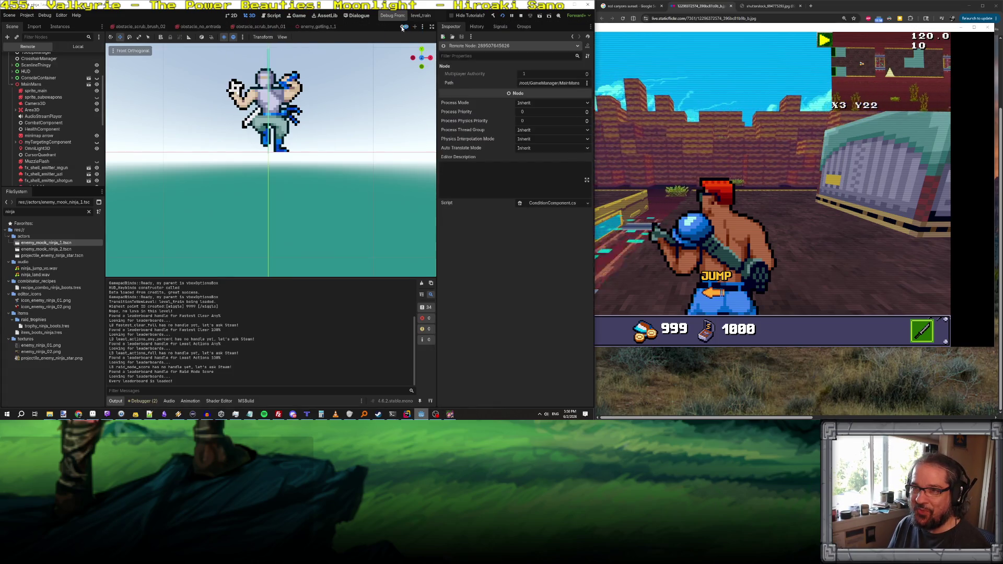
Step: Open the main_mans scene and zoom its viewport in and out
left_click(165, 28)
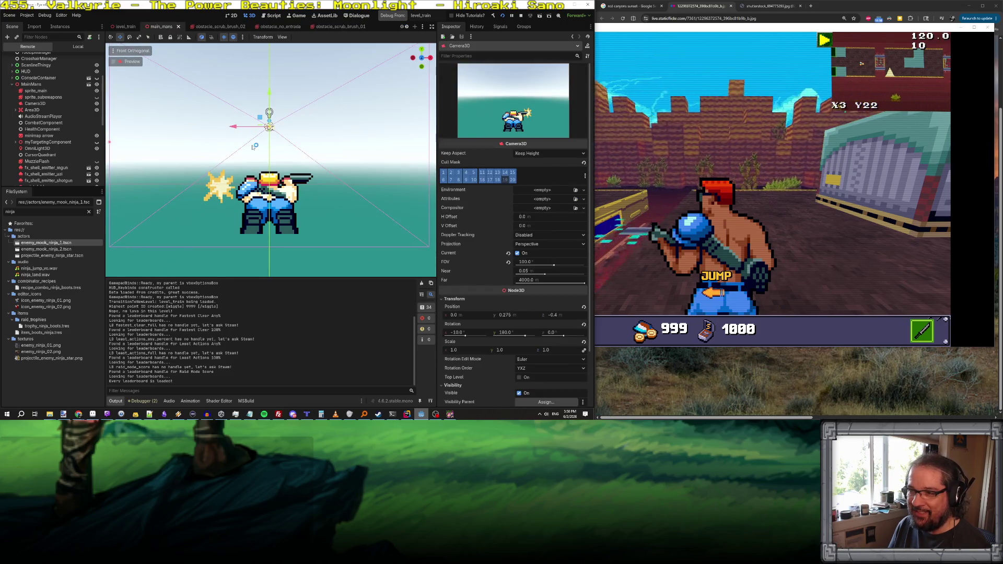
scroll(253, 147, "down", 5)
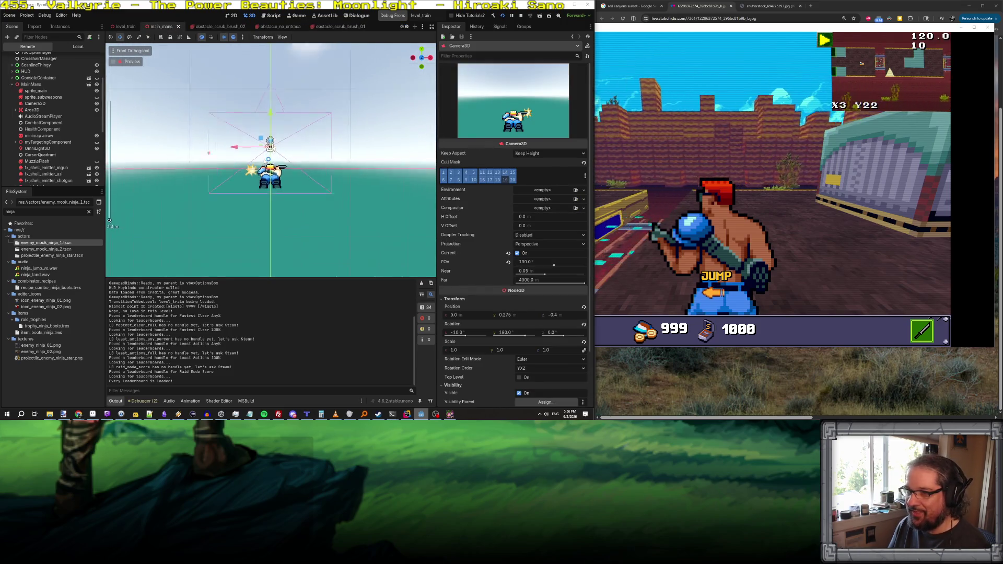
scroll(269, 151, "up", 5)
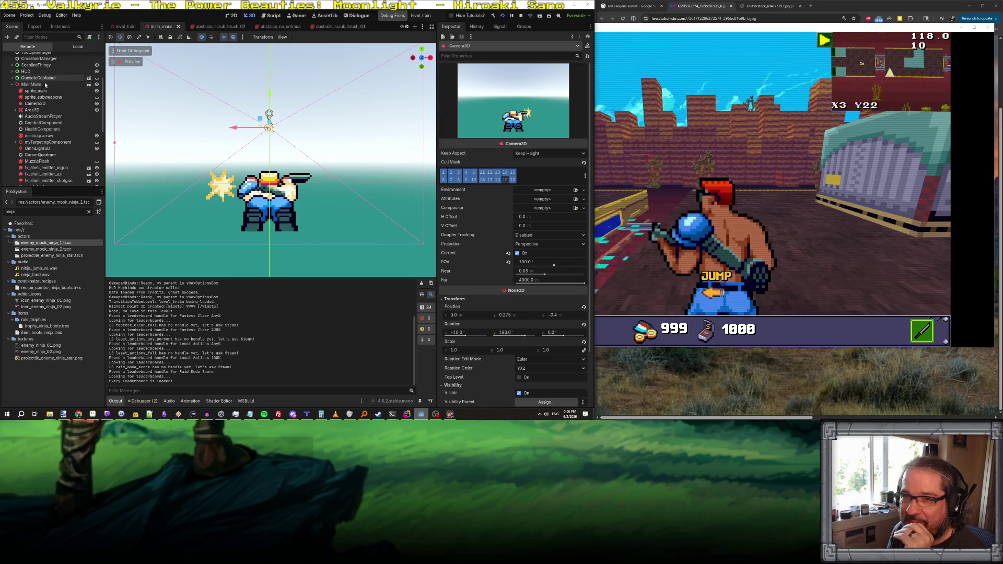
scroll(45, 83, "up", 2)
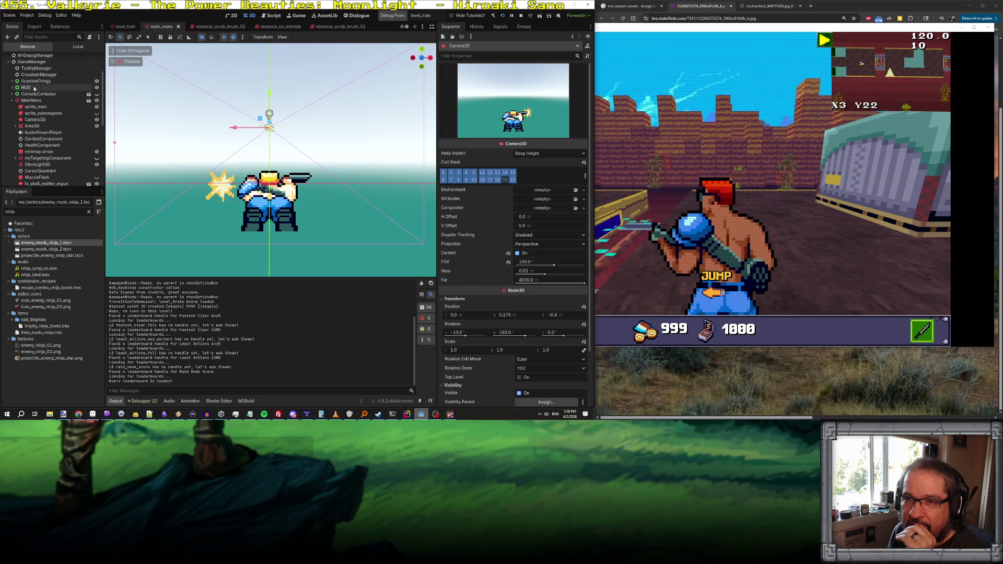
scroll(35, 82, "up", 2)
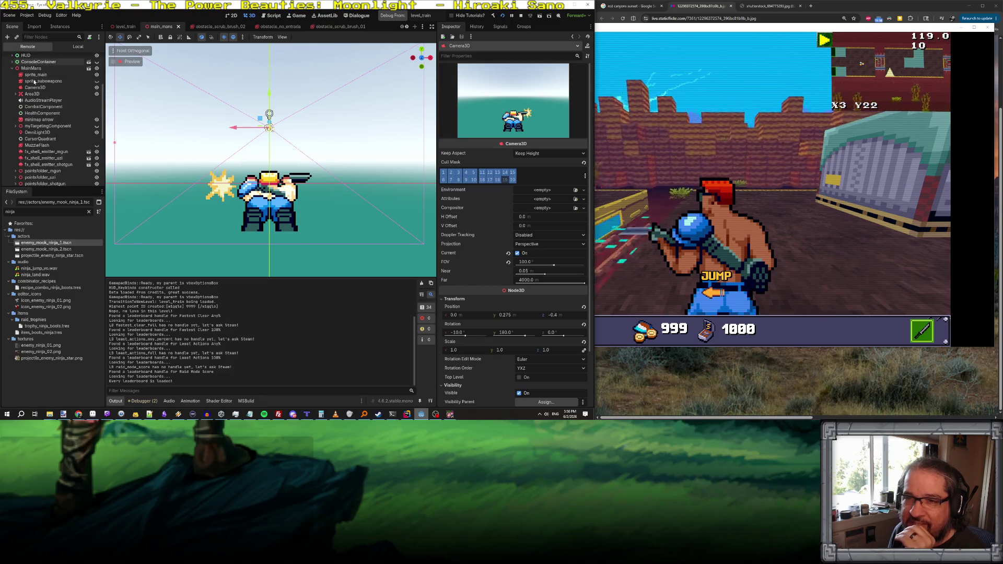
scroll(35, 82, "up", 4)
scroll(42, 104, "down", 10)
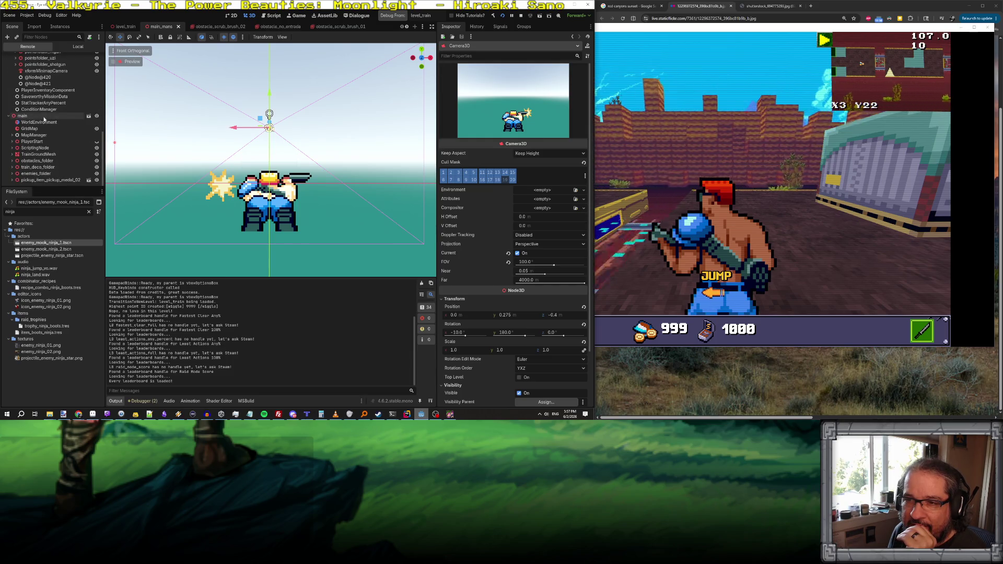
Step: Hide the live game's main level node, then show it again
left_click(97, 116)
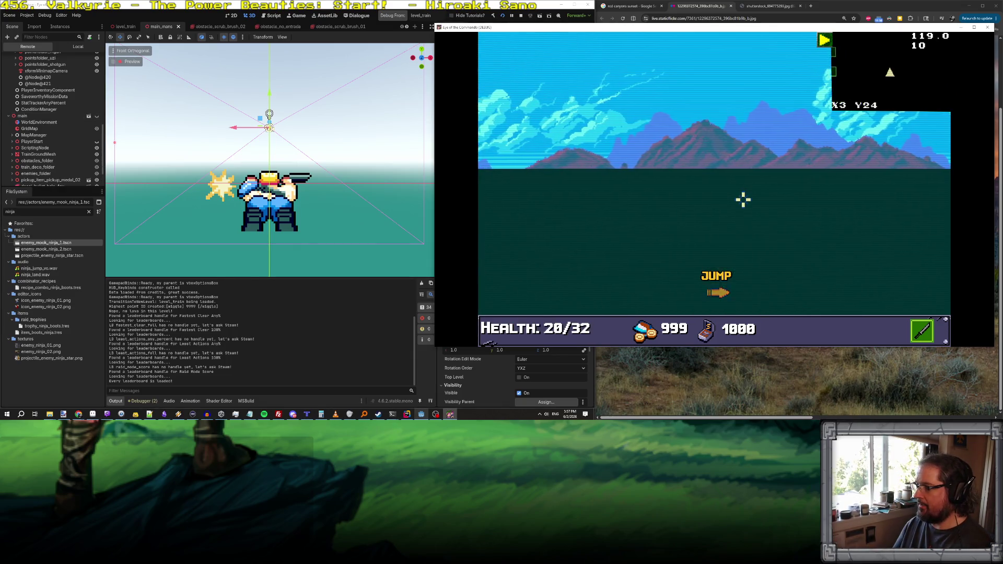
left_click(97, 118)
left_click(96, 117)
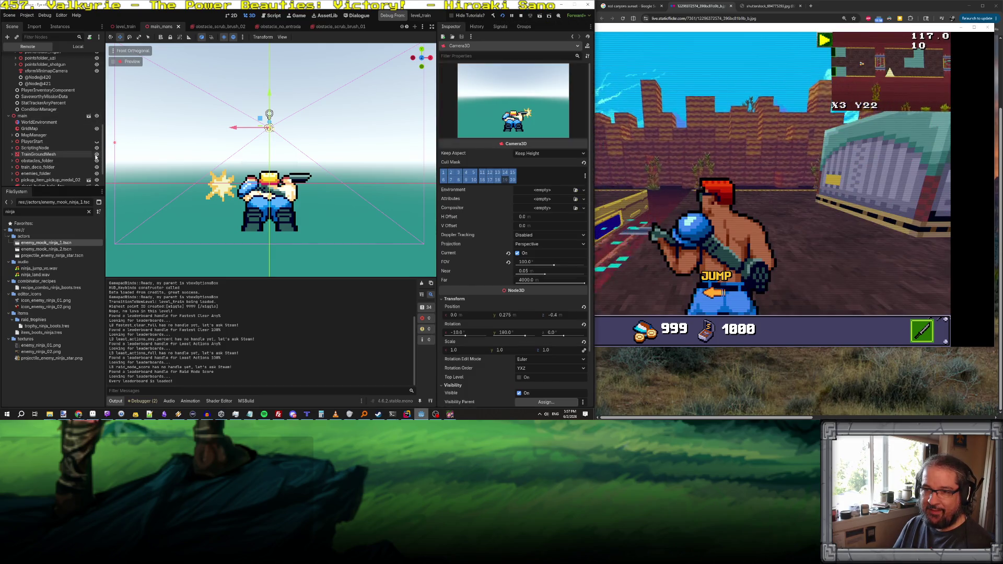
Step: Fire in the game, then select TrainGroundMesh to see its 20.0 tiles/s deco speed
left_click(775, 230)
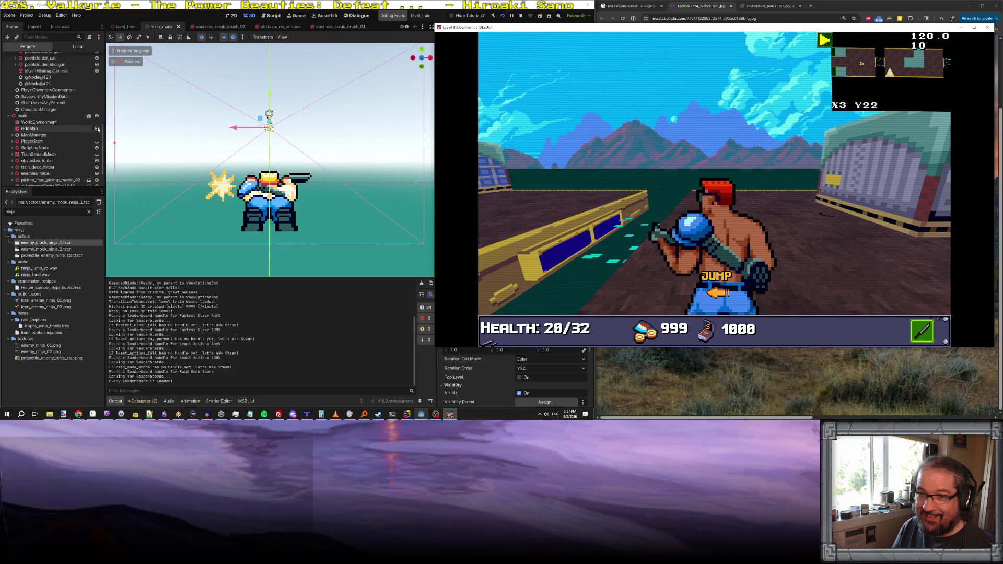
left_click(99, 155)
left_click(802, 197)
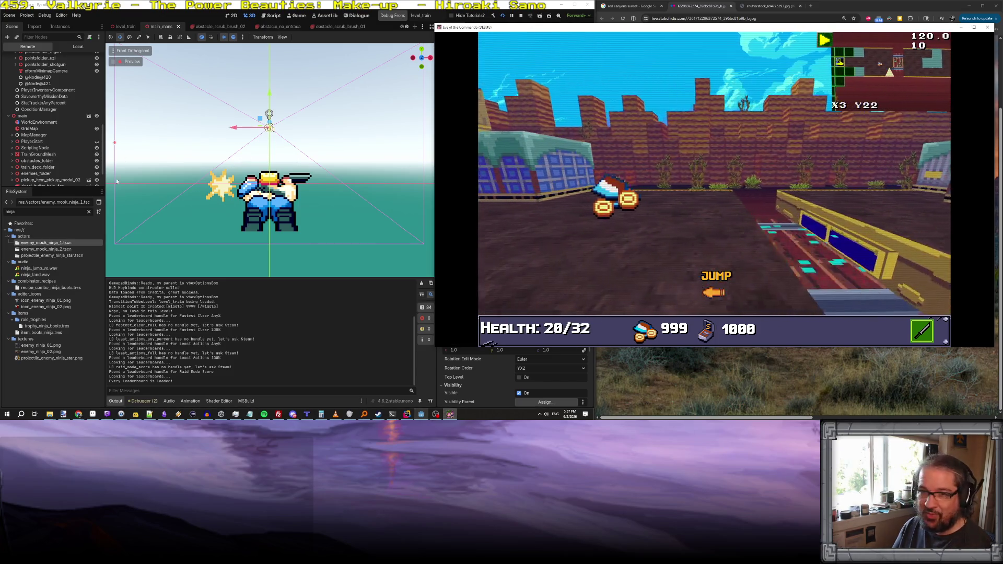
left_click(13, 155)
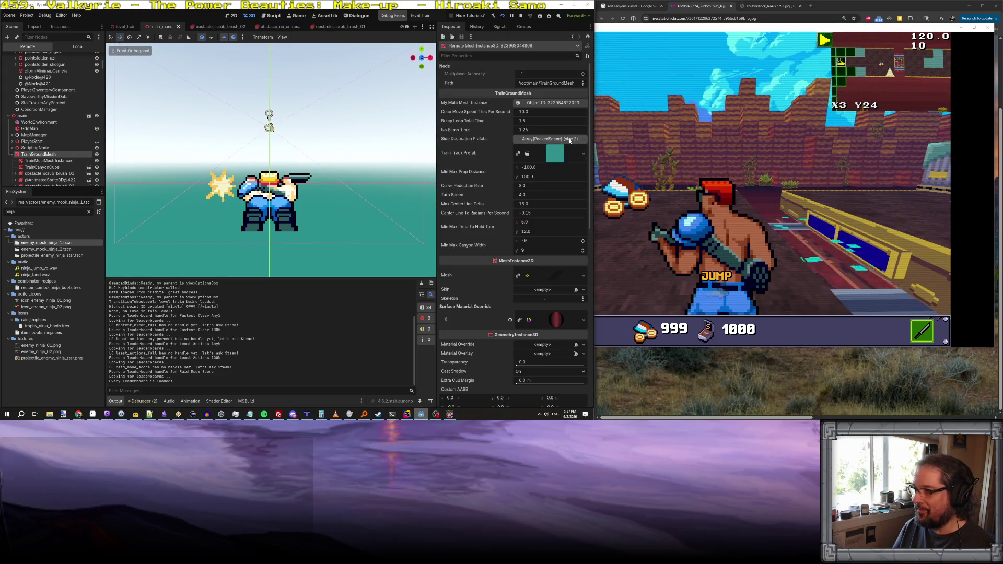
Step: Switch between the running game and the editor's live scene tree
left_click(654, 32)
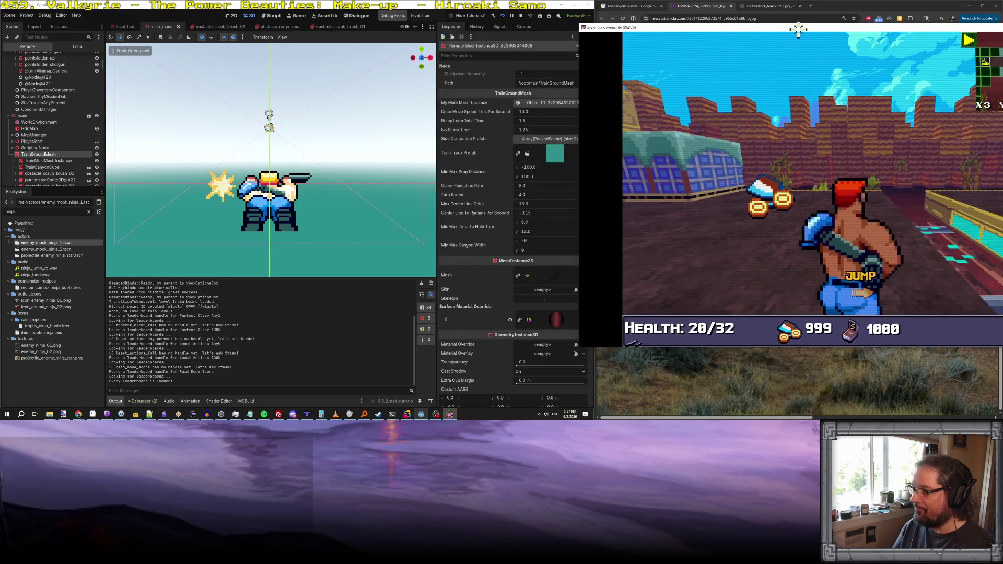
scroll(556, 222, "down", 2)
scroll(556, 222, "down", 4)
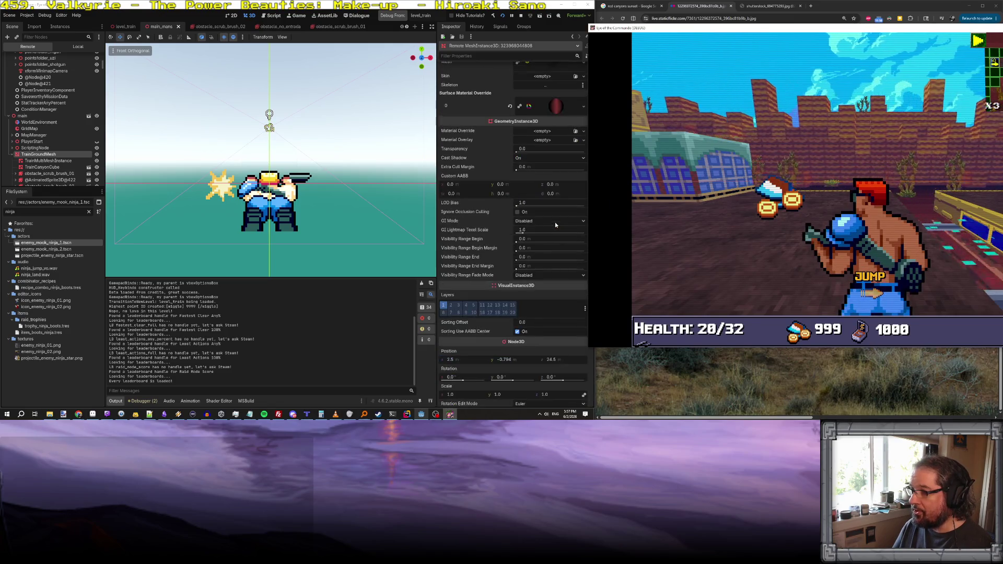
scroll(555, 222, "down", 2)
scroll(556, 224, "down", 8)
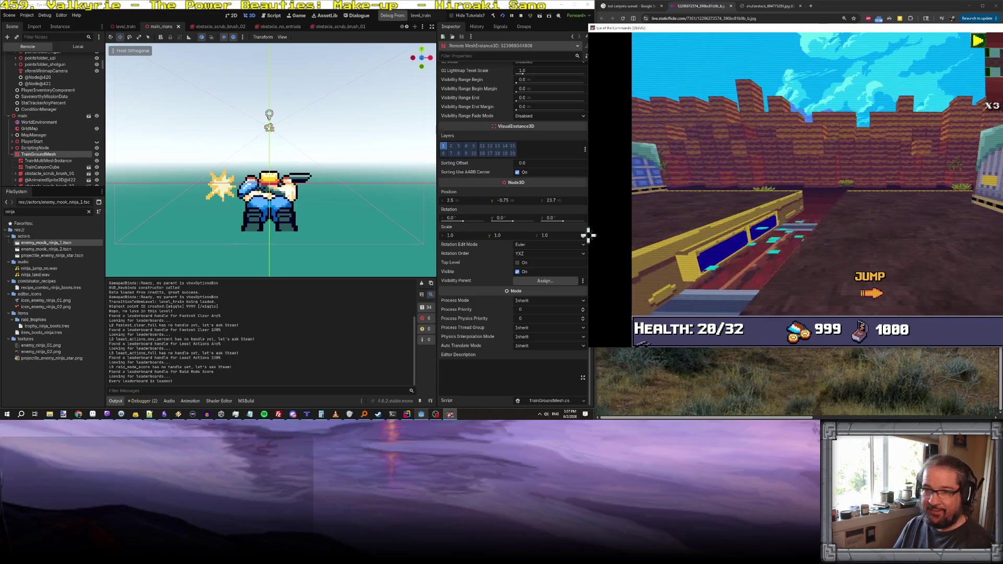
scroll(52, 160, "down", 1)
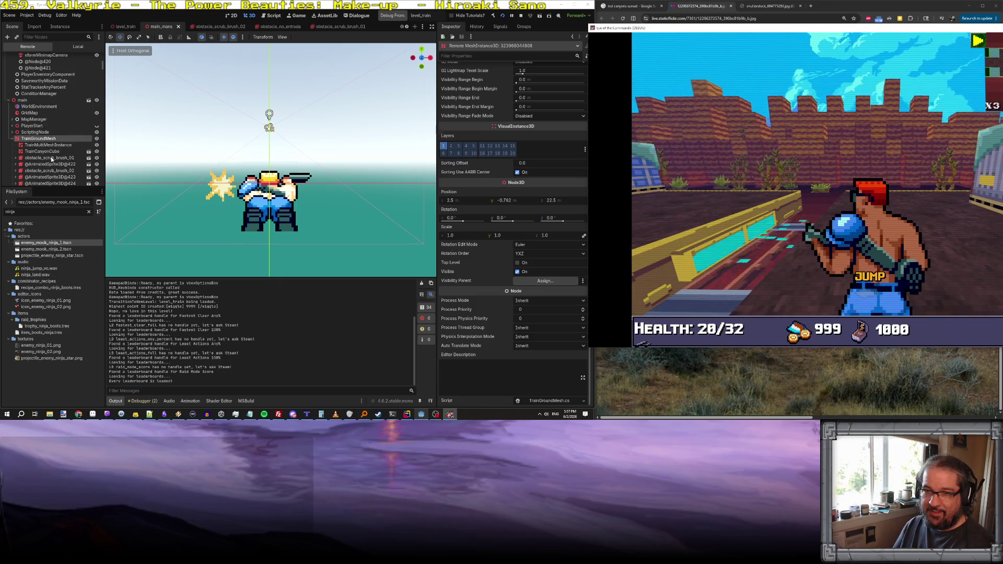
left_click(97, 152)
key("alt+Tab")
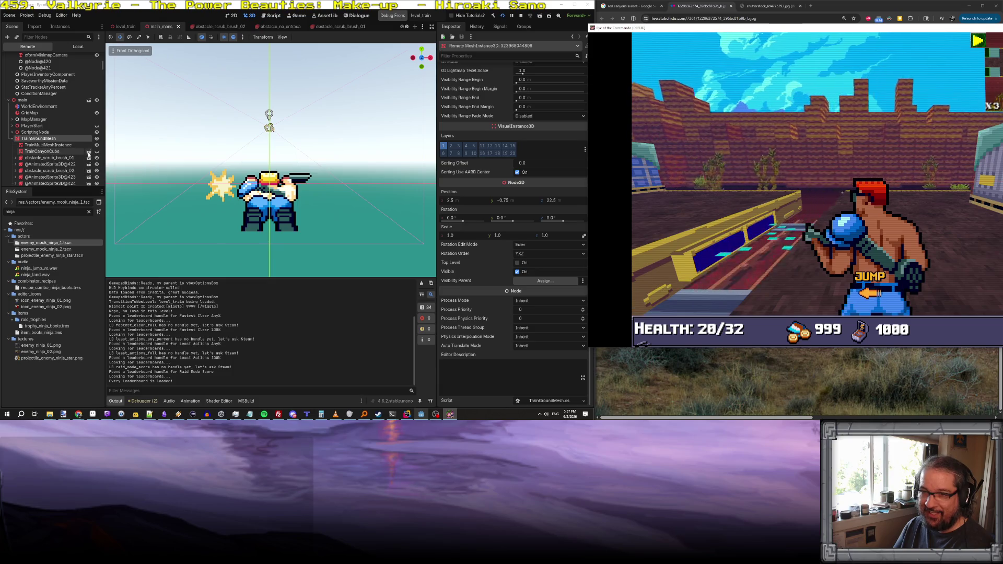
Step: Open and close the TrainCanyonCube scene, stop the game, and return to level_train
left_click(88, 153)
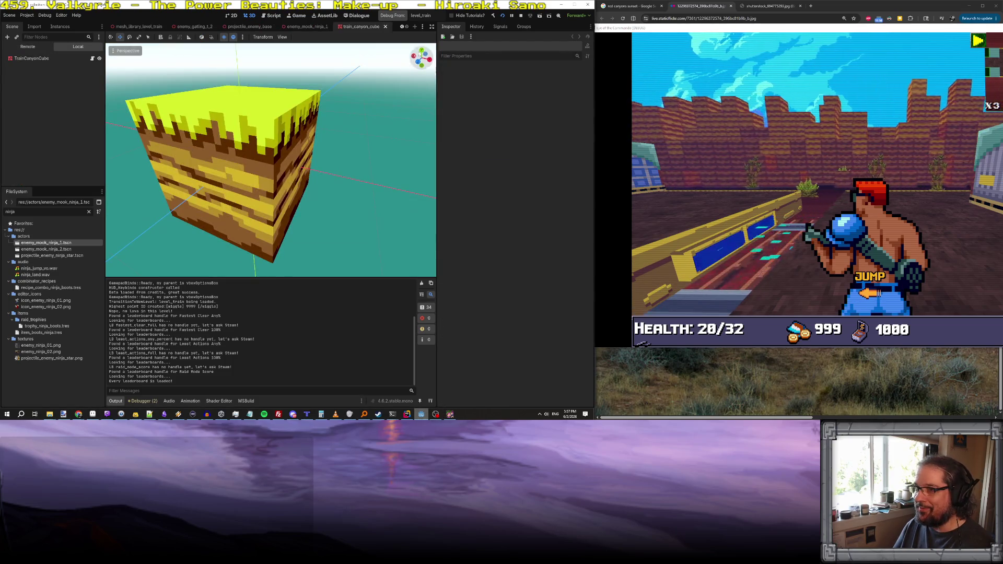
left_click(386, 27)
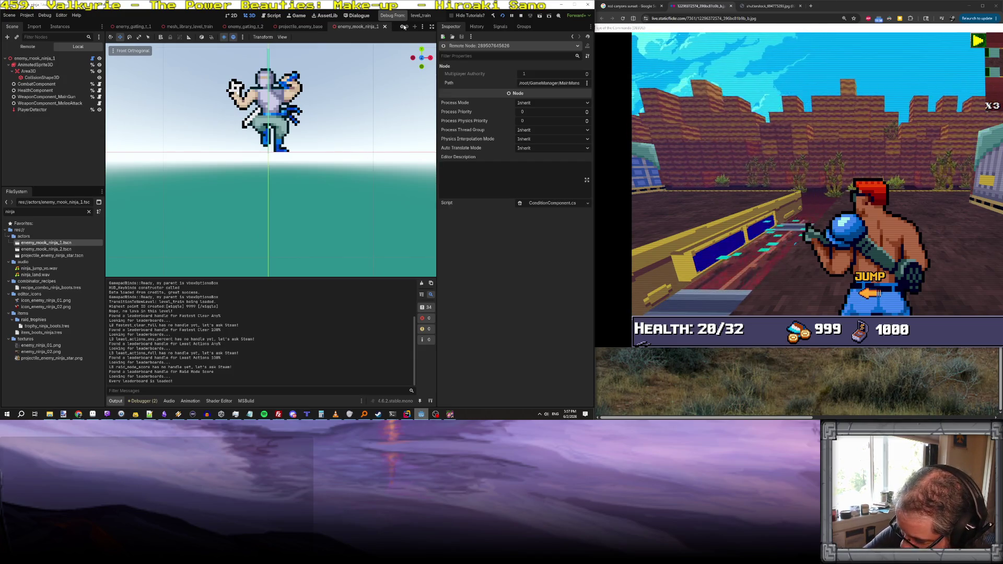
left_click(522, 16)
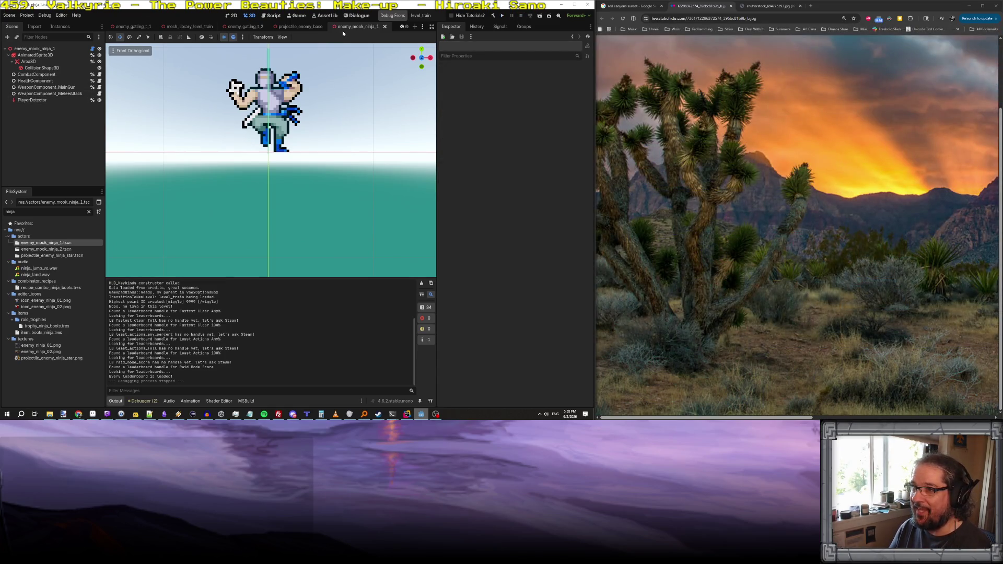
scroll(209, 26, "up", 5)
left_click(125, 26)
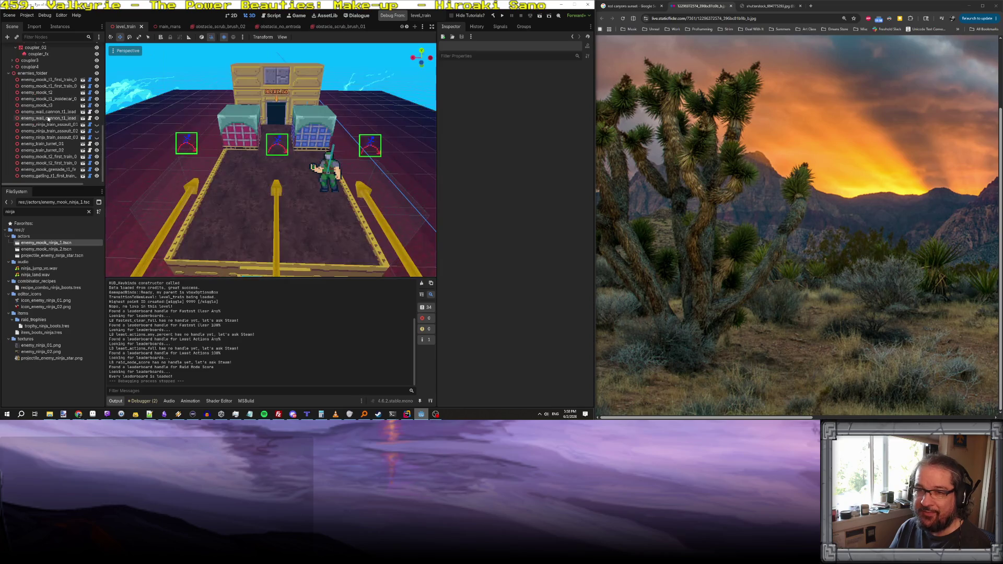
Step: Hide the TrainCanyonCube in the level_train scene
scroll(48, 119, "up", 10)
left_click(47, 142)
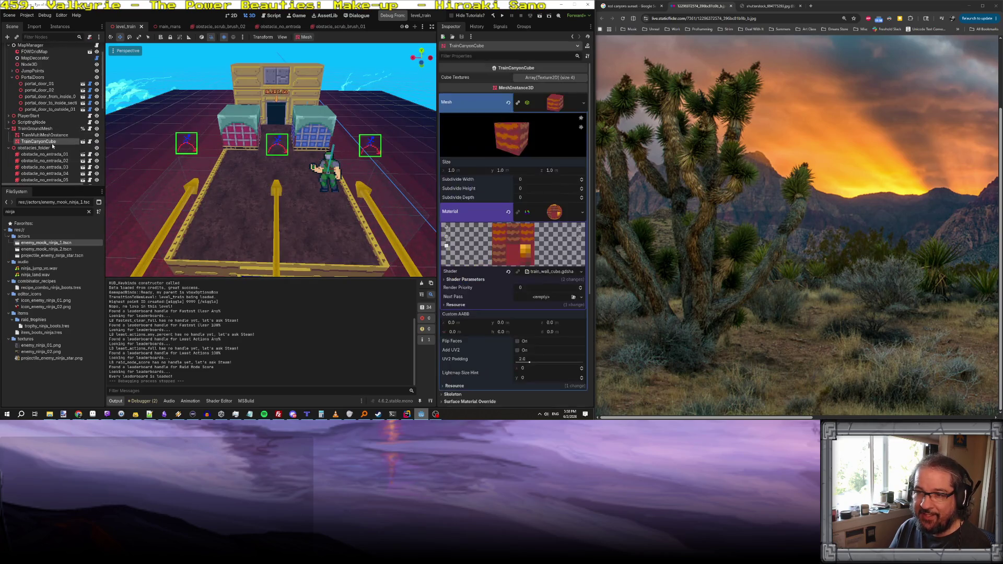
left_click(96, 143)
Step: Focus the cube, pull back to a wide side view, then bring up the Ninja Gaiden II video
left_click_drag(289, 194, 304, 171)
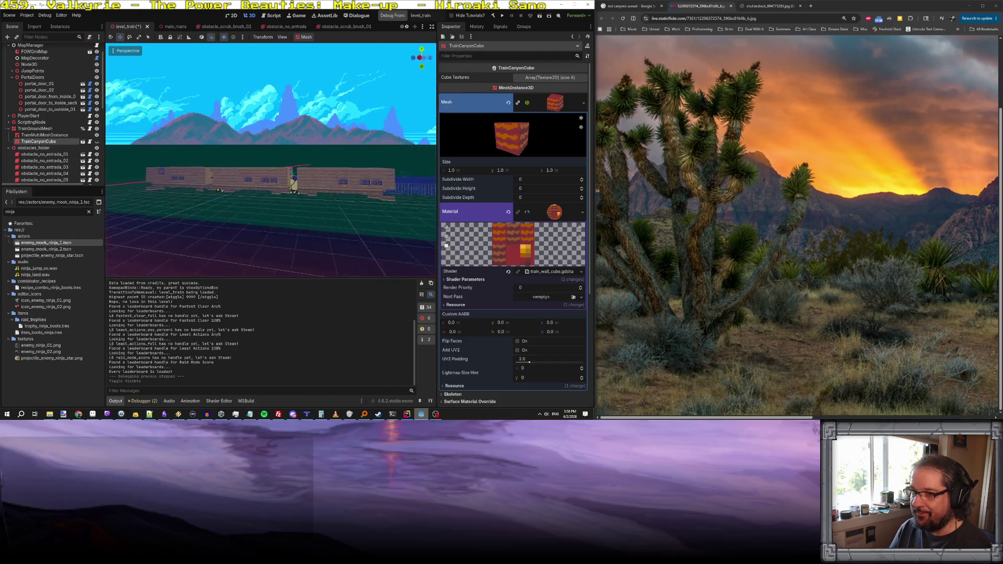
key("f")
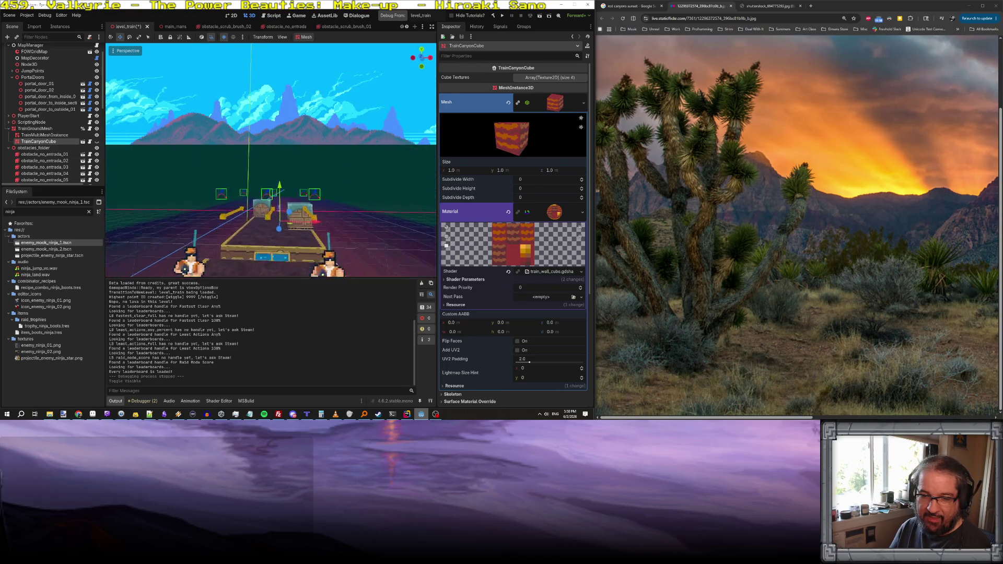
mouse_move(292, 230)
left_mouse_down()
mouse_move(304, 274)
mouse_move(287, 268)
left_mouse_up()
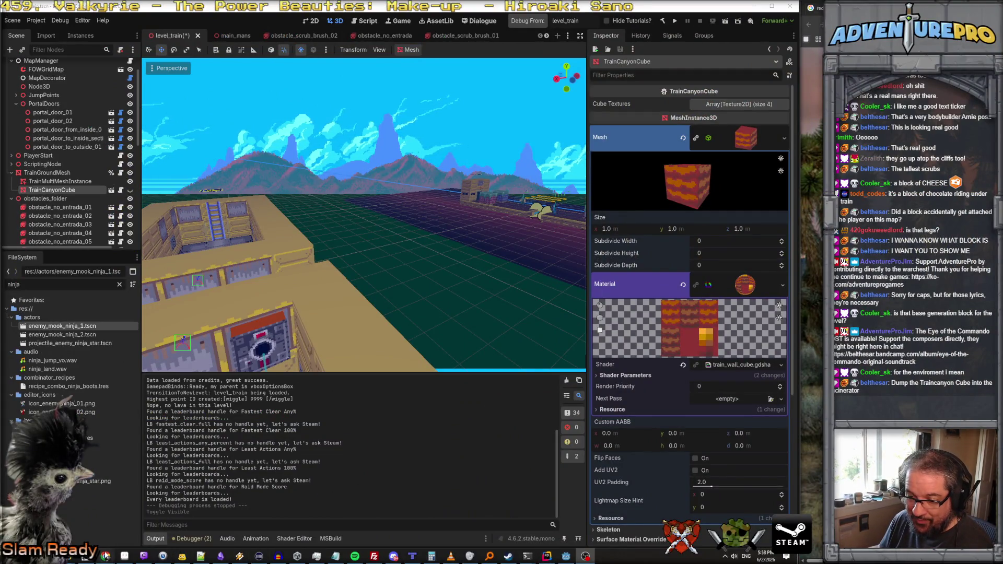
mouse_move(106, 555)
left_click(144, 517)
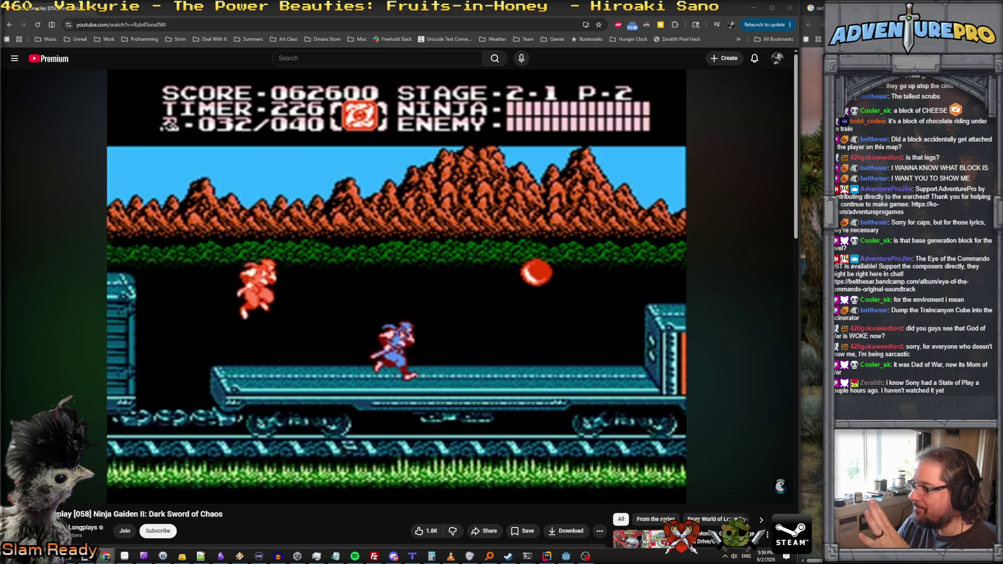
Step: Maximize the IGN article window over the video and close the floating mini player
left_click_drag(815, 209, 356, 202)
double_click(356, 203)
scroll(525, 355, "down", 7)
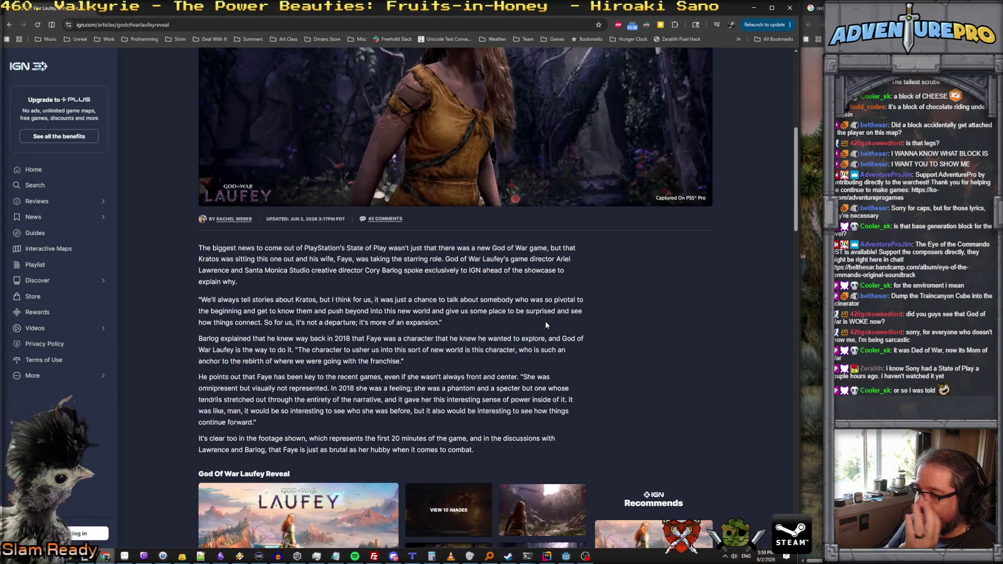
scroll(546, 325, "down", 10)
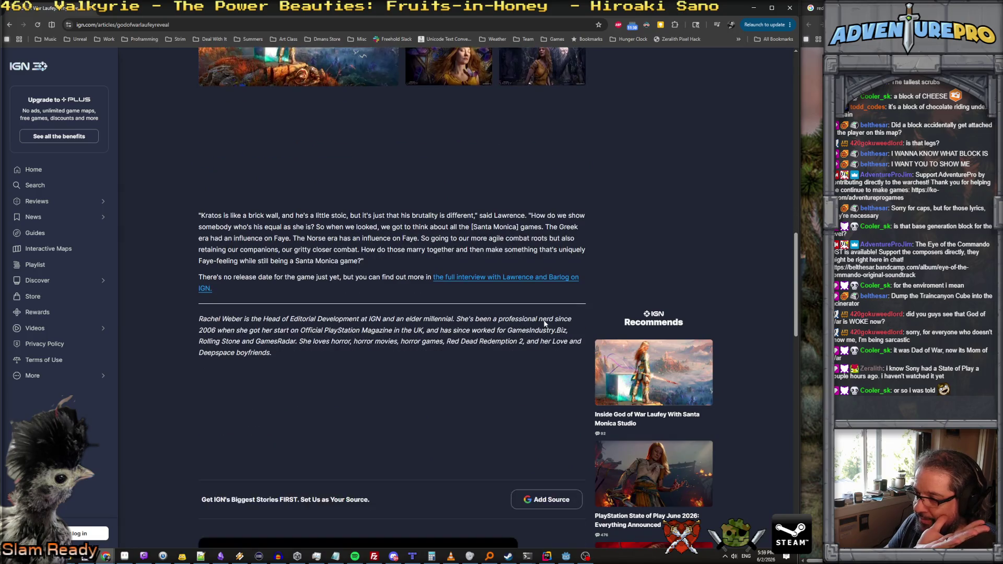
scroll(500, 329, "up", 10)
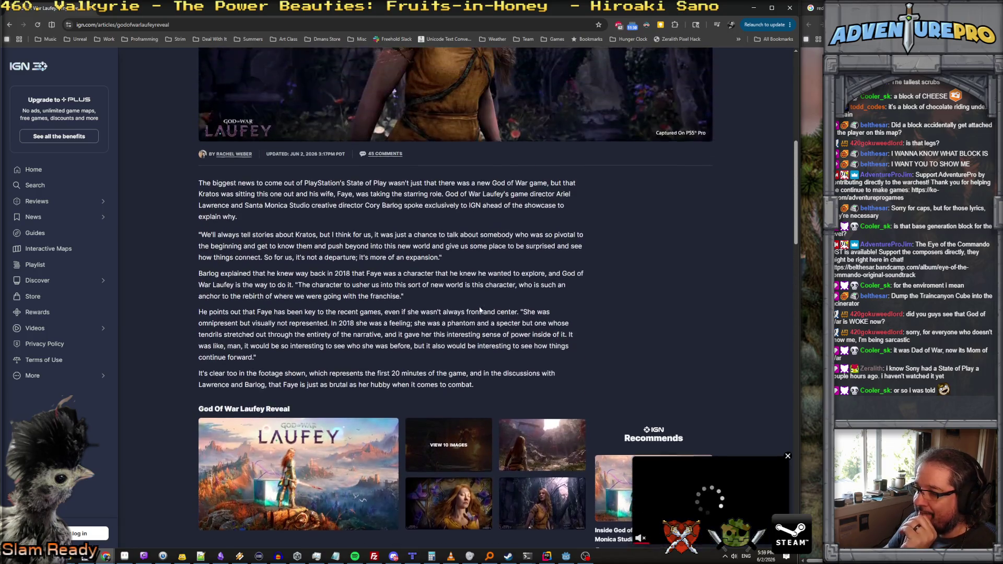
scroll(504, 326, "up", 2)
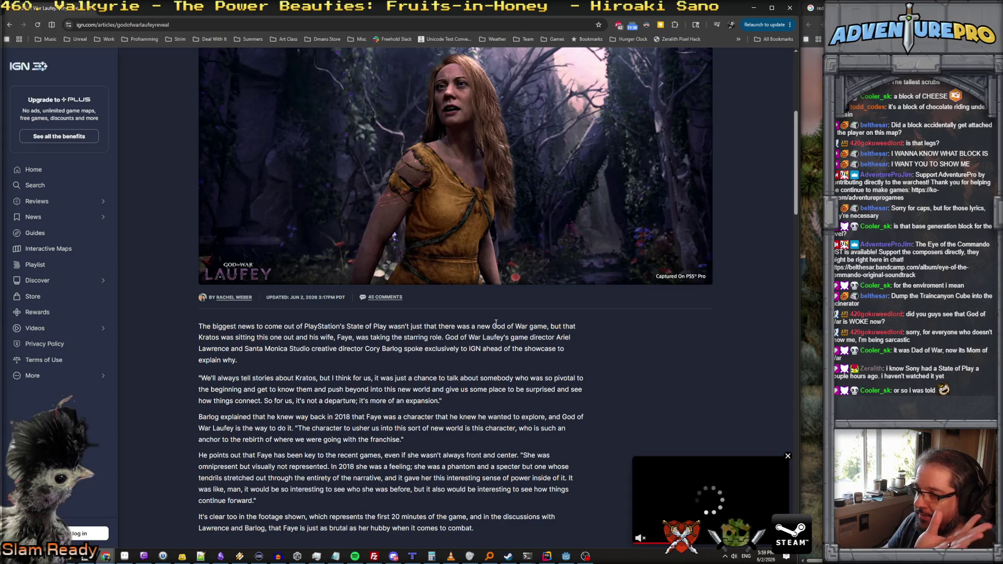
scroll(497, 322, "down", 3)
left_click(788, 457)
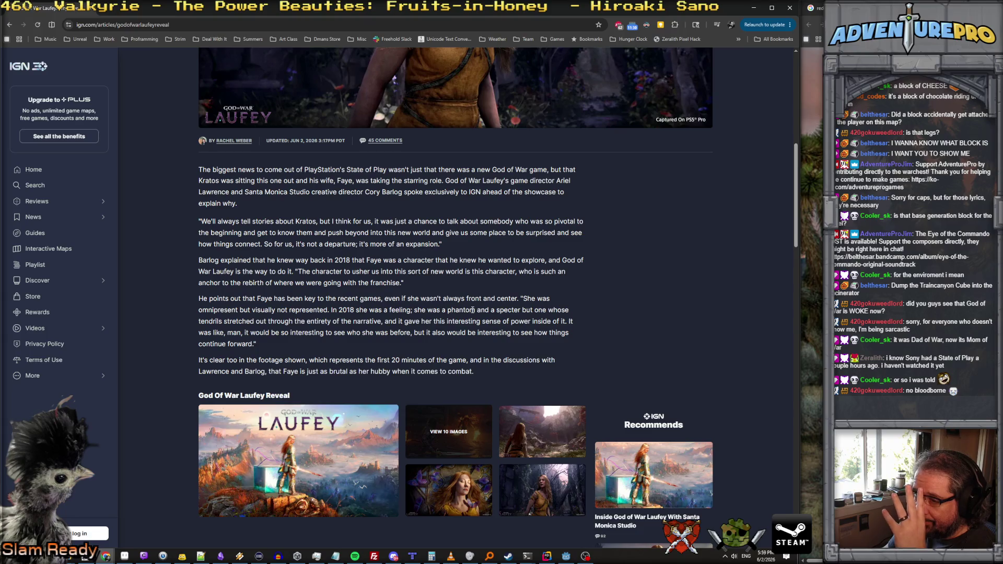
Step: Scroll the 'Kratos is Out, Faye is In' article, briefly opening and minimizing a terminal
scroll(477, 323, "up", 7)
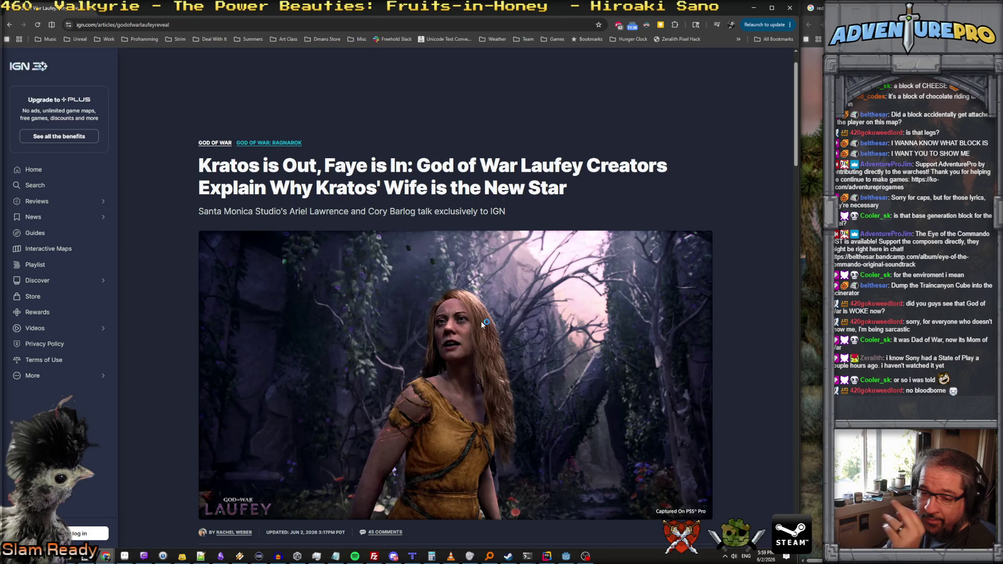
scroll(496, 291, "down", 15)
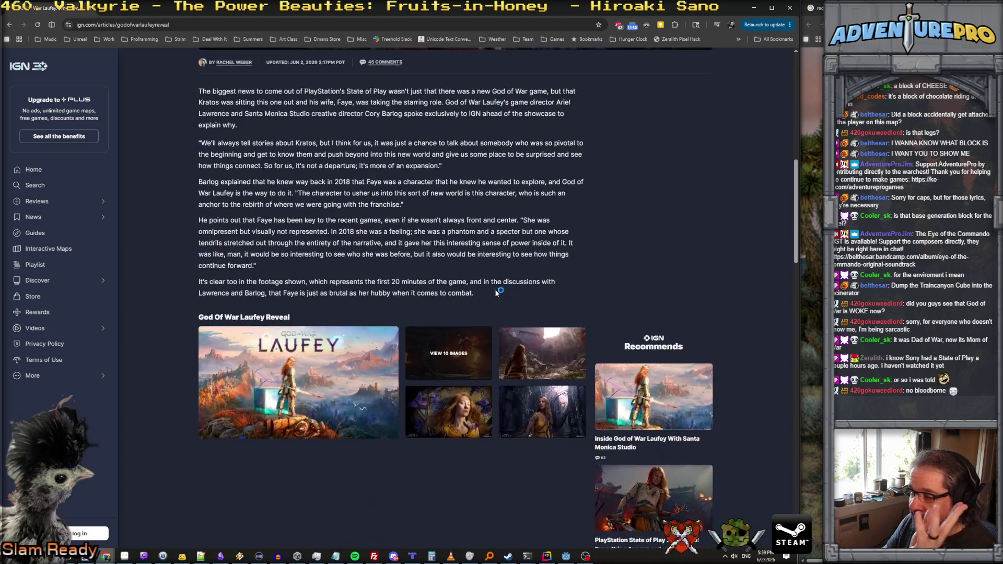
scroll(496, 292, "up", 12)
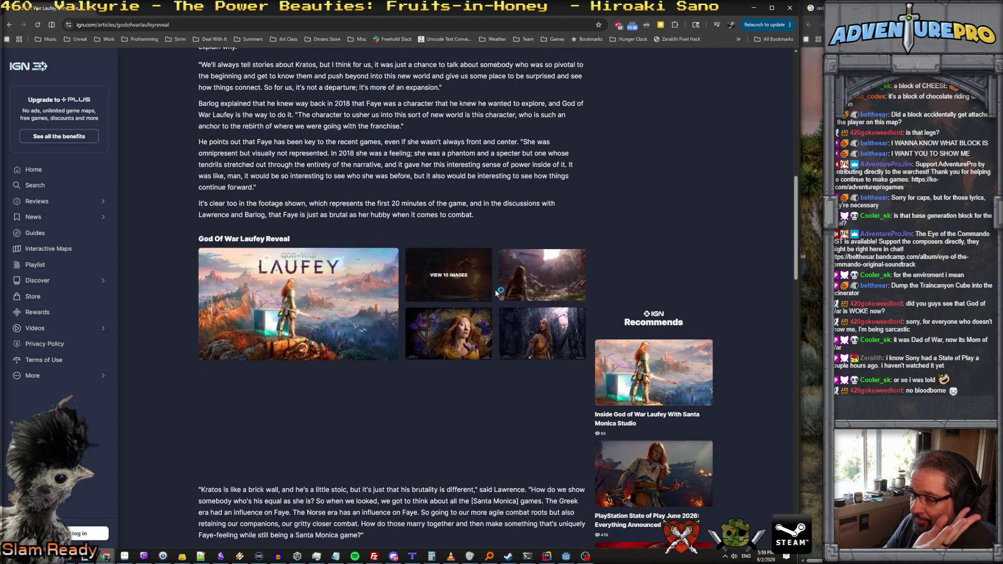
scroll(496, 291, "down", 7)
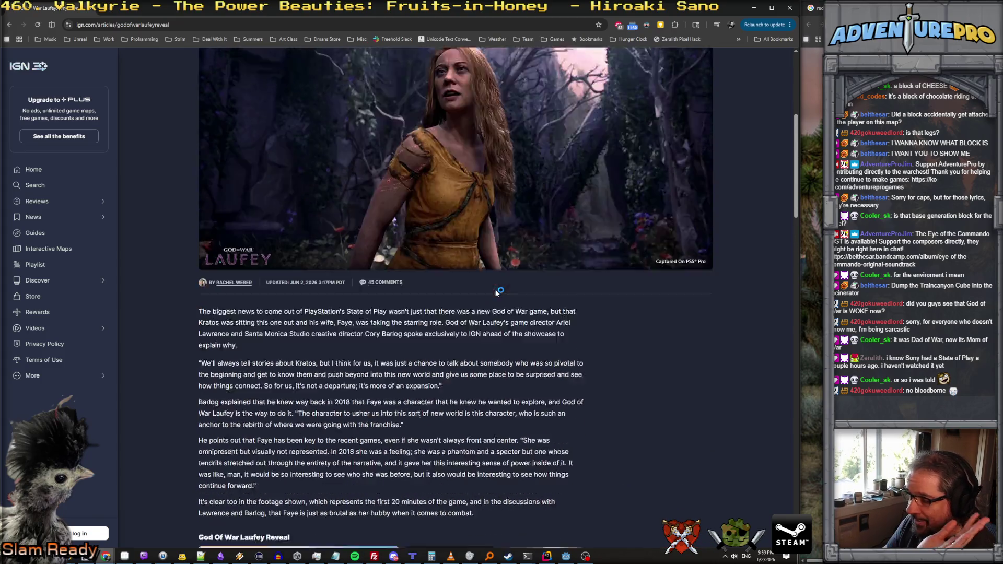
key("ctrl+alt+t")
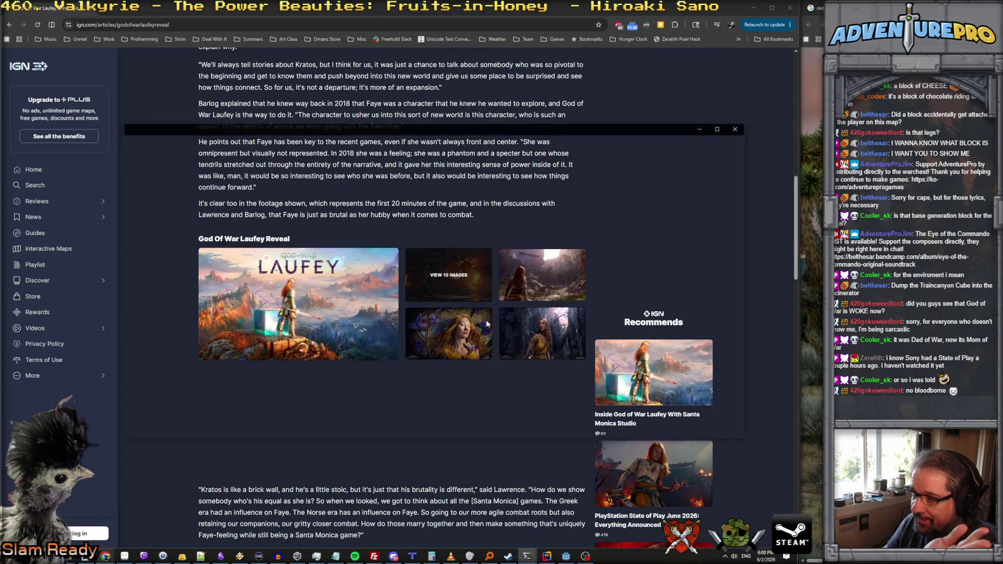
left_click(702, 131)
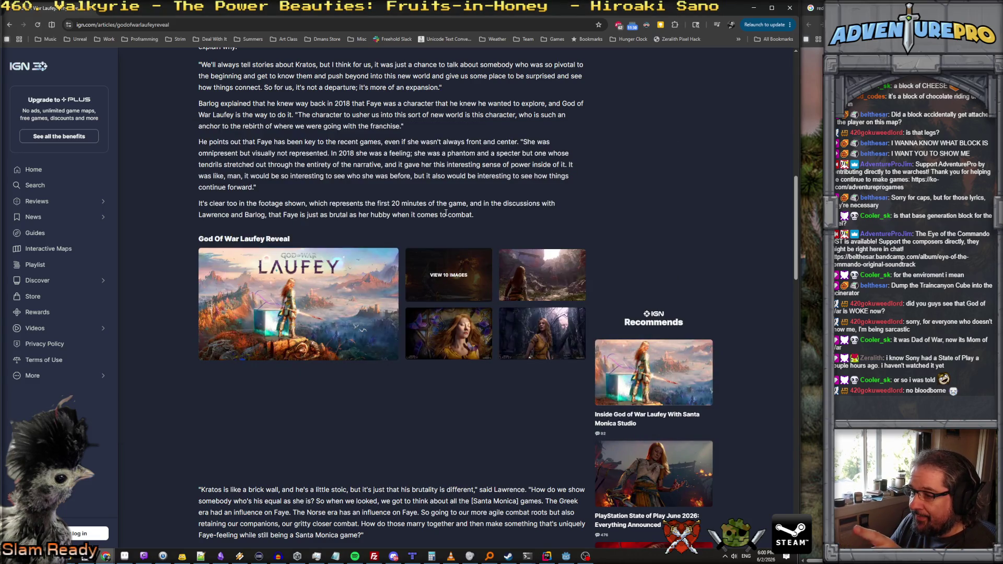
Step: Read further through the God of War Laufey article, then go back to the Google results
scroll(441, 204, "up", 5)
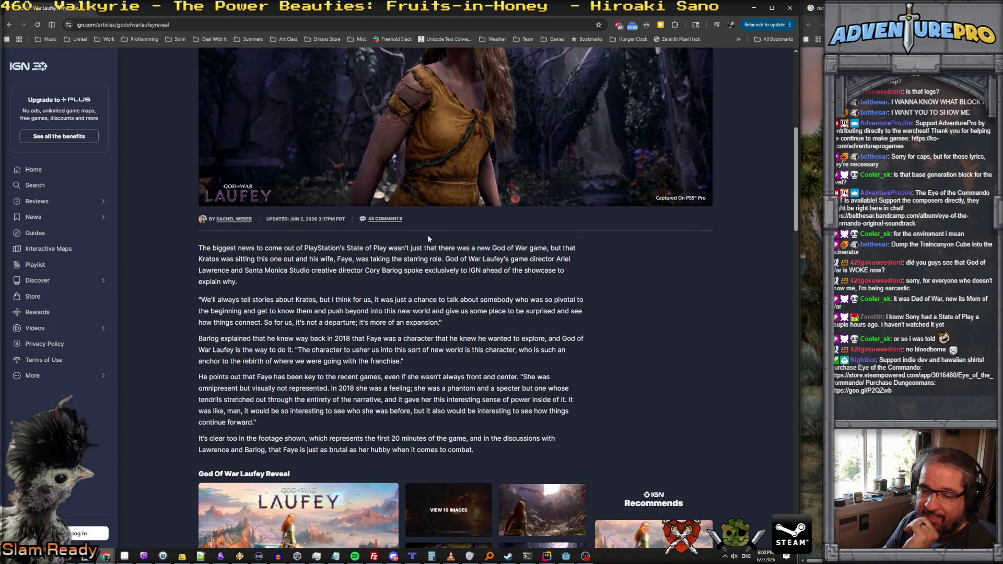
scroll(427, 234, "down", 8)
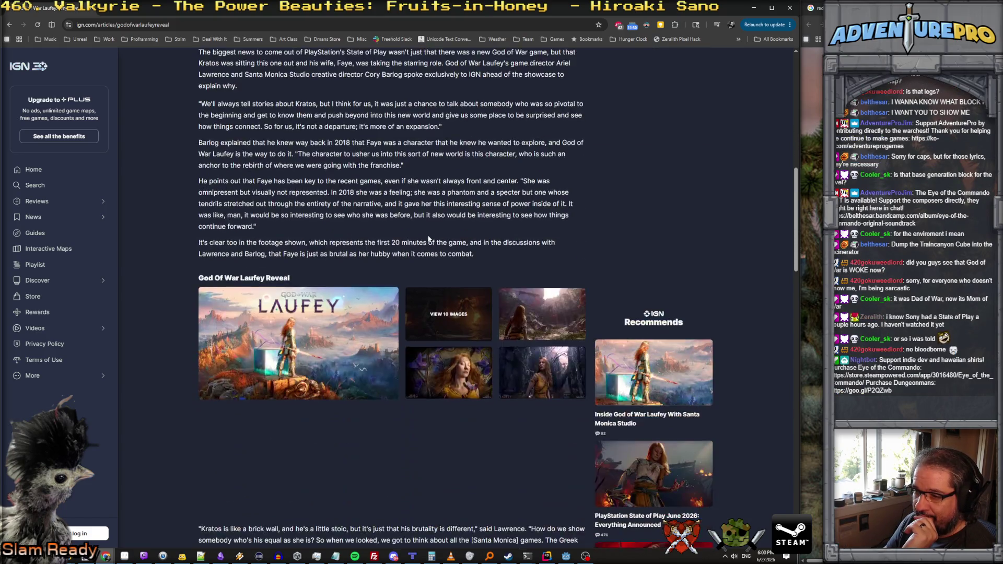
scroll(428, 234, "down", 6)
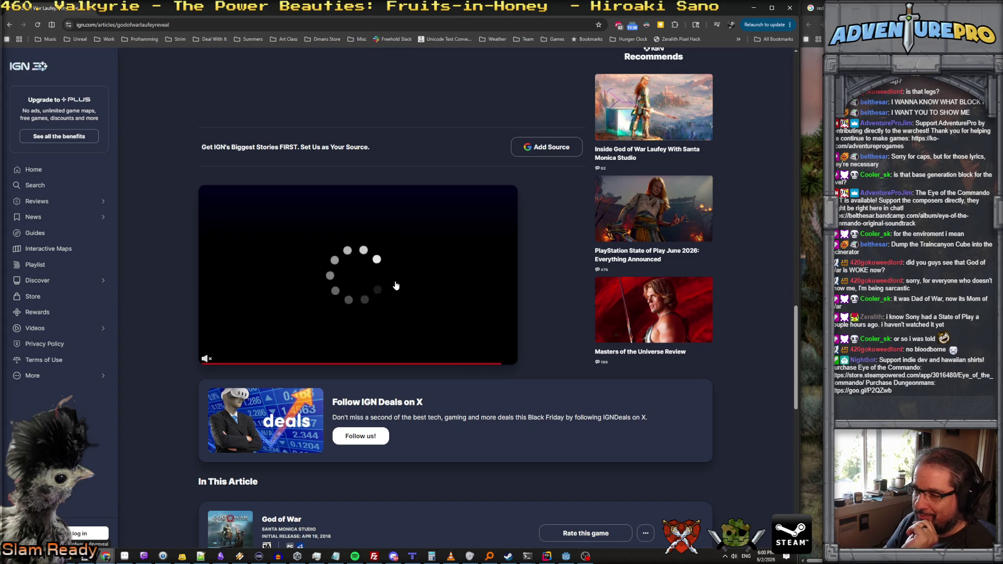
scroll(377, 287, "down", 6)
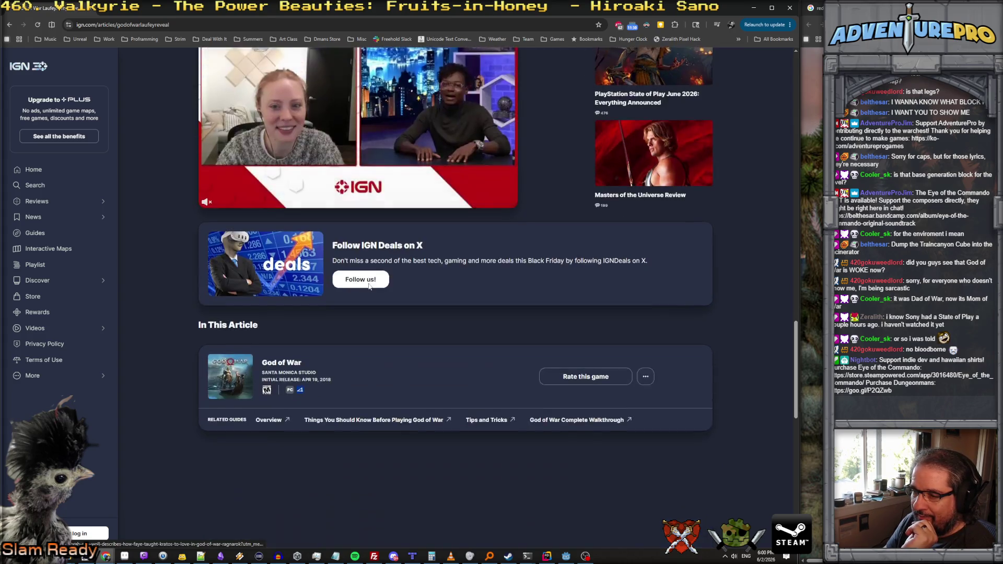
scroll(369, 287, "down", 6)
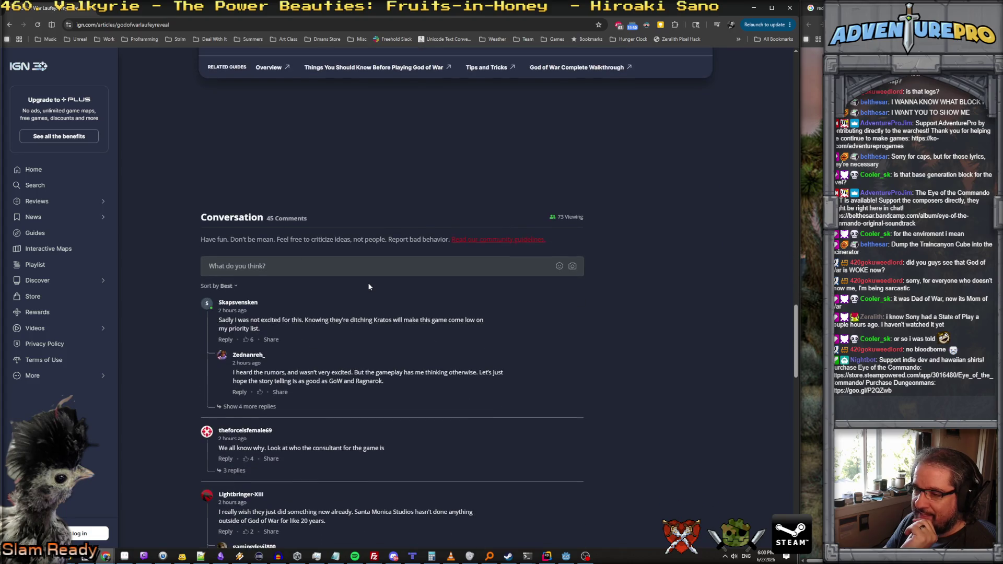
scroll(369, 287, "up", 20)
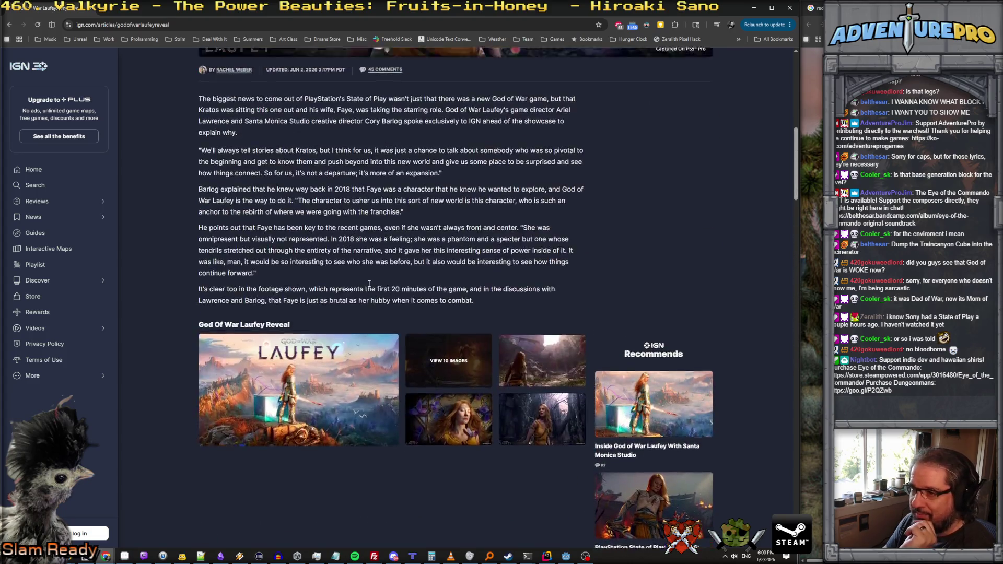
scroll(369, 284, "down", 1)
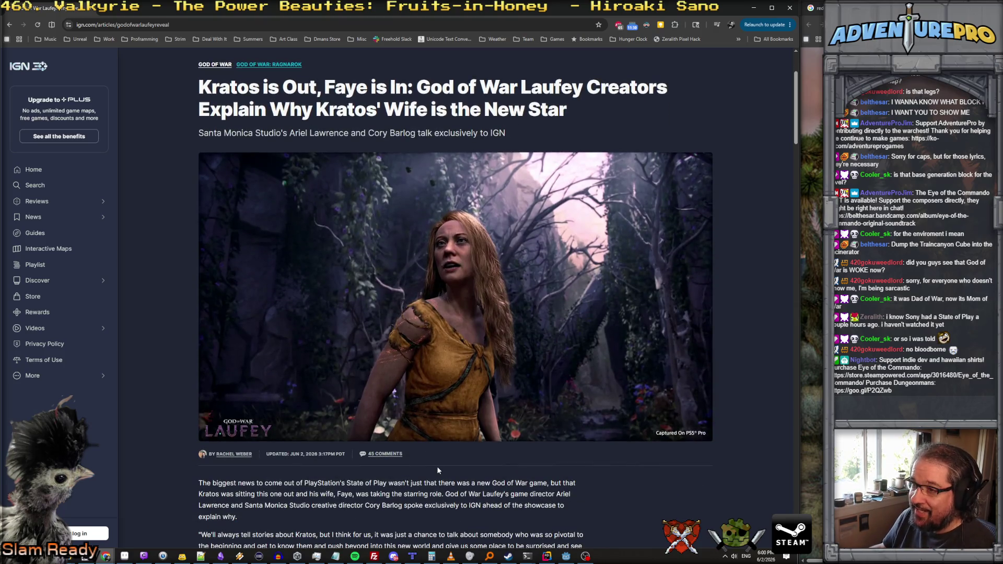
key("alt+Left")
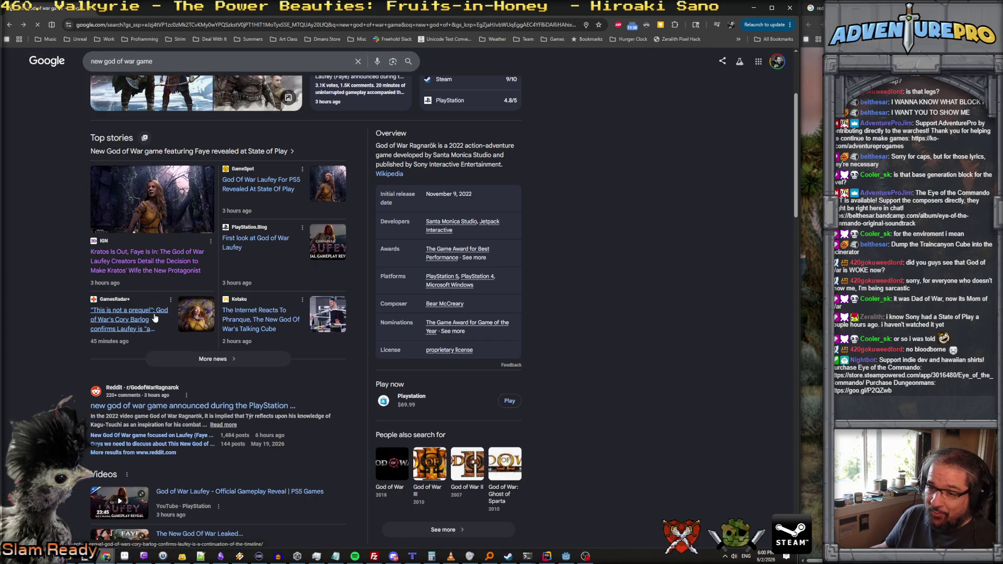
Step: Filter to video results, open the Reddit r/gaming reveal post, and play it on YouTube
scroll(214, 272, "up", 3)
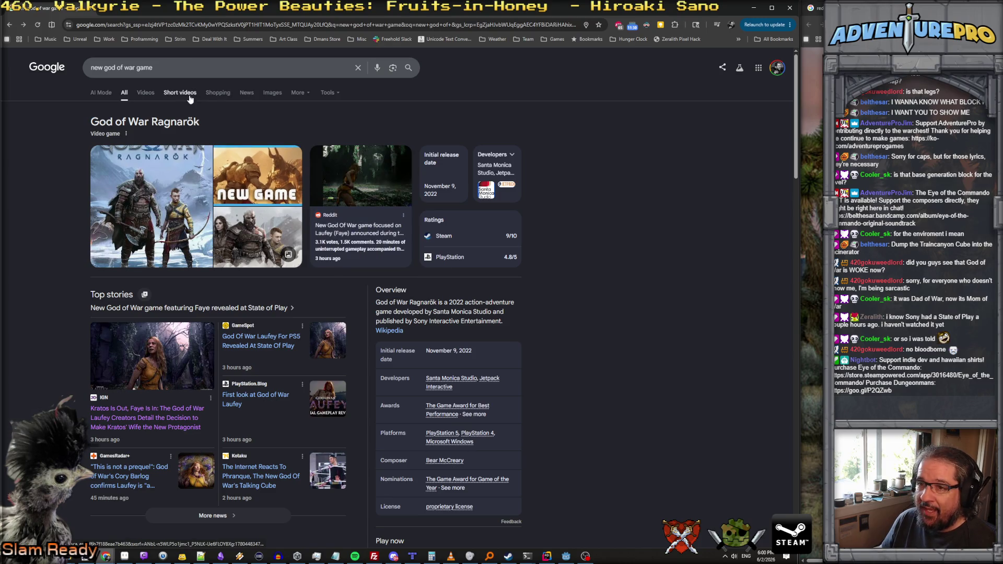
left_click(146, 94)
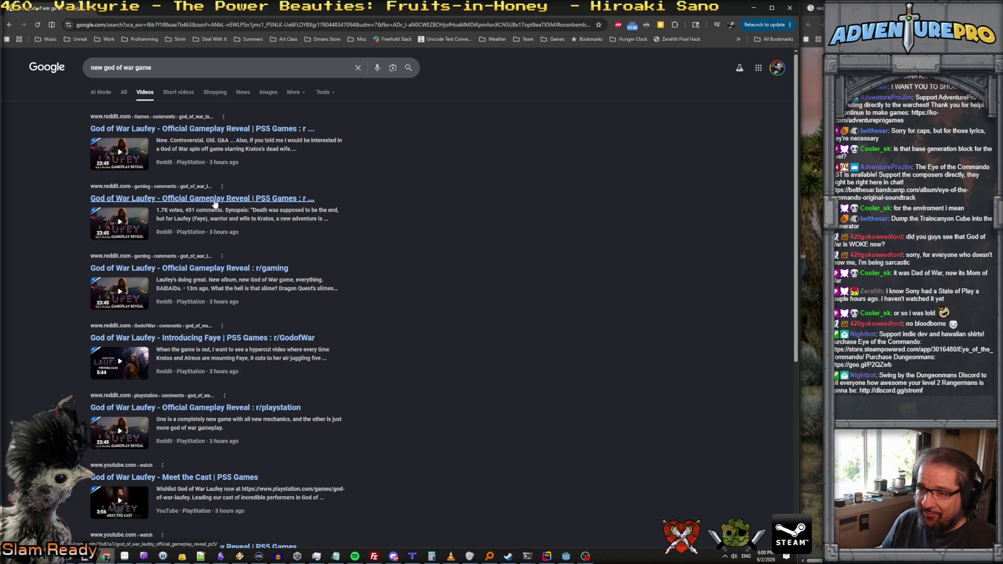
left_click(215, 199)
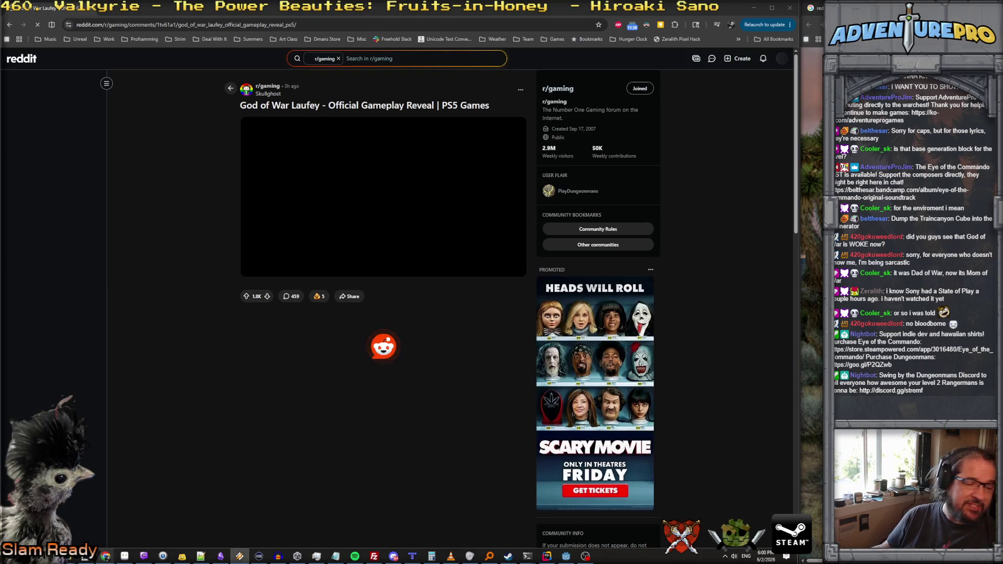
left_click(391, 201)
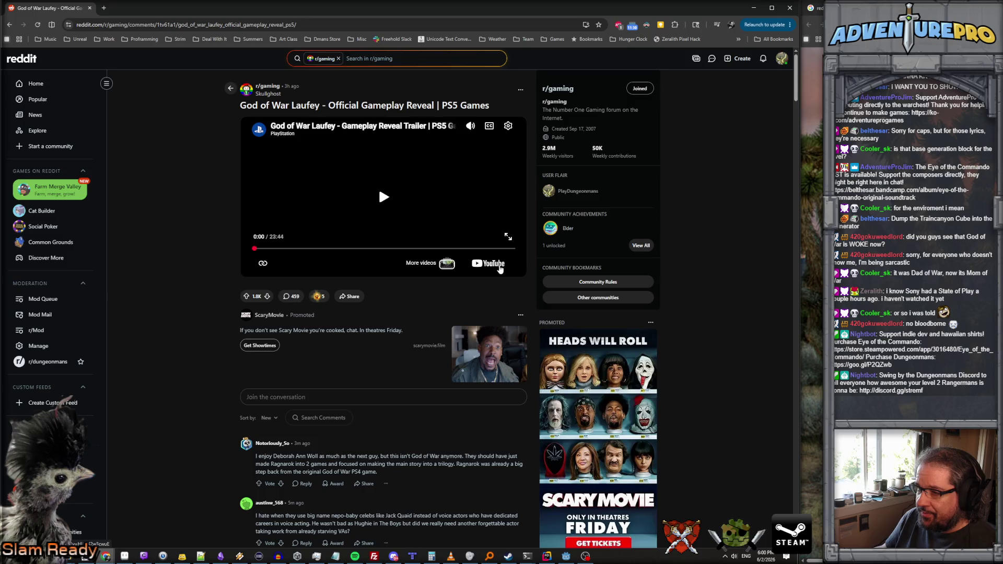
left_click(499, 266)
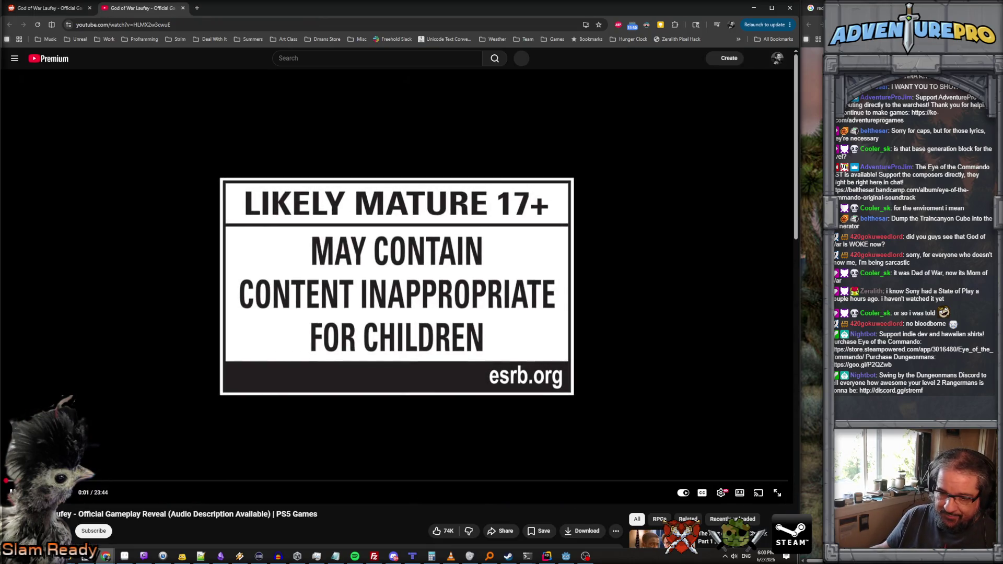
Step: Seek the God of War Laufey reveal ahead to about 2:30 and let it play
left_click(91, 481)
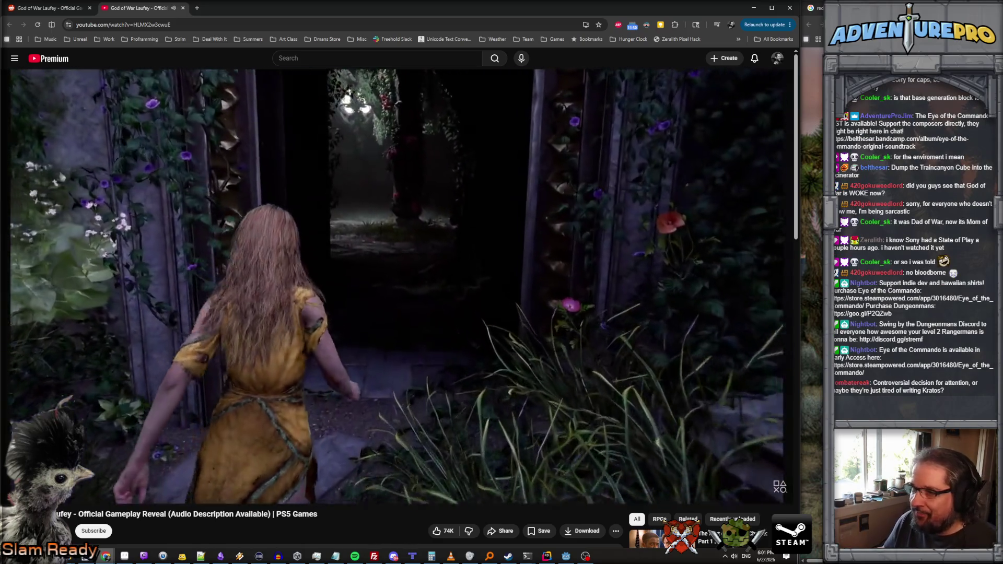
mouse_move(460, 268)
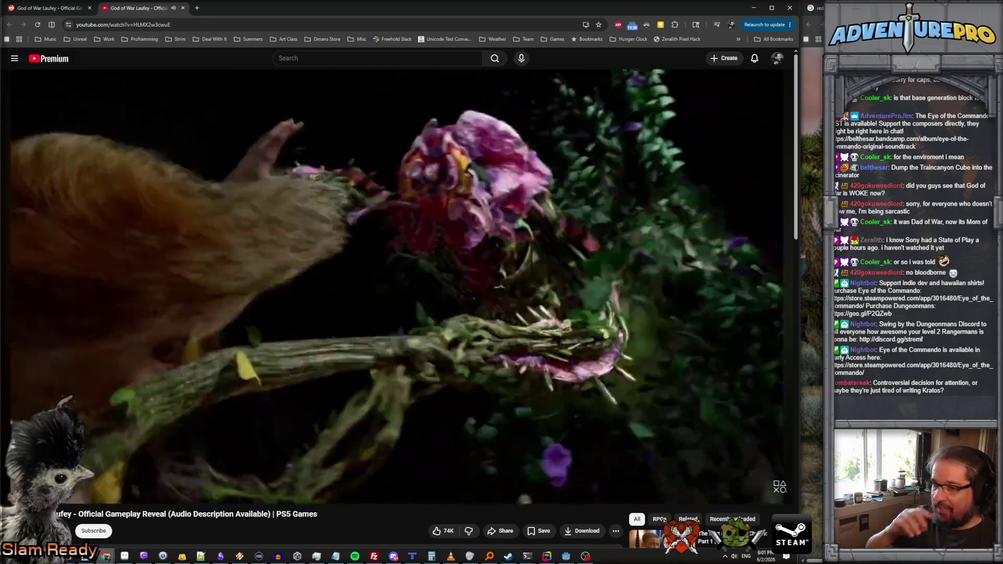
Step: Skip ahead from 7:12 to the scene of Faye facing the red horned demon
mouse_move(537, 222)
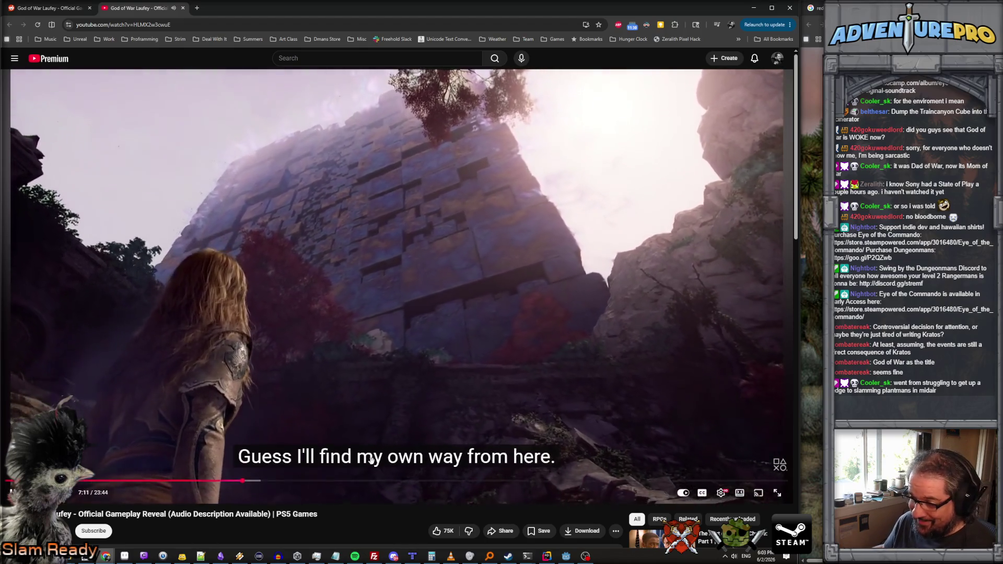
left_click(386, 481)
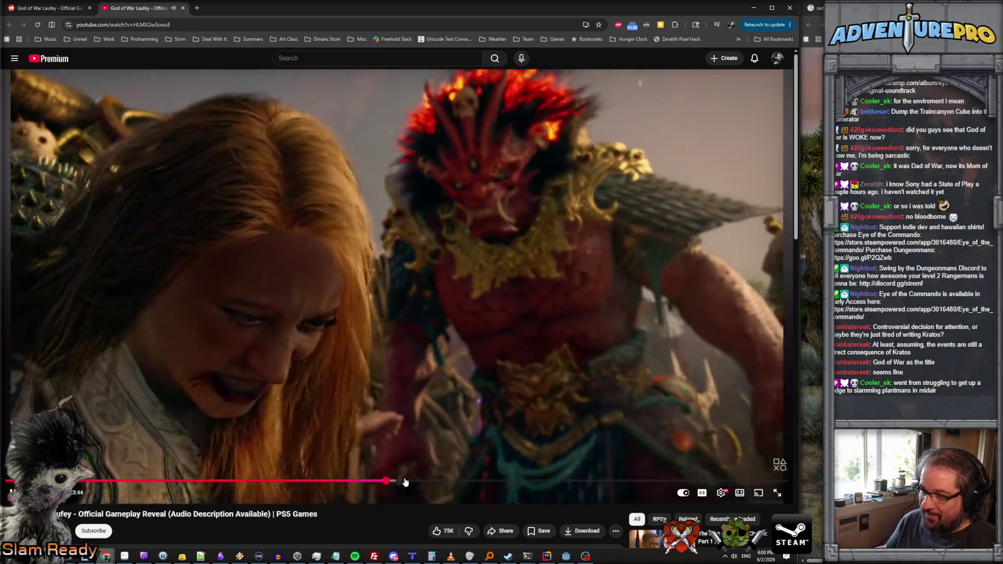